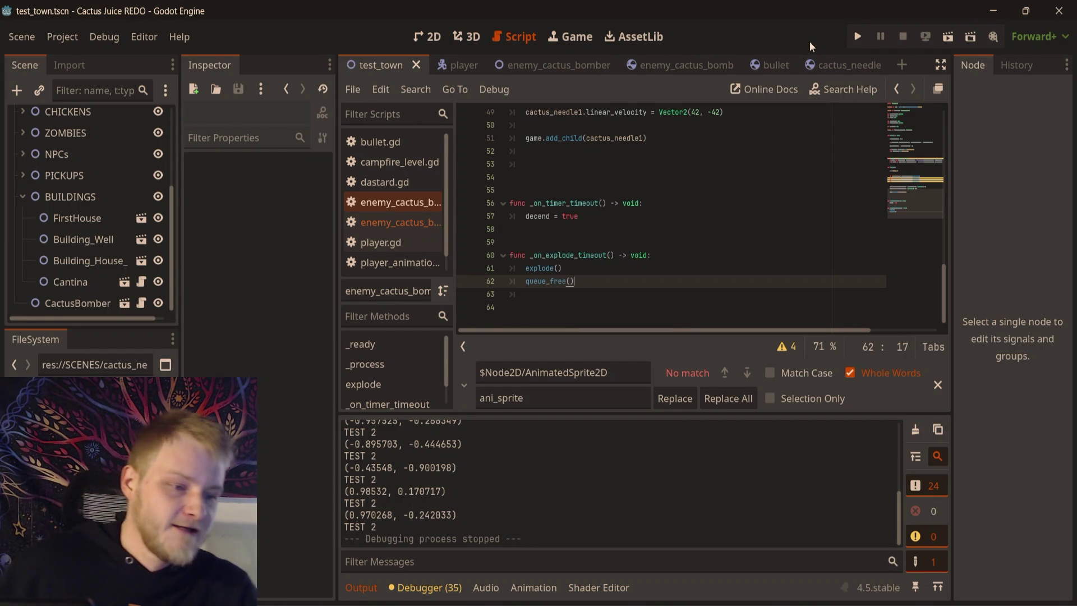
- Add blank lines below the needle instantiation lines in the explode function
{"action": "scroll", "coordinate": [696, 183], "scroll_direction": "up", "scroll_amount": 4}
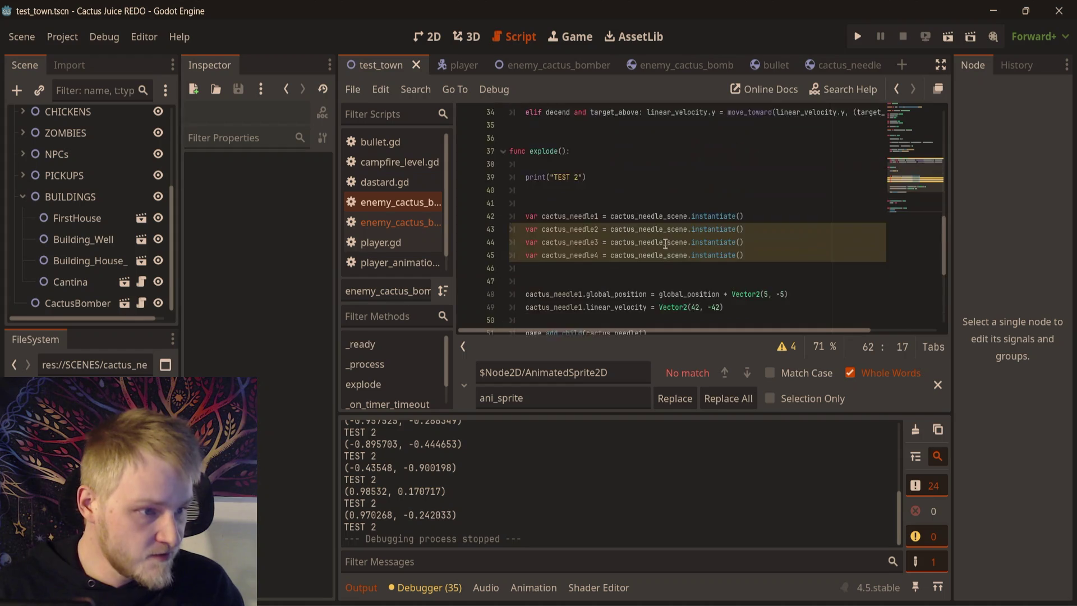
{"action": "scroll", "coordinate": [696, 184], "scroll_direction": "down", "scroll_amount": 2}
{"action": "scroll", "coordinate": [695, 183], "scroll_direction": "up", "scroll_amount": 3}
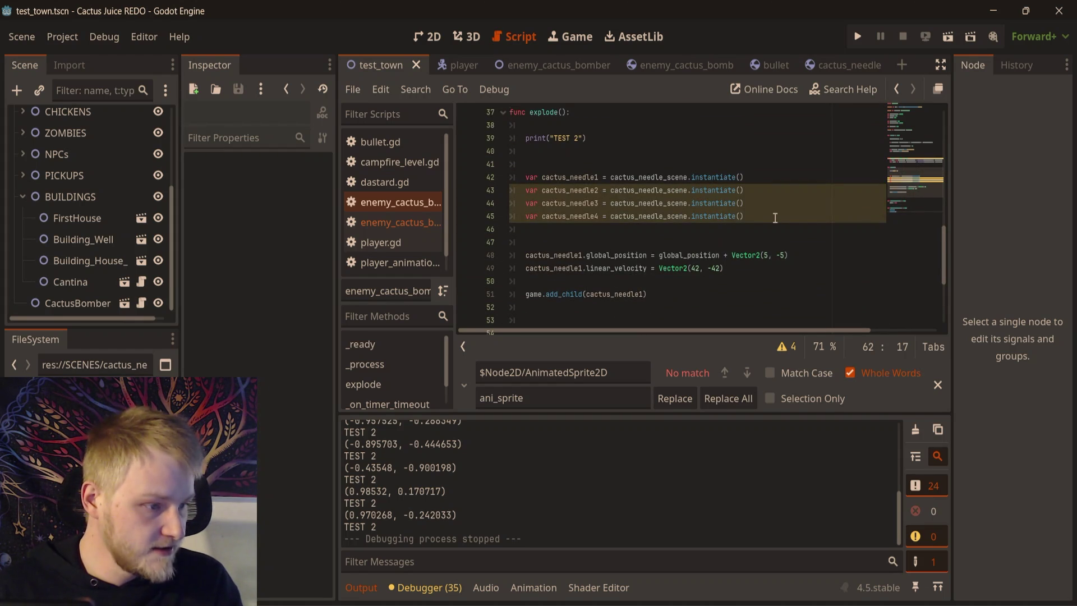
{"action": "left_click", "coordinate": [615, 233]}
{"action": "key", "text": "Return"}
{"action": "key", "text": "Return"}
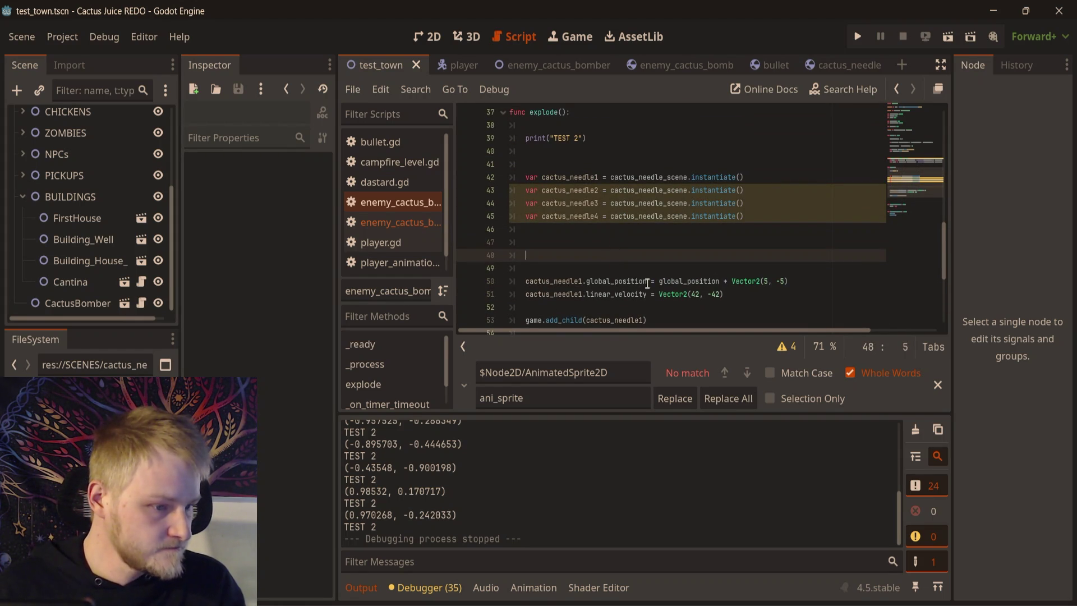
- Paste copies of cactus_needle1's position and velocity lines below the original, undoing the extra pastes
{"action": "scroll", "coordinate": [712, 258], "scroll_direction": "down", "scroll_amount": 3}
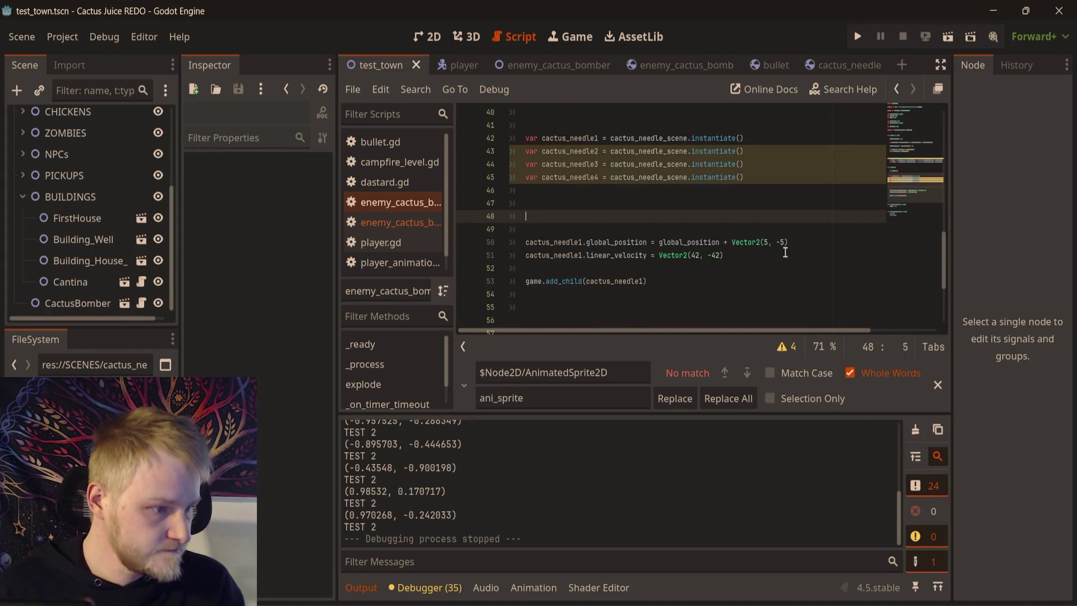
{"action": "left_click", "coordinate": [800, 243]}
{"action": "mouse_move", "coordinate": [783, 255]}
{"action": "left_mouse_down"}
{"action": "mouse_move", "coordinate": [500, 239]}
{"action": "mouse_move", "coordinate": [523, 243]}
{"action": "left_mouse_up"}
{"action": "key", "text": "ctrl+c"}
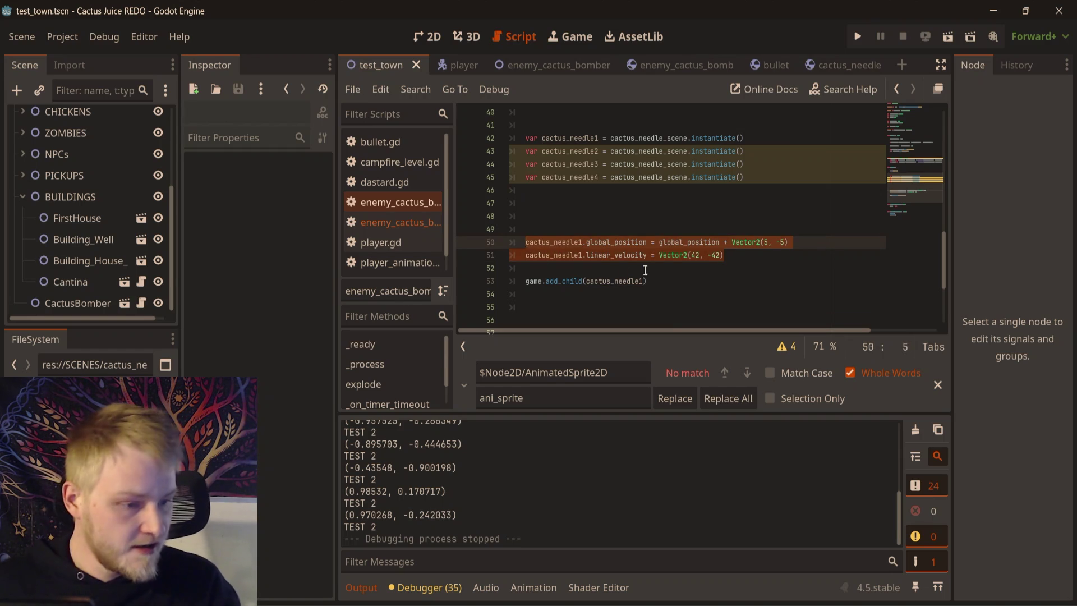
{"action": "left_click", "coordinate": [746, 260]}
{"action": "key", "text": "Return"}
{"action": "key", "text": "Return"}
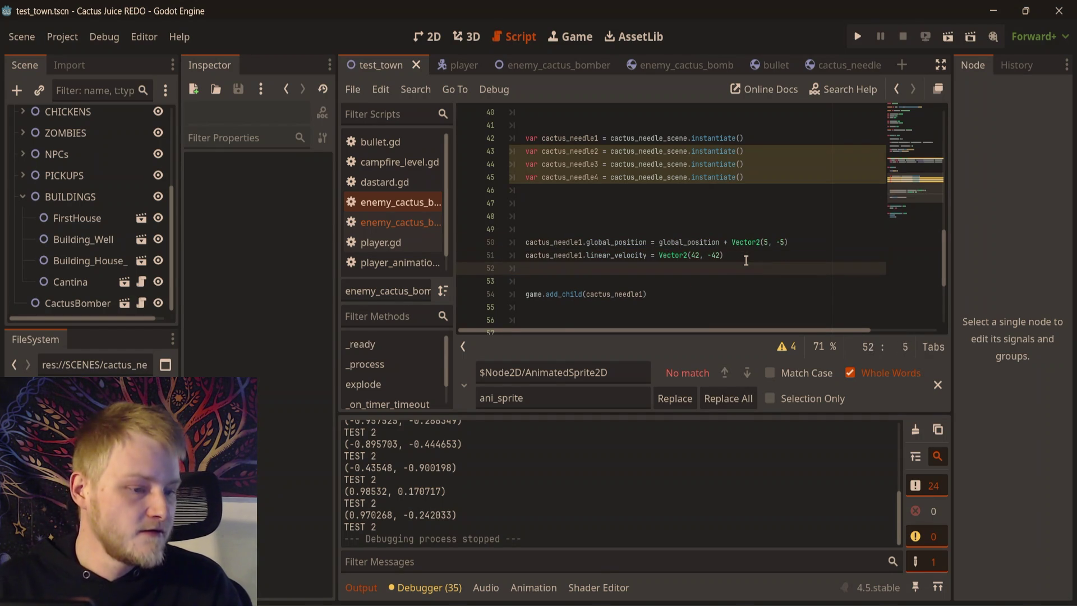
{"action": "key", "text": "ctrl+v"}
{"action": "key", "text": "Return"}
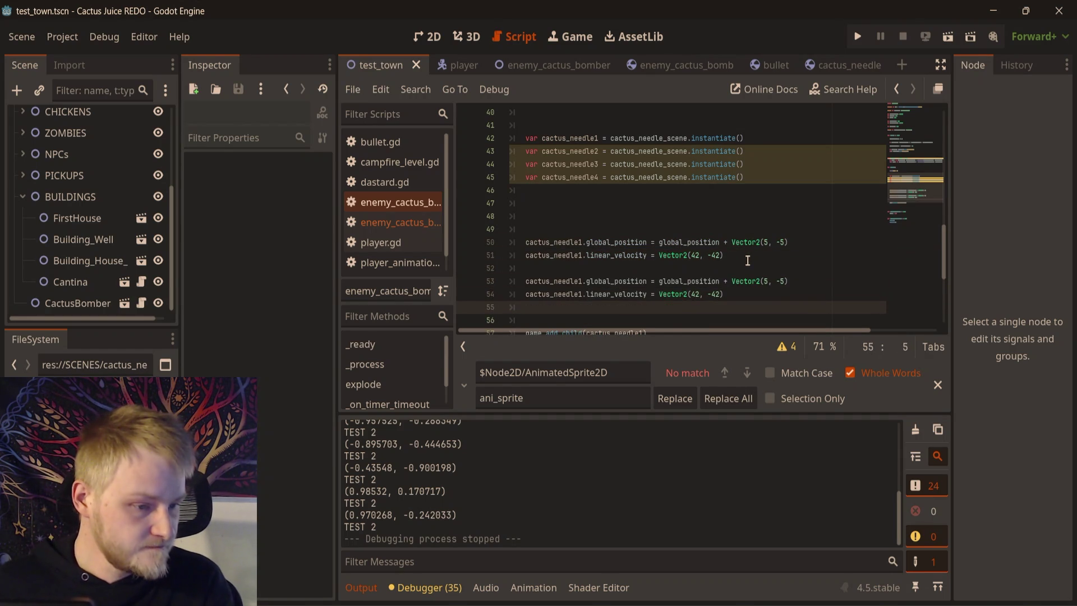
{"action": "key", "text": "ctrl+v"}
{"action": "key", "text": "Return"}
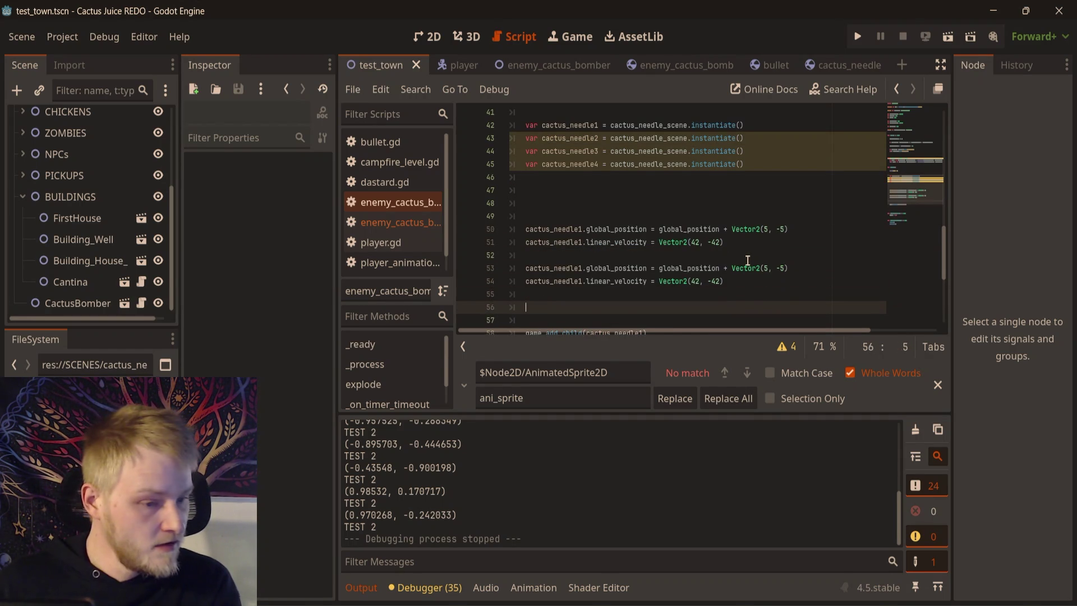
{"action": "key", "text": "ctrl+v"}
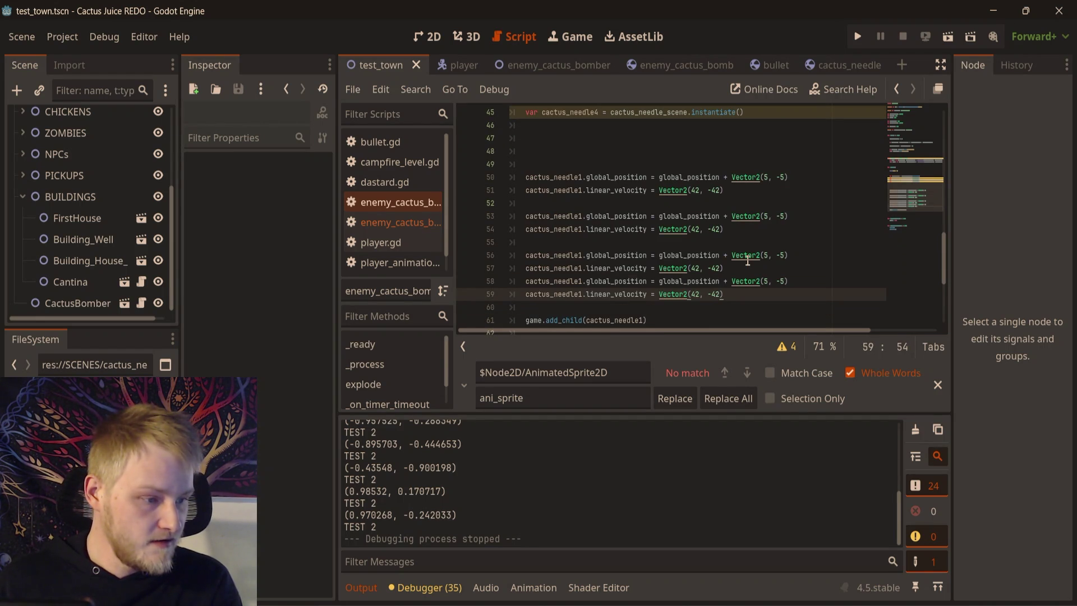
{"action": "key", "text": "ctrl+z"}
{"action": "key", "text": "Return"}
{"action": "key", "text": "Return"}
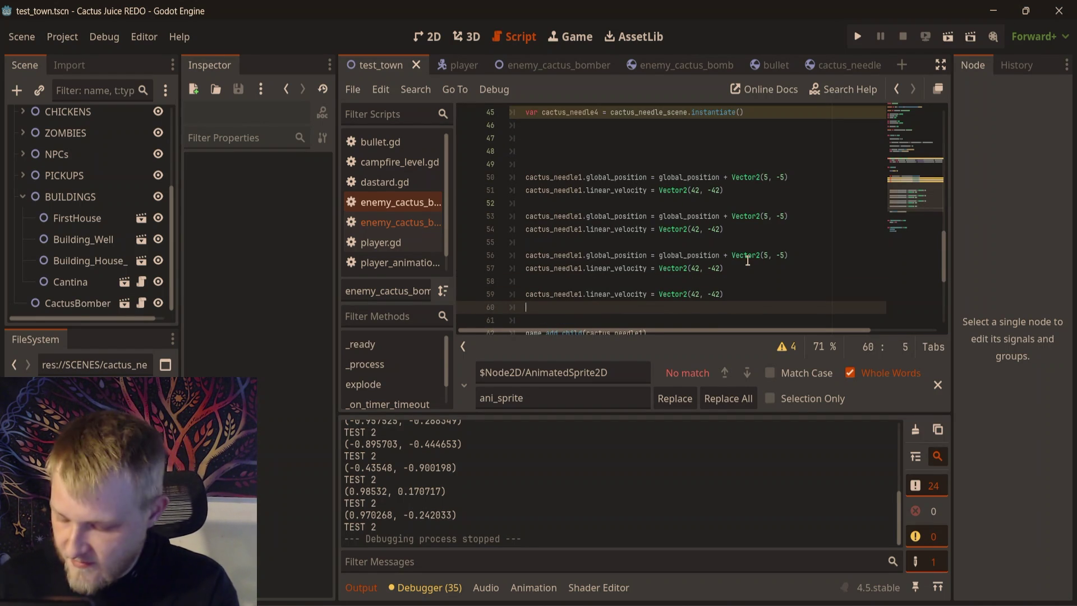
{"action": "key", "text": "ctrl+z"}
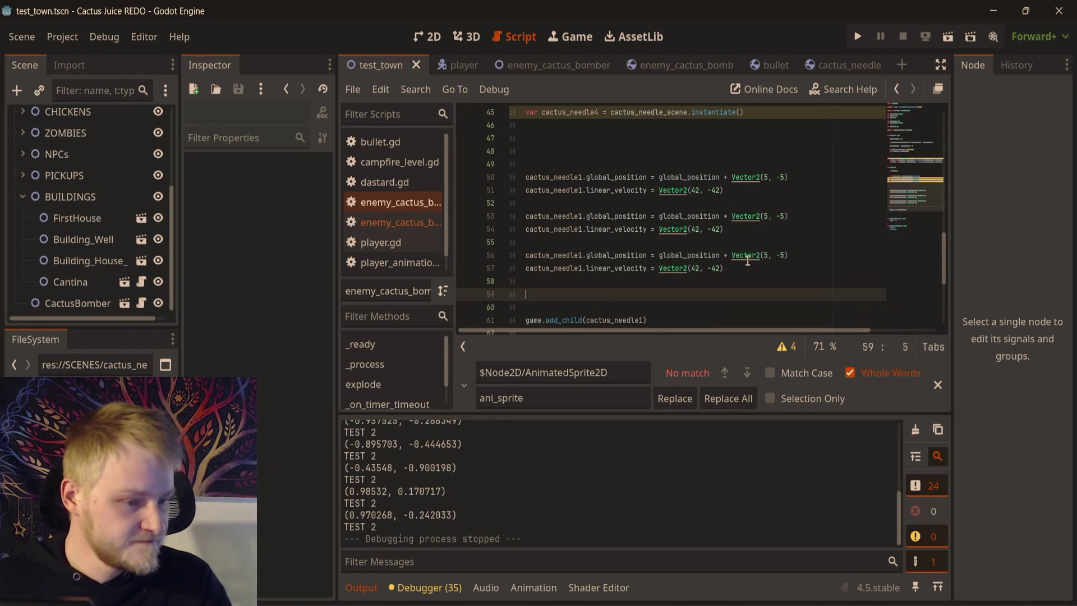
- Copy the third position/velocity pair and paste it as the fourth block
{"action": "left_click_drag", "start_coordinate": [724, 268], "coordinate": [527, 258]}
{"action": "key", "text": "ctrl+c"}
{"action": "left_click", "coordinate": [537, 296]}
{"action": "key", "text": "ctrl+v"}
{"action": "left_click", "coordinate": [781, 232]}
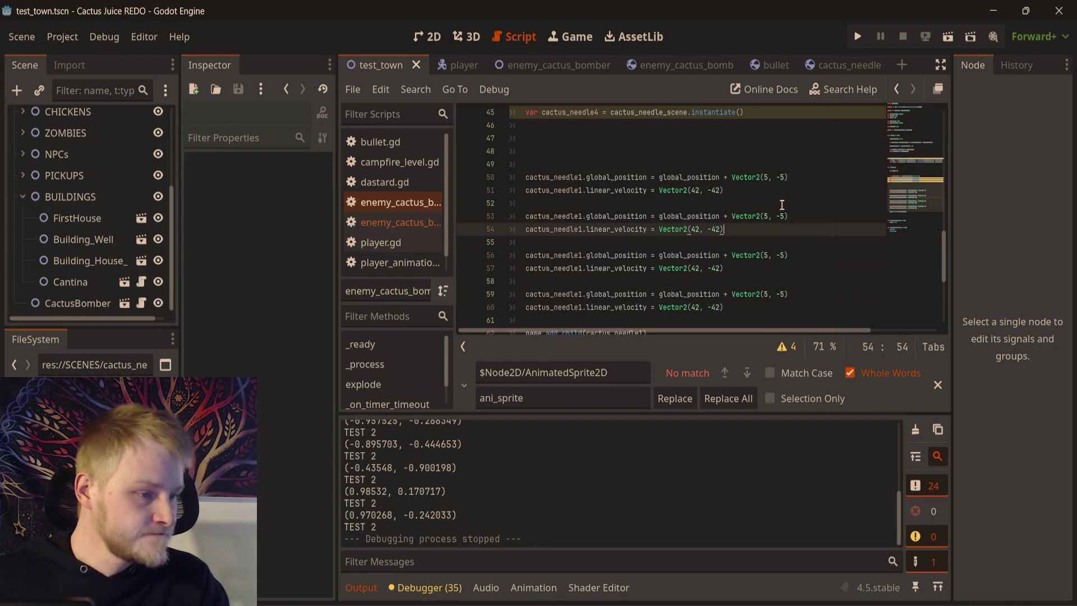
{"action": "left_click", "coordinate": [768, 177]}
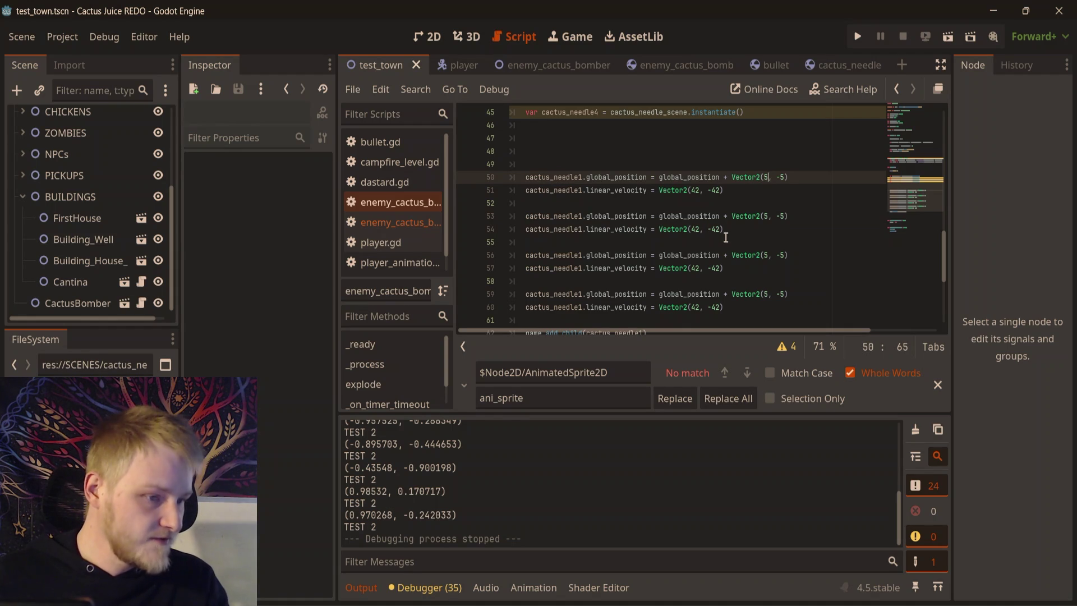
- Renumber the copied blocks' needle names to cactus_needle2, cactus_needle3 and cactus_needle4
{"action": "left_click", "coordinate": [584, 216]}
{"action": "key", "text": "BackSpace"}
{"action": "type", "text": "2"}
{"action": "key", "text": "Escape"}
{"action": "key", "text": "Down"}
{"action": "key", "text": "BackSpace"}
{"action": "type", "text": "2"}
{"action": "key", "text": "Escape"}
{"action": "key", "text": "Down"}
{"action": "key", "text": "Down"}
{"action": "key", "text": "BackSpace"}
{"action": "type", "text": "3"}
{"action": "key", "text": "Escape"}
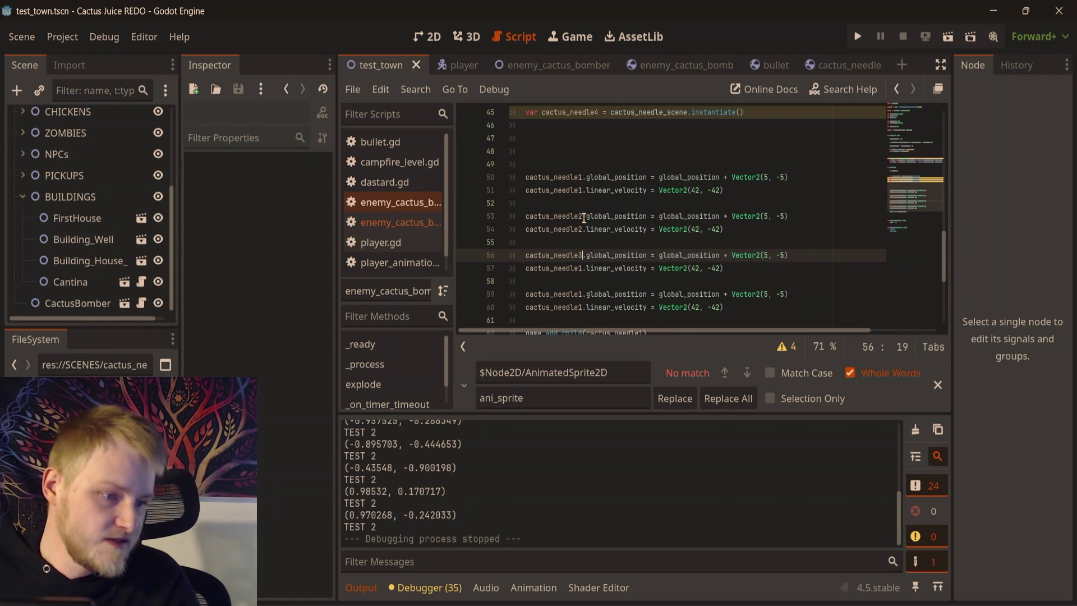
{"action": "key", "text": "Down"}
{"action": "key", "text": "BackSpace"}
{"action": "type", "text": "4"}
{"action": "key", "text": "Escape"}
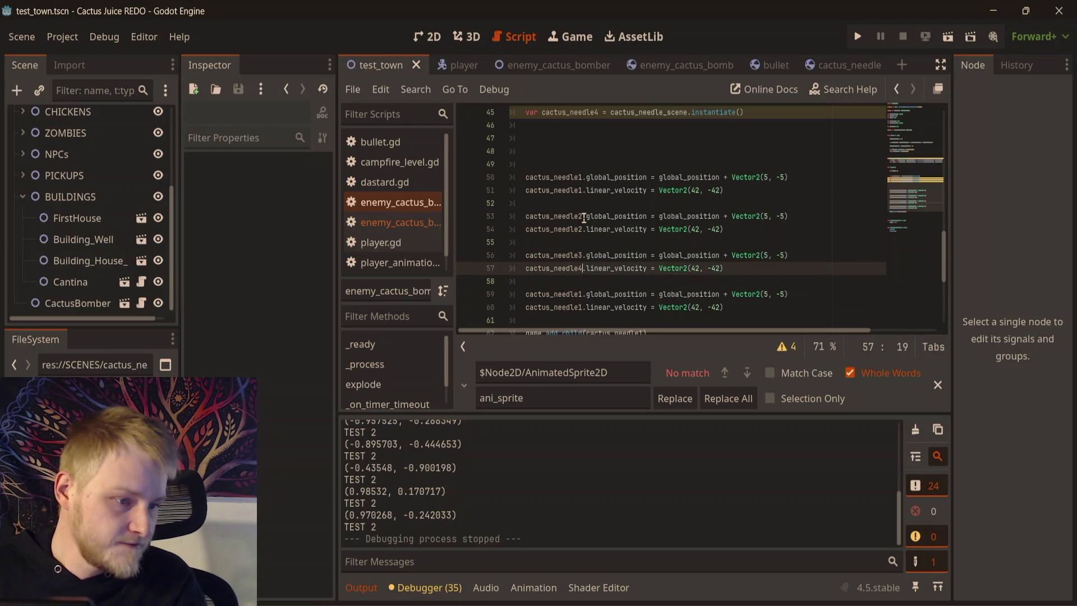
- Correct line 57 to cactus_needle3 and make the last two lines use cactus_needle4
{"action": "key", "text": "Down"}
{"action": "key", "text": "Up"}
{"action": "key", "text": "BackSpace"}
{"action": "type", "text": "3"}
{"action": "key", "text": "Down"}
{"action": "key", "text": "Down"}
{"action": "key", "text": "ctrl+Right"}
{"action": "key", "text": "BackSpace"}
{"action": "type", "text": "4"}
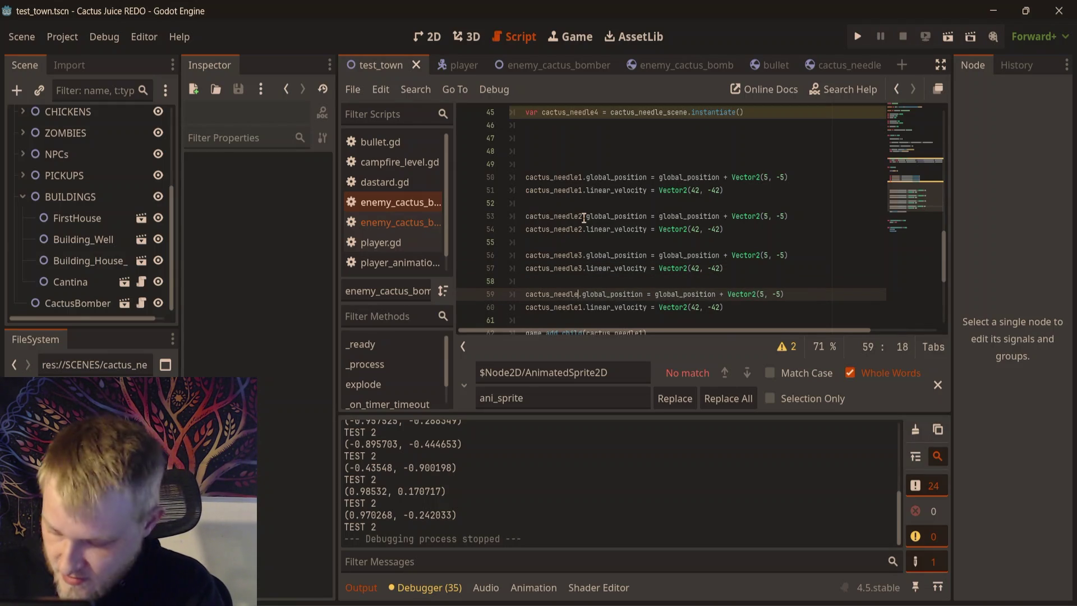
{"action": "key", "text": "Down"}
{"action": "key", "text": "BackSpace"}
{"action": "type", "text": "4"}
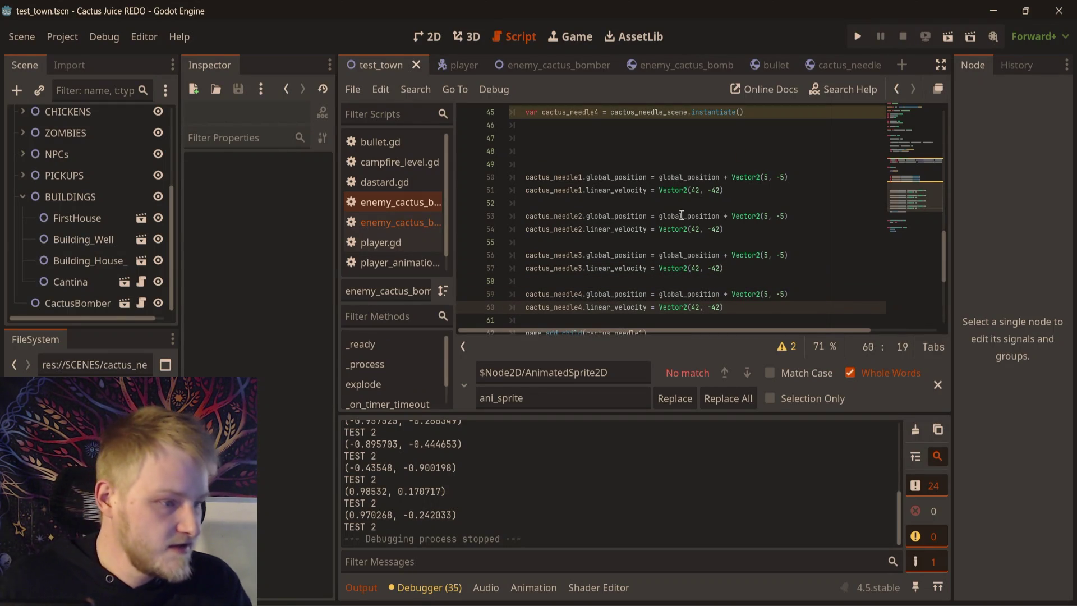
- Give needle2 position offset (5, 5) and velocity (42, 42)
{"action": "left_click", "coordinate": [764, 177]}
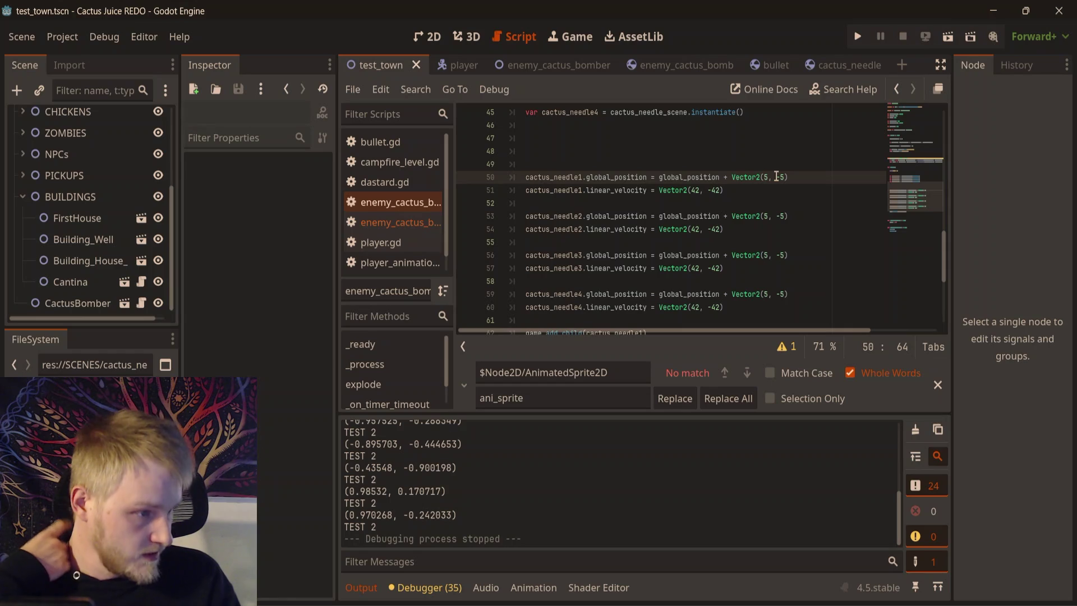
{"action": "left_click", "coordinate": [768, 217]}
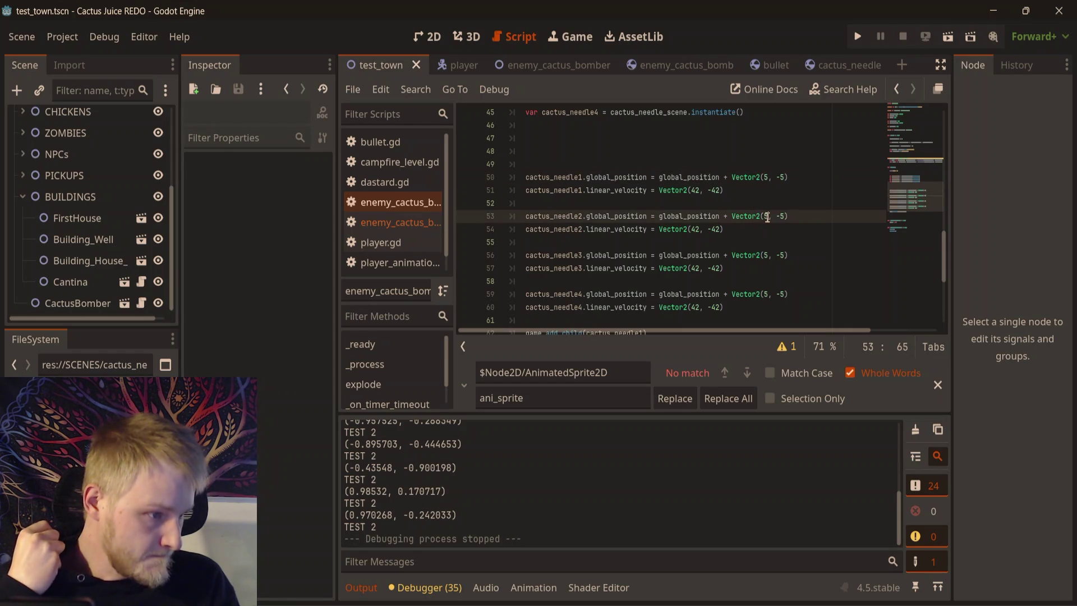
{"action": "left_click", "coordinate": [781, 217]}
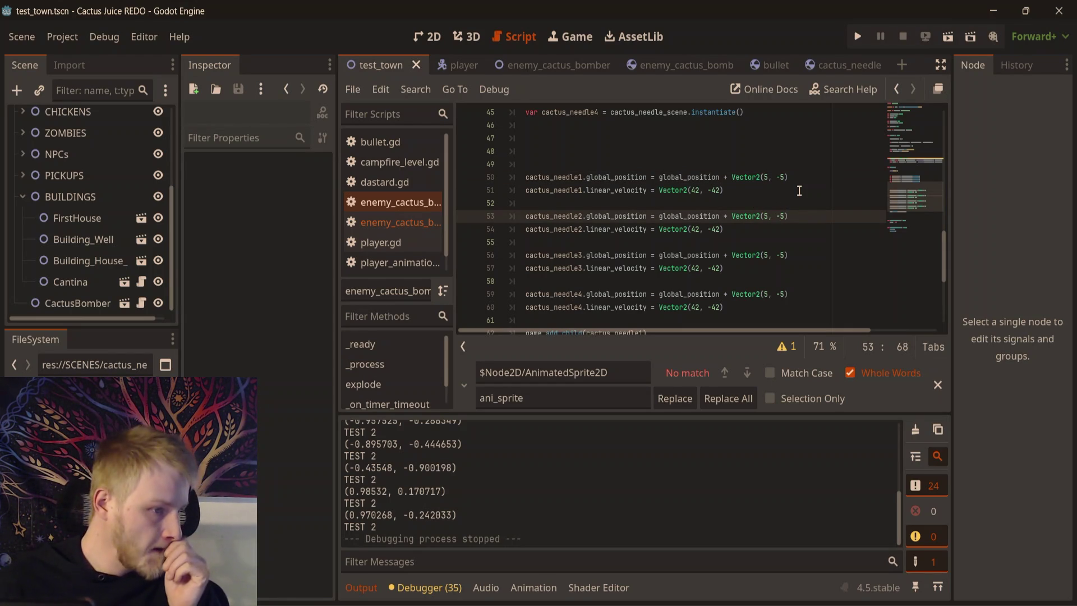
{"action": "key", "text": "BackSpace"}
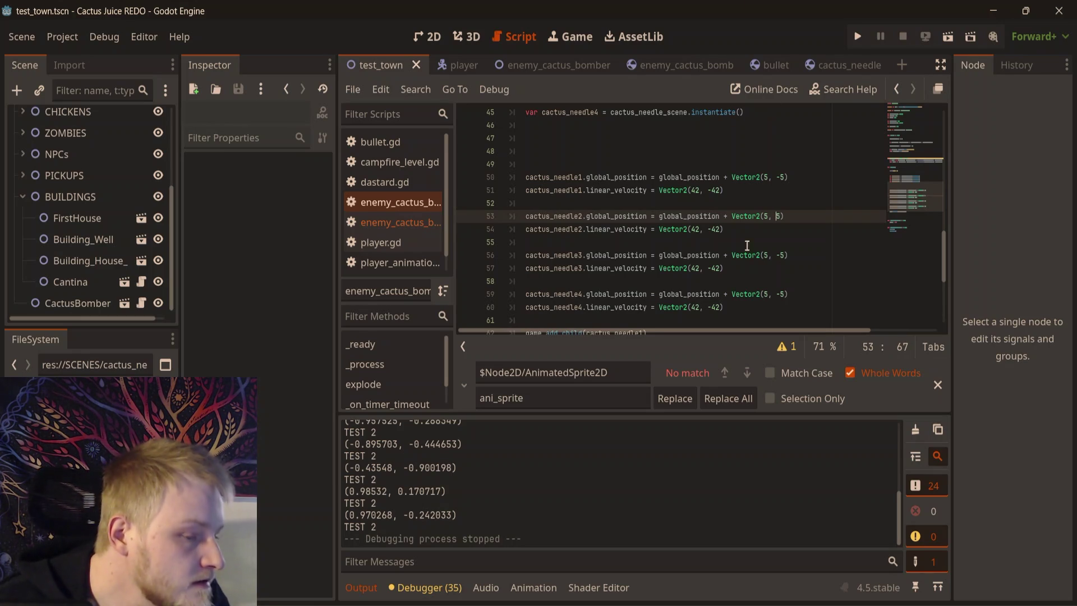
{"action": "left_click", "coordinate": [711, 231]}
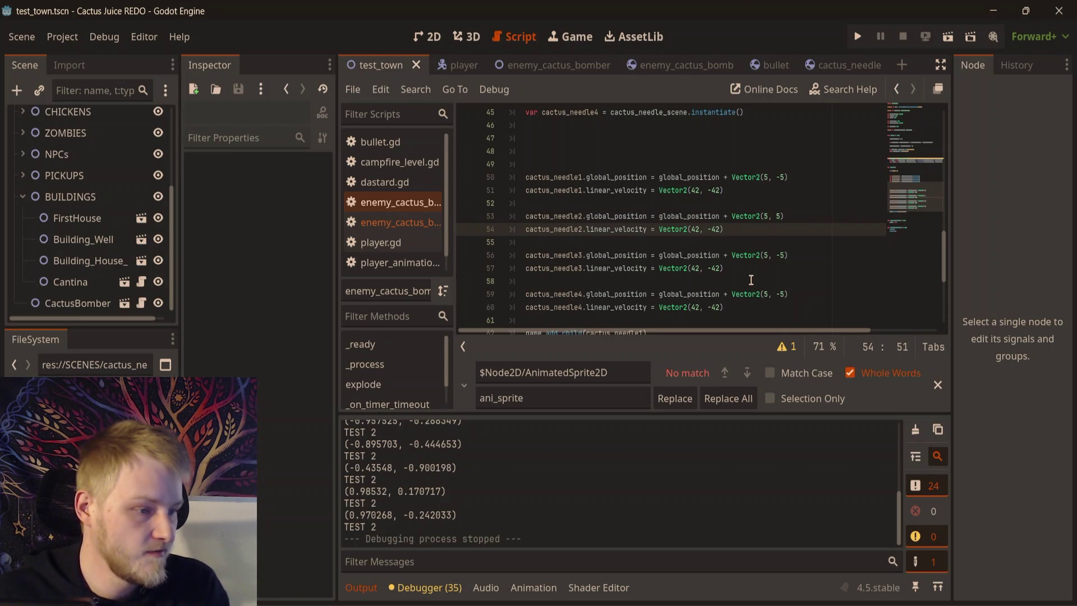
{"action": "key", "text": "BackSpace"}
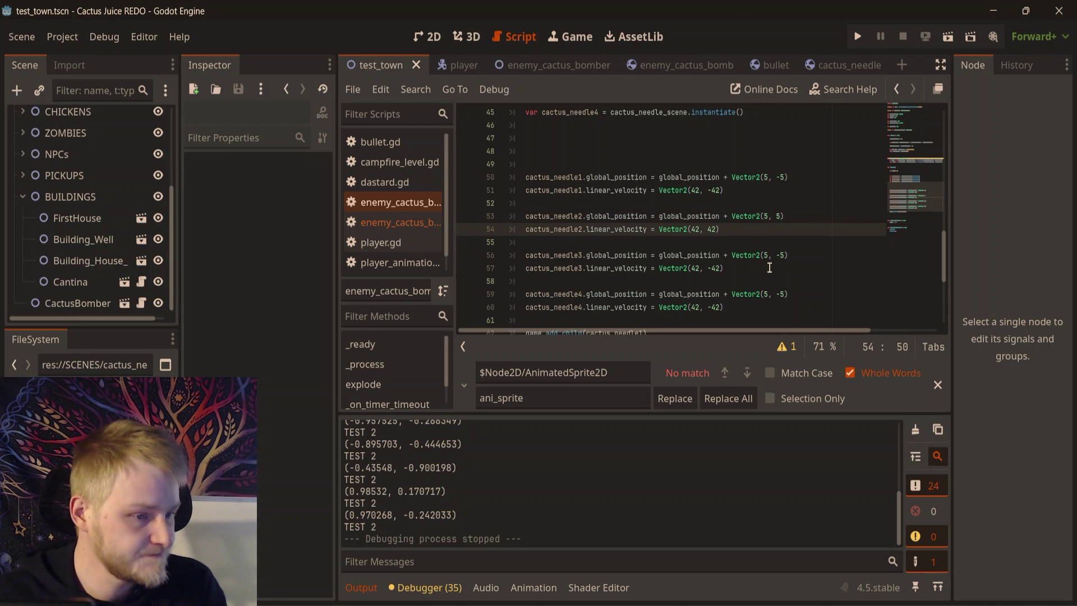
- Give needle3 position offset (-5, 5) and velocity (-42, 42)
{"action": "left_click", "coordinate": [774, 256]}
{"action": "key", "text": "Delete"}
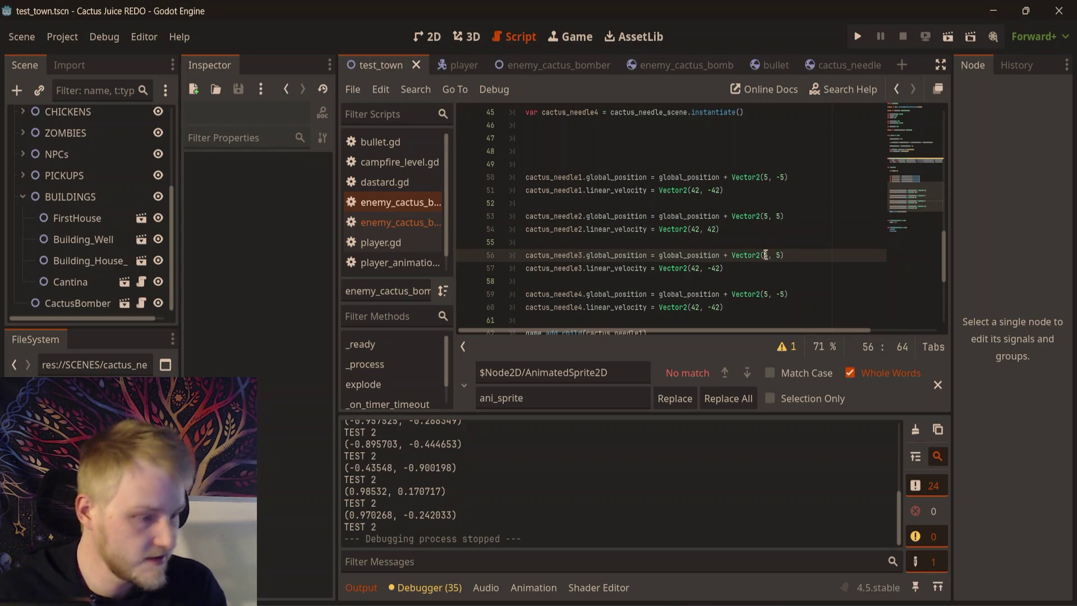
{"action": "left_click", "coordinate": [764, 256]}
{"action": "type", "text": "-"}
{"action": "left_click", "coordinate": [709, 268]}
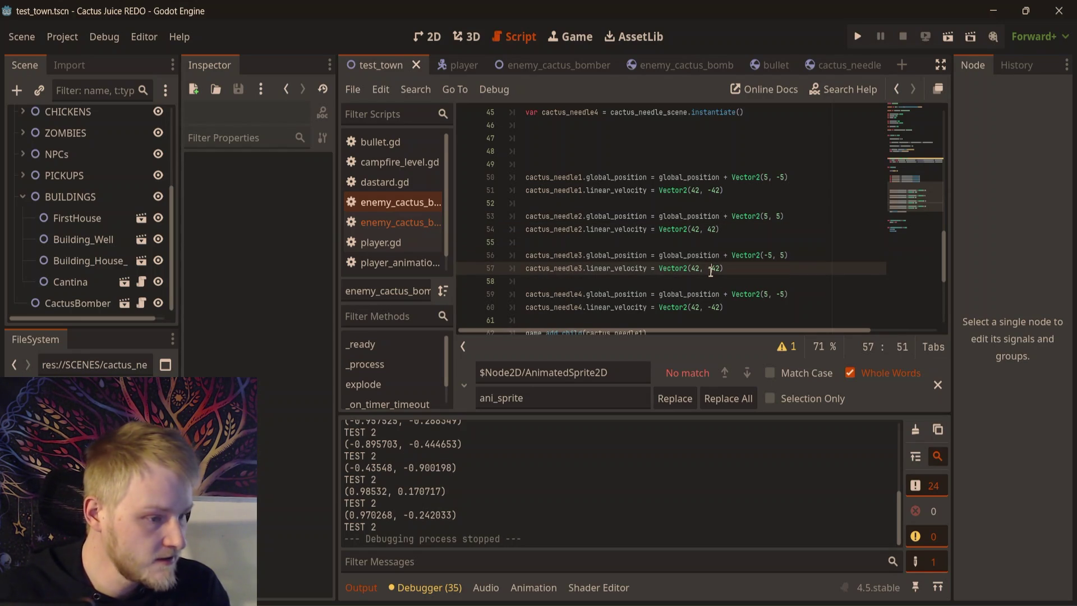
{"action": "key", "text": "Delete"}
{"action": "left_click", "coordinate": [696, 268]}
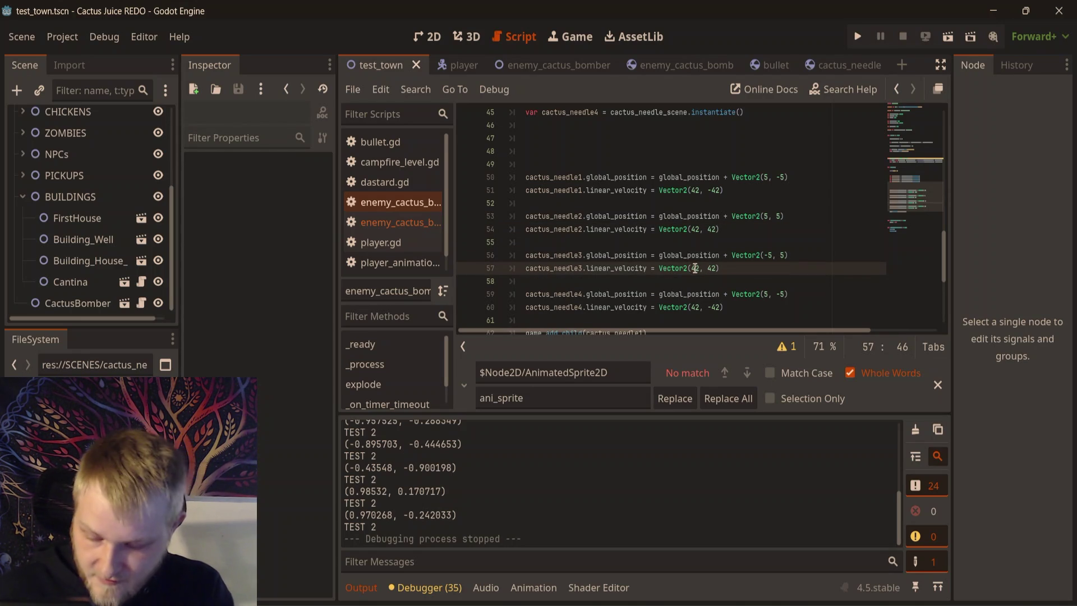
{"action": "type", "text": "-"}
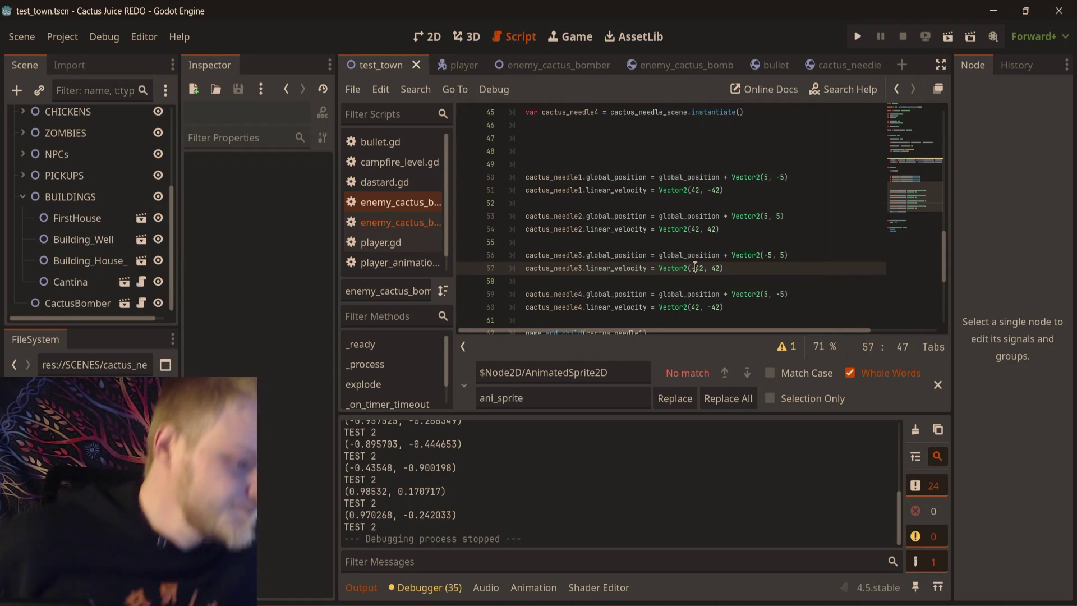
{"action": "type", "text": "-"}
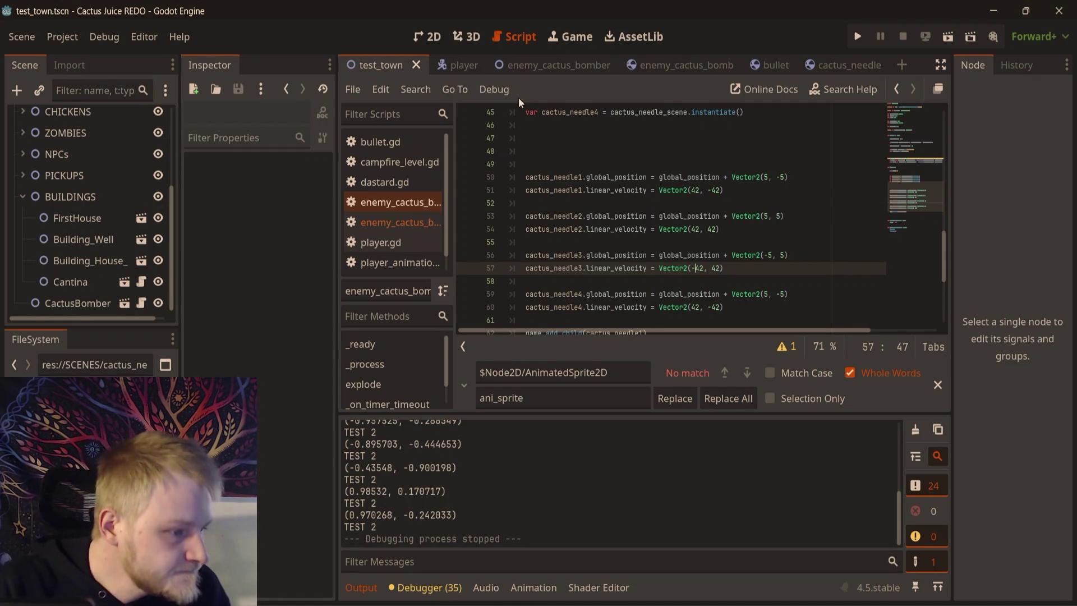
- Give needle4 position offset (-5, -5) and velocity (-42, -42)
{"action": "left_click", "coordinate": [747, 307]}
{"action": "scroll", "coordinate": [674, 222], "scroll_direction": "down", "scroll_amount": 2}
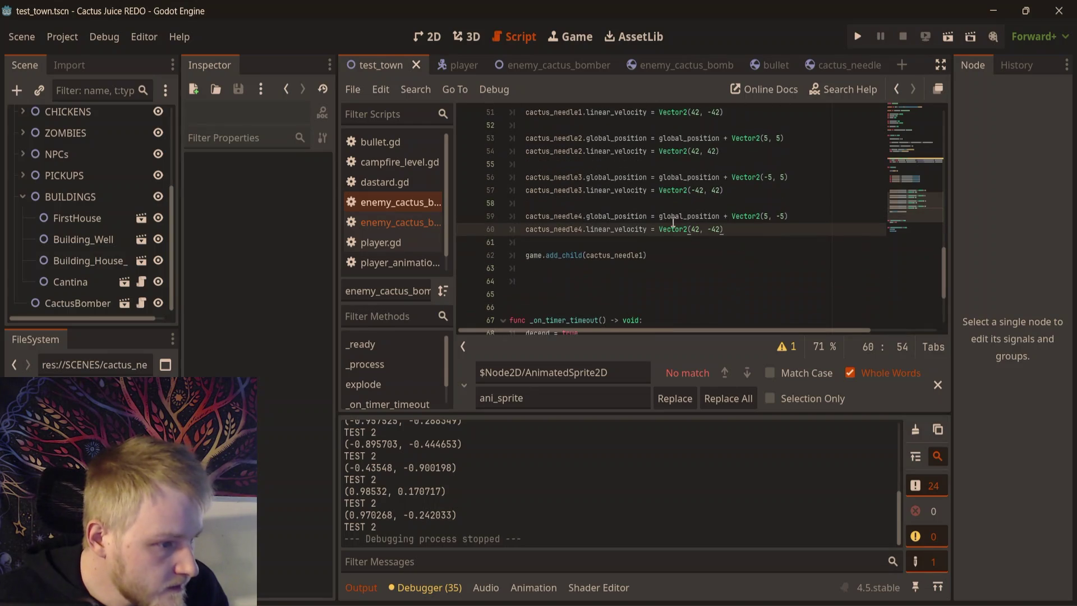
{"action": "scroll", "coordinate": [673, 236], "scroll_direction": "up", "scroll_amount": 1}
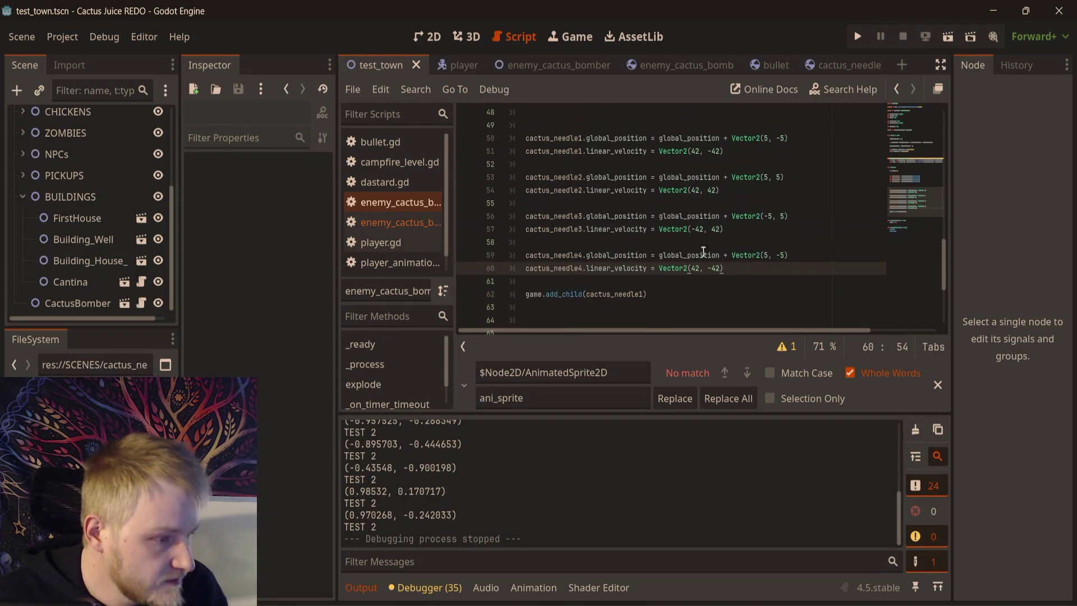
{"action": "left_click", "coordinate": [766, 255]}
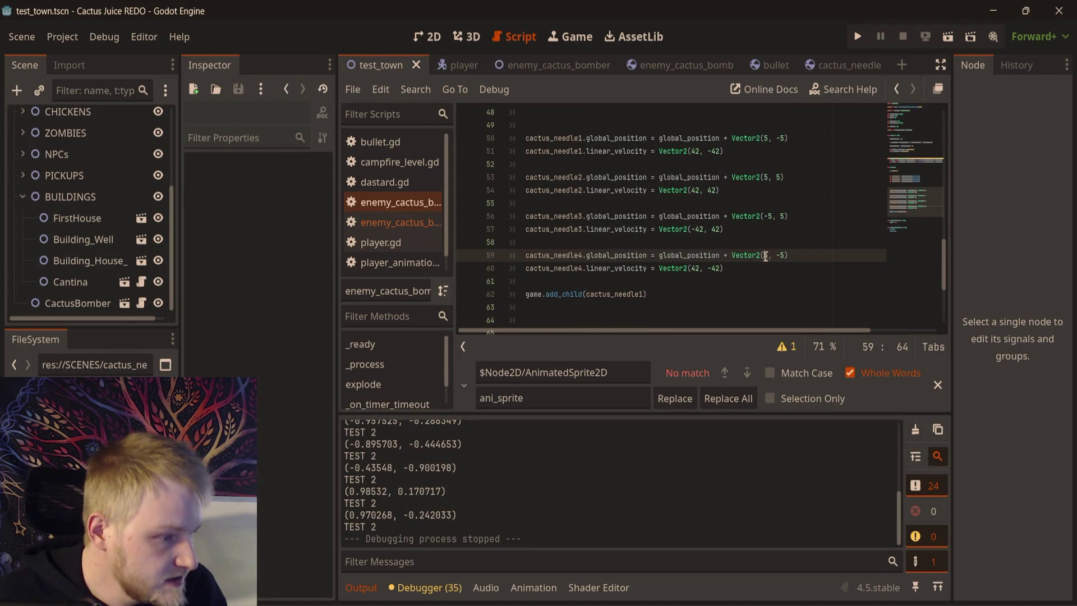
{"action": "type", "text": "-"}
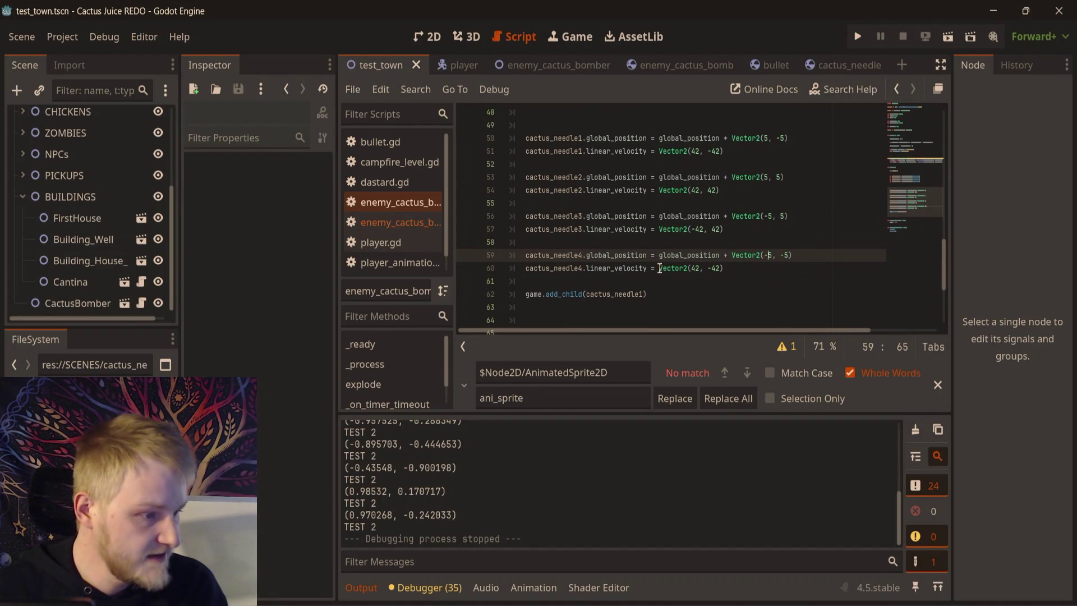
{"action": "left_click", "coordinate": [691, 268]}
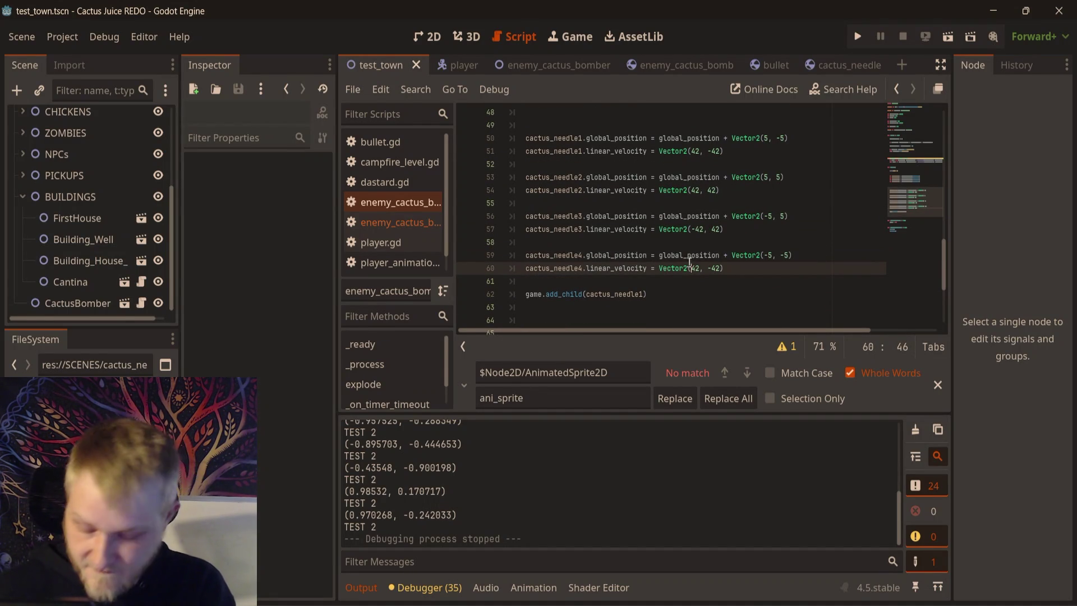
{"action": "type", "text": "-"}
{"action": "left_click", "coordinate": [756, 219]}
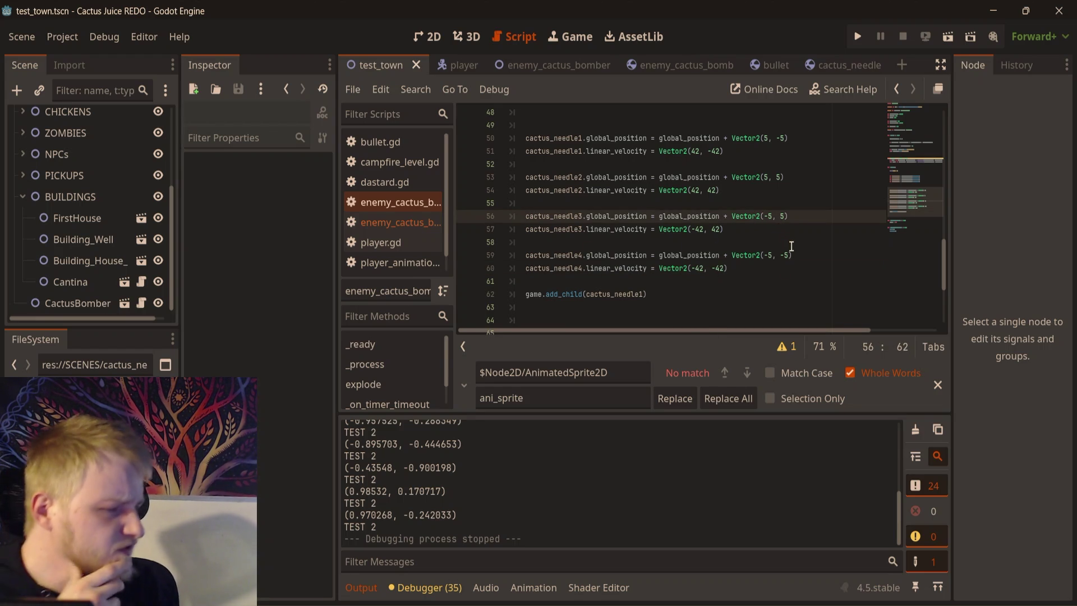
{"action": "scroll", "coordinate": [803, 239], "scroll_direction": "up", "scroll_amount": 2}
- Paste copies of the game.add_child(cactus_needle1) line below the original
{"action": "scroll", "coordinate": [729, 246], "scroll_direction": "down", "scroll_amount": 4}
{"action": "left_click", "coordinate": [666, 257]}
{"action": "key", "text": "shift+Home"}
{"action": "key", "text": "ctrl+c"}
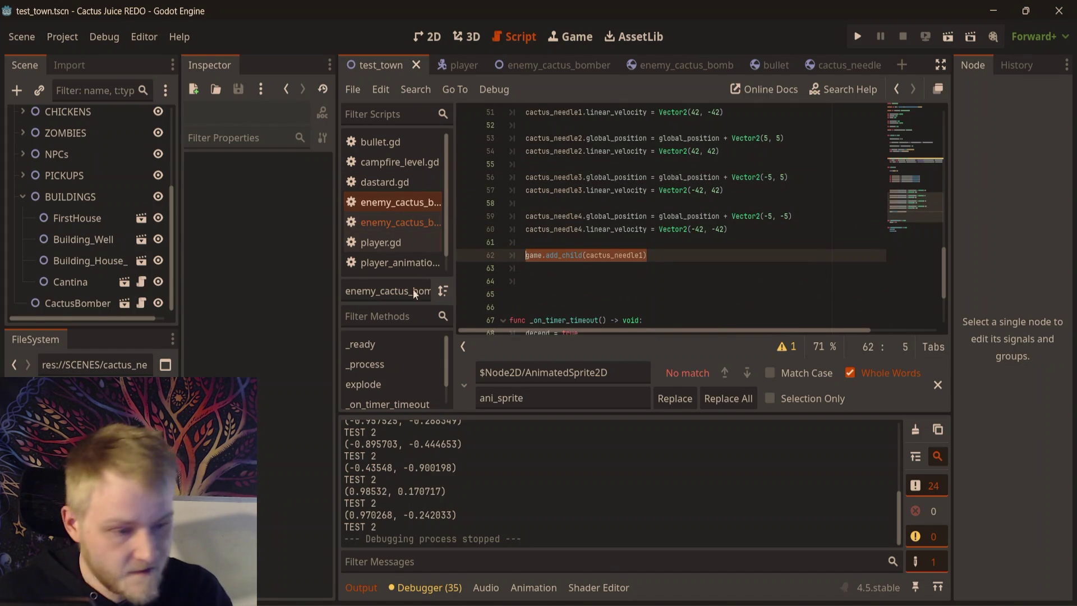
{"action": "left_click", "coordinate": [583, 273]}
{"action": "key", "text": "ctrl+v"}
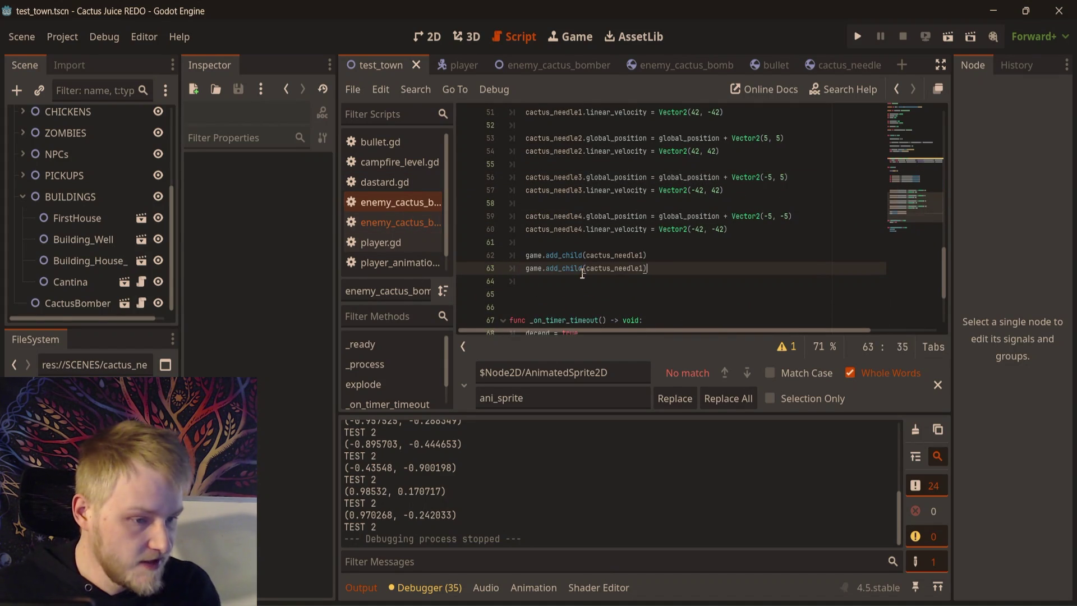
{"action": "key", "text": "Return"}
{"action": "key", "text": "ctrl+v"}
{"action": "key", "text": "Down"}
{"action": "key", "text": "ctrl+v"}
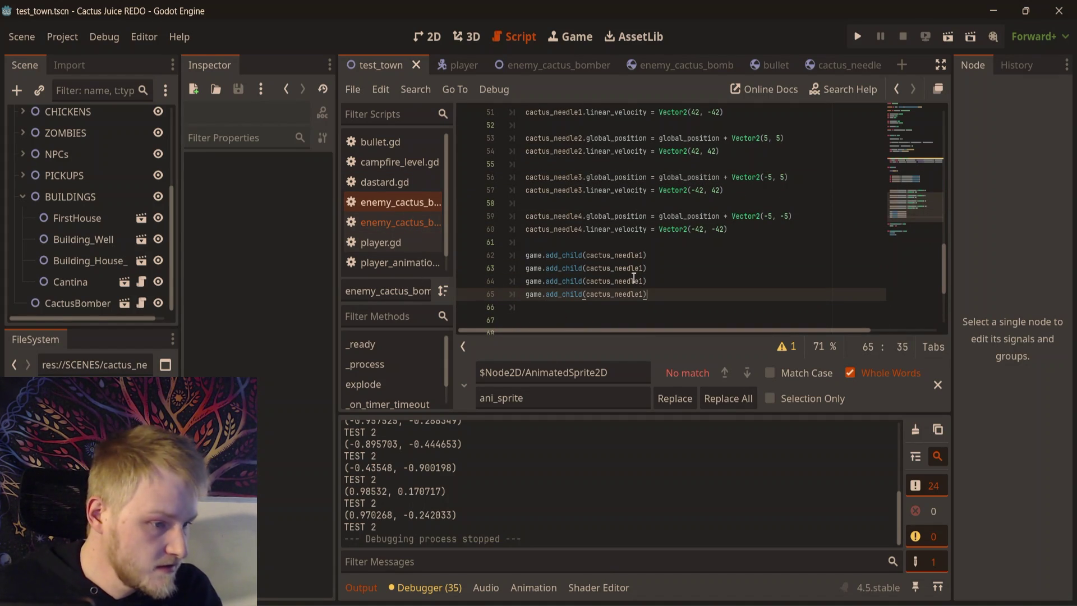
- Renumber the add_child copies to cactus_needle2 through cactus_needle4
{"action": "left_click", "coordinate": [647, 272]}
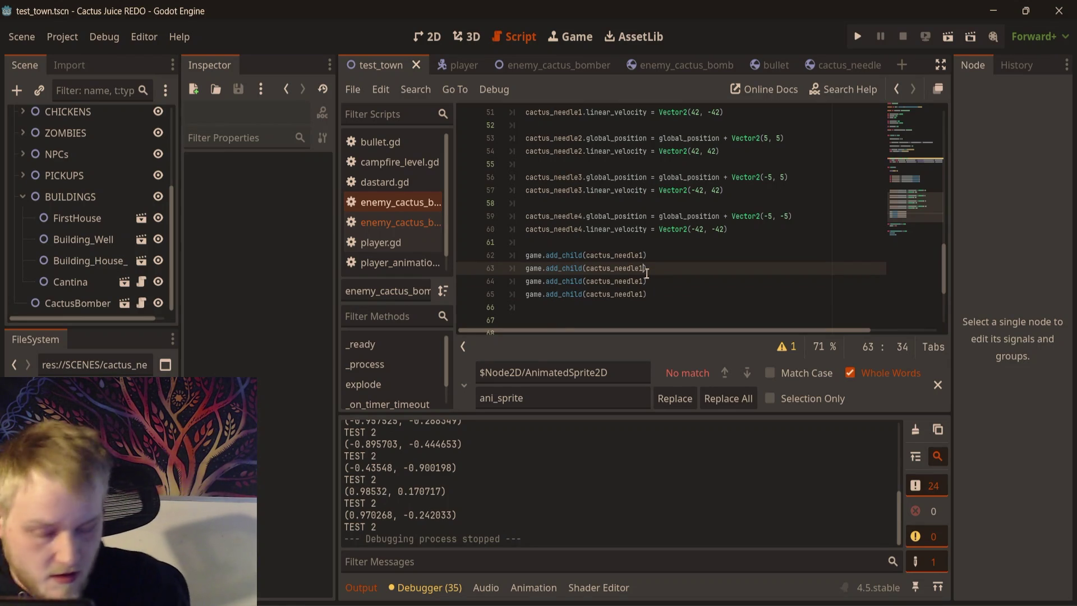
{"action": "key", "text": "BackSpace"}
{"action": "type", "text": "2"}
{"action": "key", "text": "Down"}
{"action": "key", "text": "BackSpace"}
{"action": "type", "text": "3"}
{"action": "key", "text": "Down"}
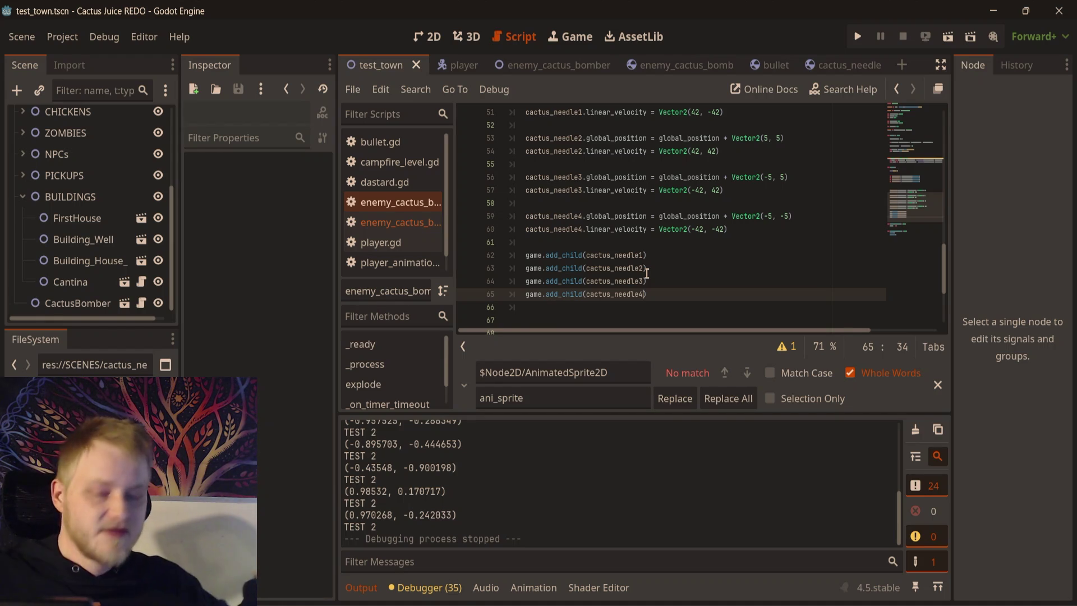
- Run the test_town scene with F6 to watch the needle burst, then return to the script
{"action": "left_click", "coordinate": [431, 39]}
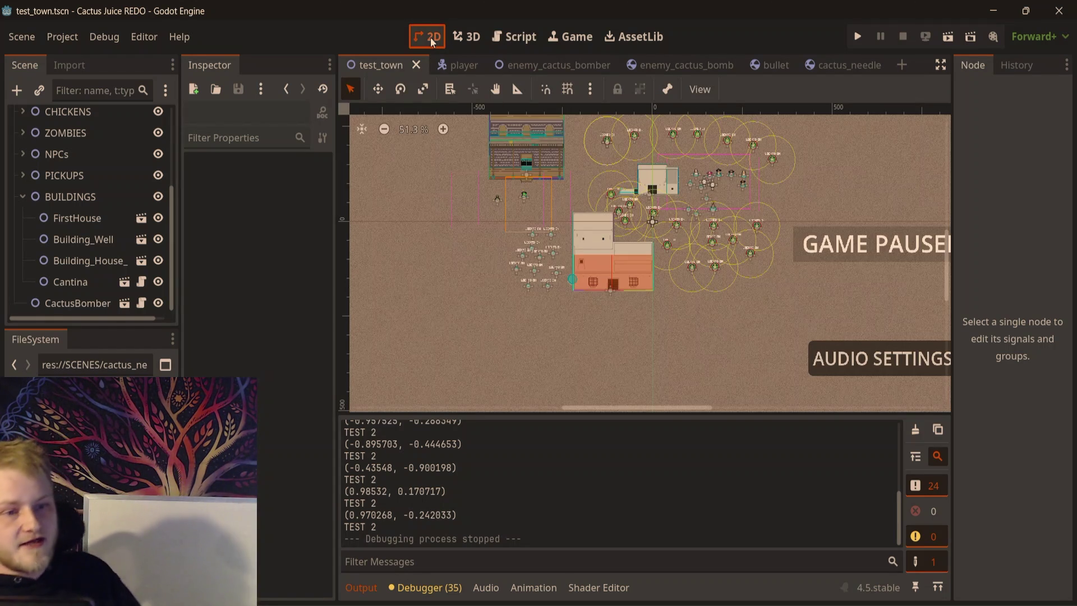
{"action": "key", "text": "F6"}
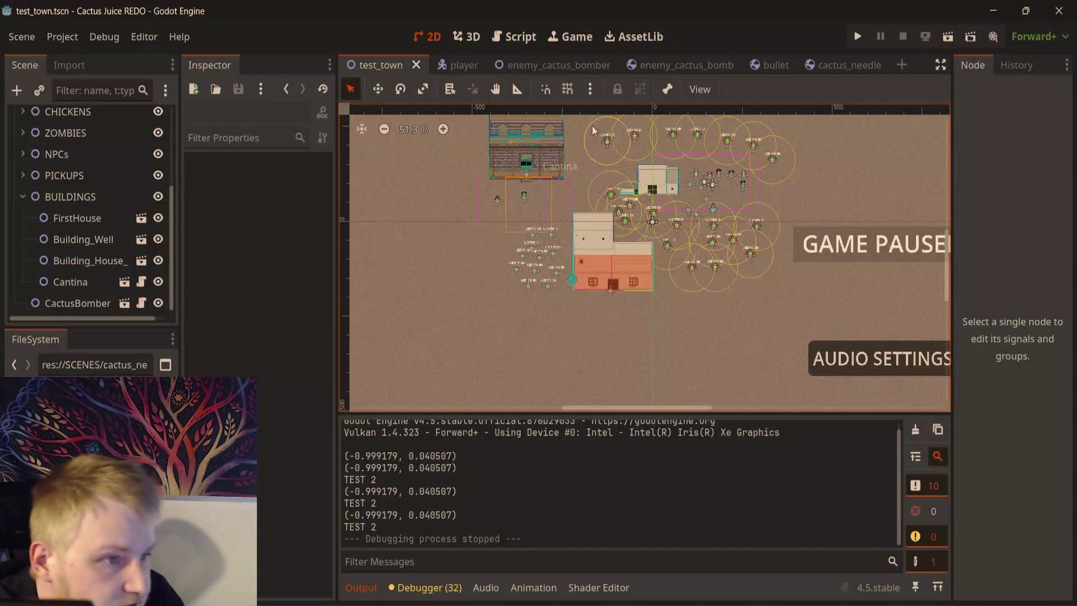
{"action": "left_click", "coordinate": [527, 39]}
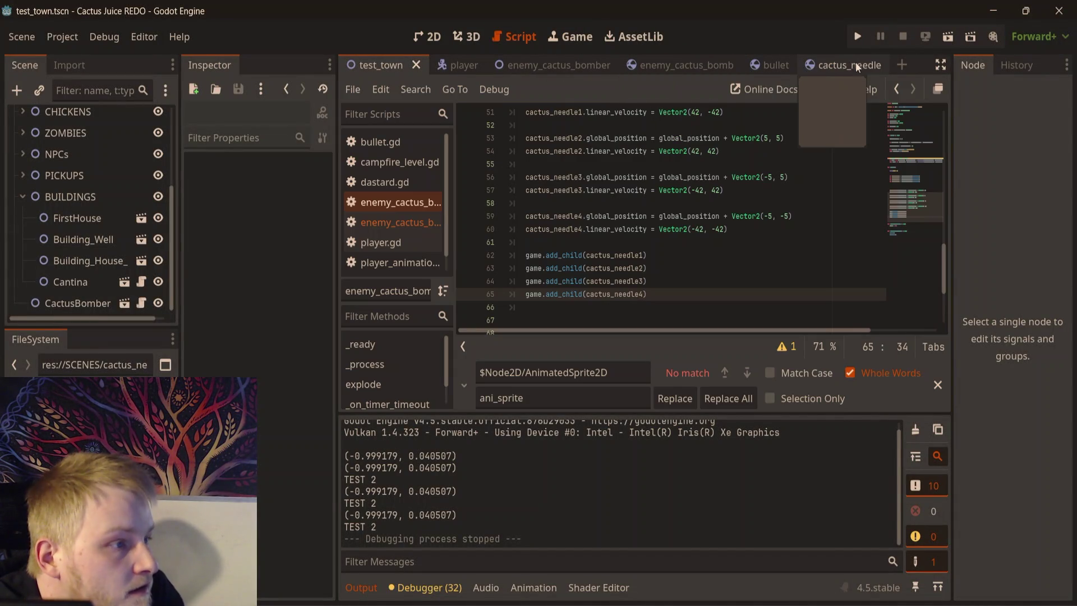
- Open the cactus_needle scene and inspect its CactusNeedle root and Sprite2D nodes
{"action": "left_click", "coordinate": [857, 62]}
{"action": "left_click", "coordinate": [62, 120]}
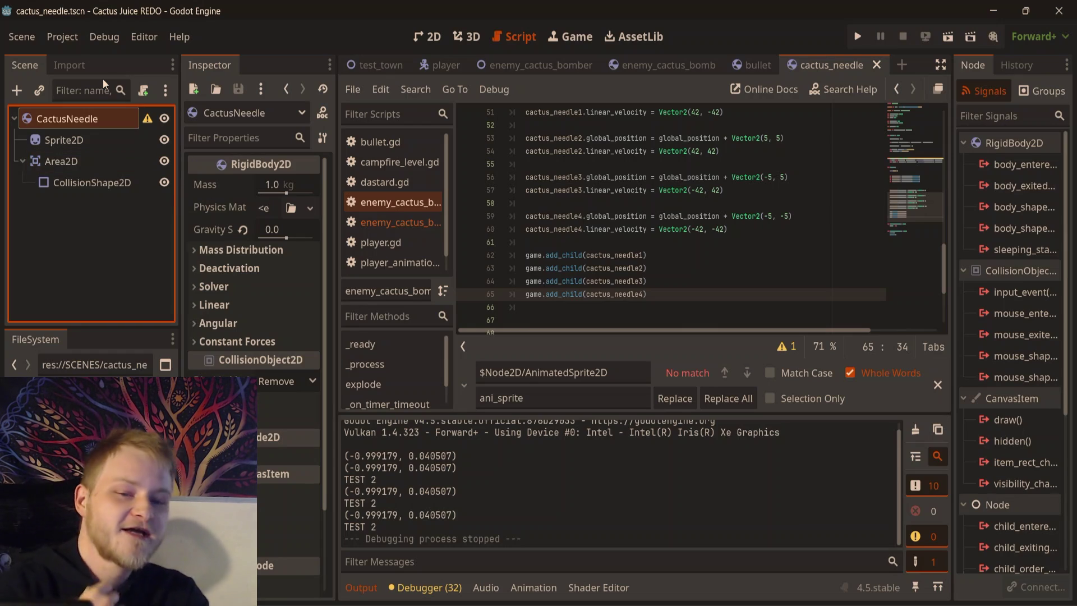
{"action": "left_click", "coordinate": [113, 141]}
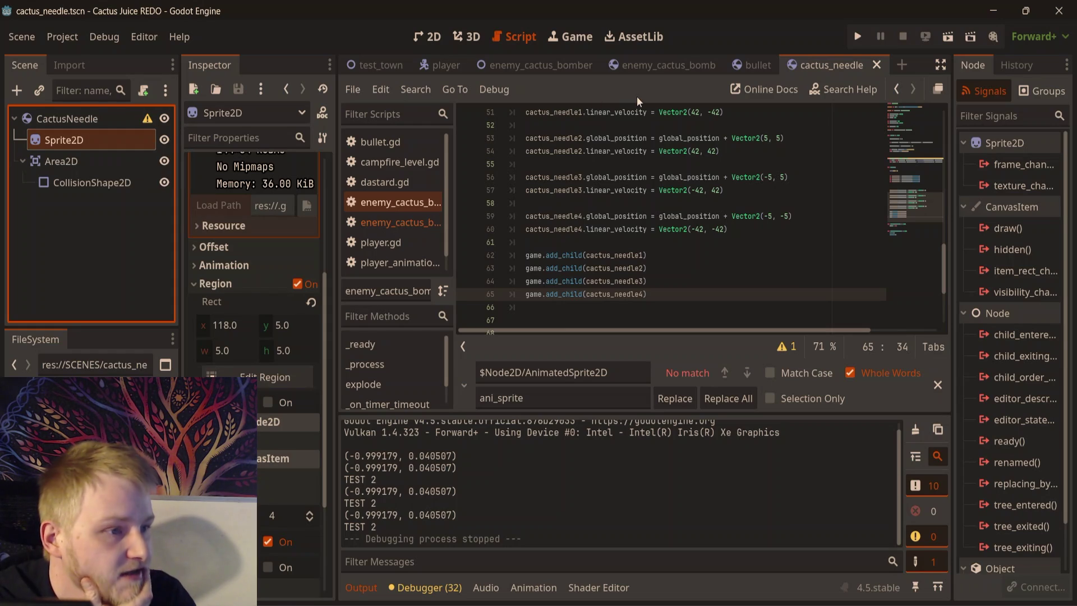
- In the enemy_cactus_bomb script, add a cactus_needle1.get_child(0).rotation line after needle1's velocity
{"action": "left_click", "coordinate": [649, 67]}
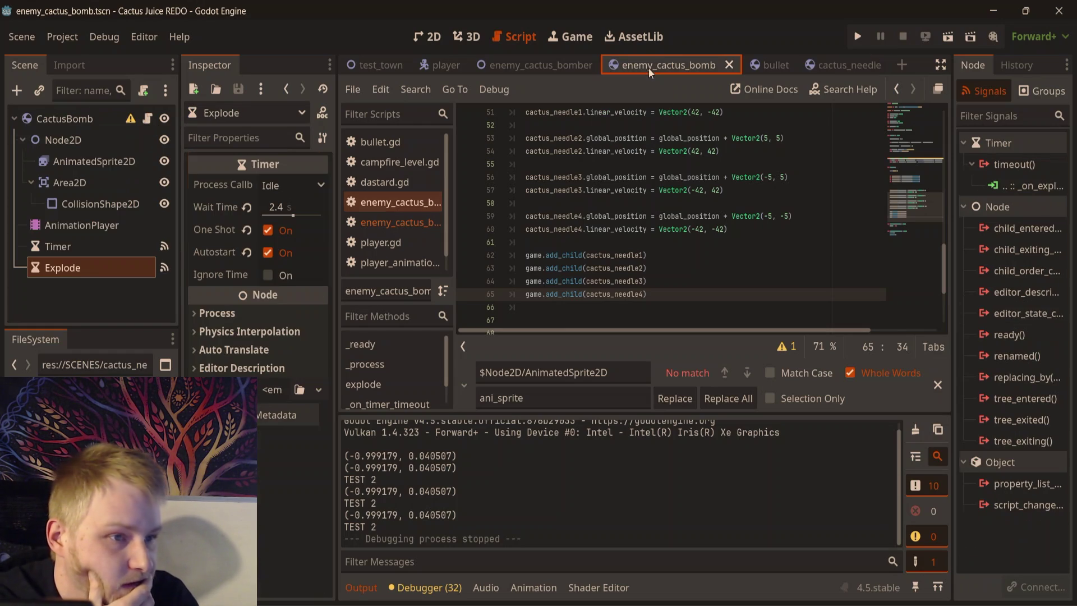
{"action": "left_click", "coordinate": [149, 121]}
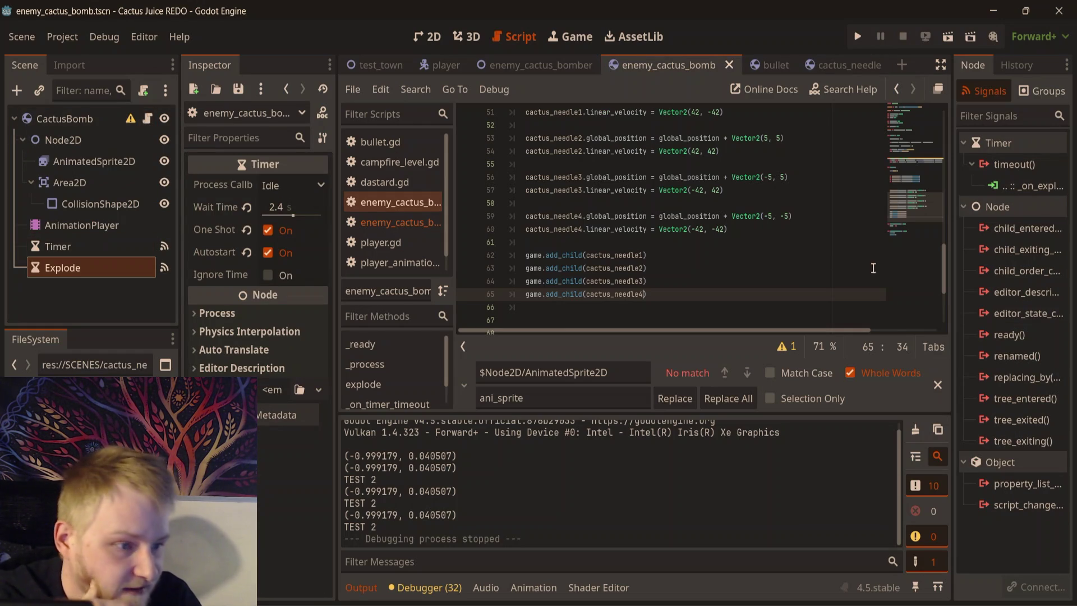
{"action": "scroll", "coordinate": [780, 232], "scroll_direction": "up", "scroll_amount": 3}
{"action": "left_click", "coordinate": [757, 190]}
{"action": "key", "text": "Return"}
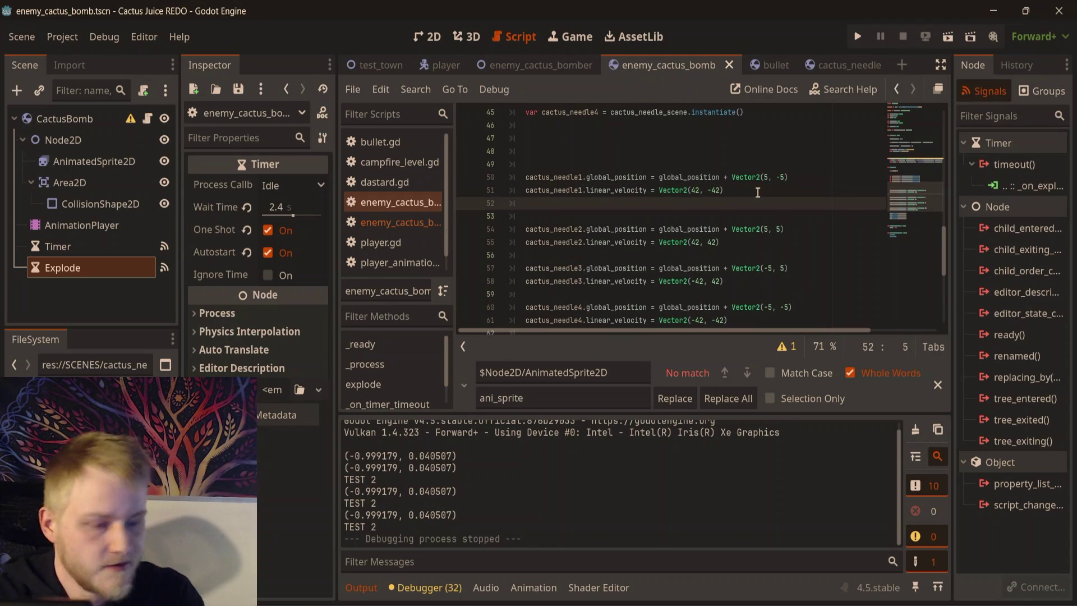
{"action": "type", "text": "cactus_needle1."}
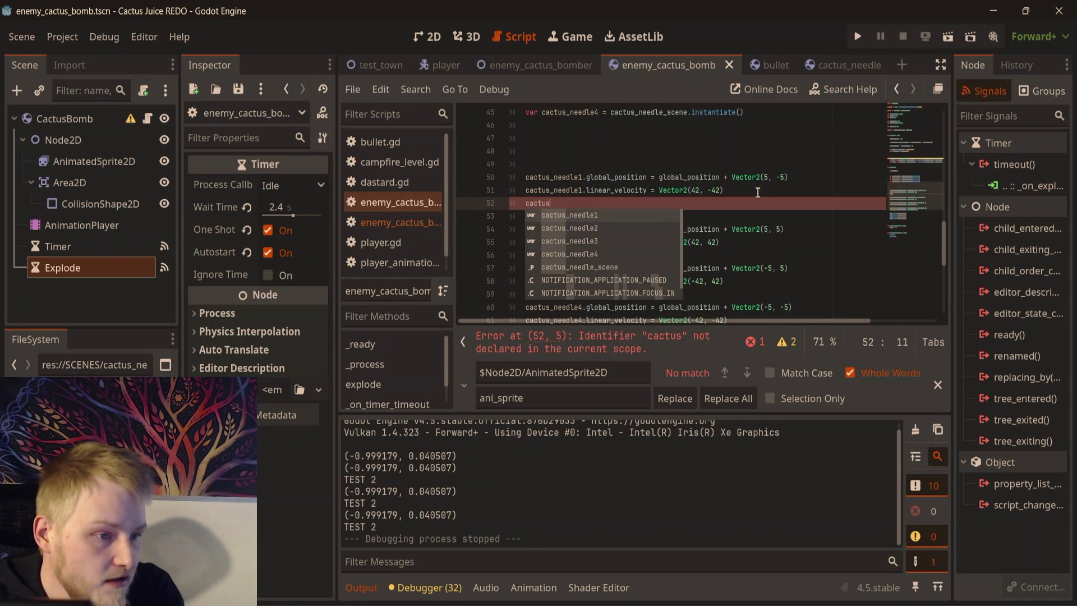
{"action": "key", "text": "Return"}
{"action": "type", "text": "get_ch"}
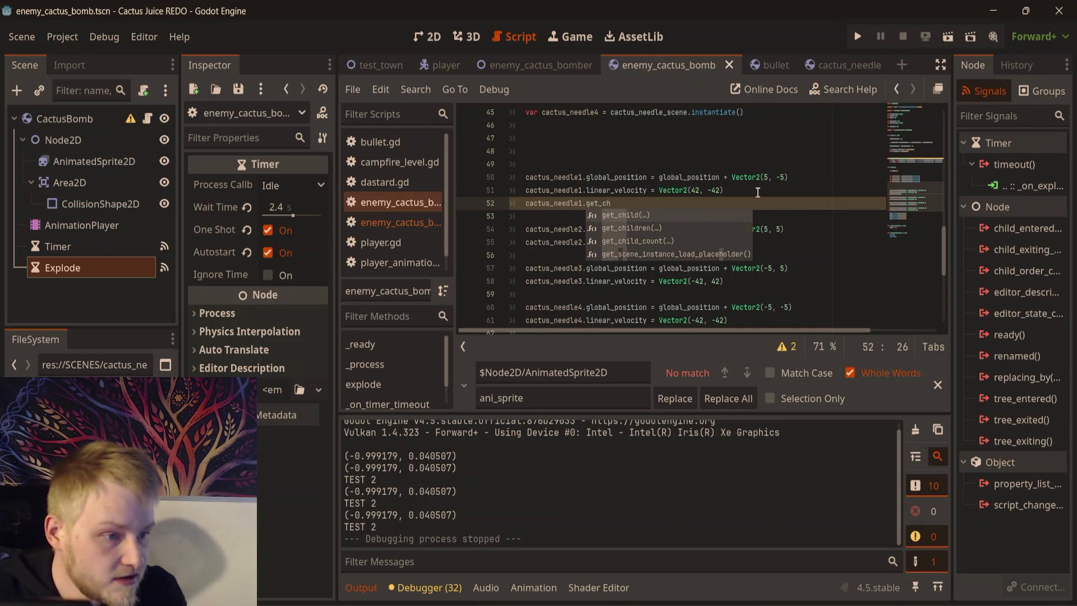
{"action": "key", "text": "Return"}
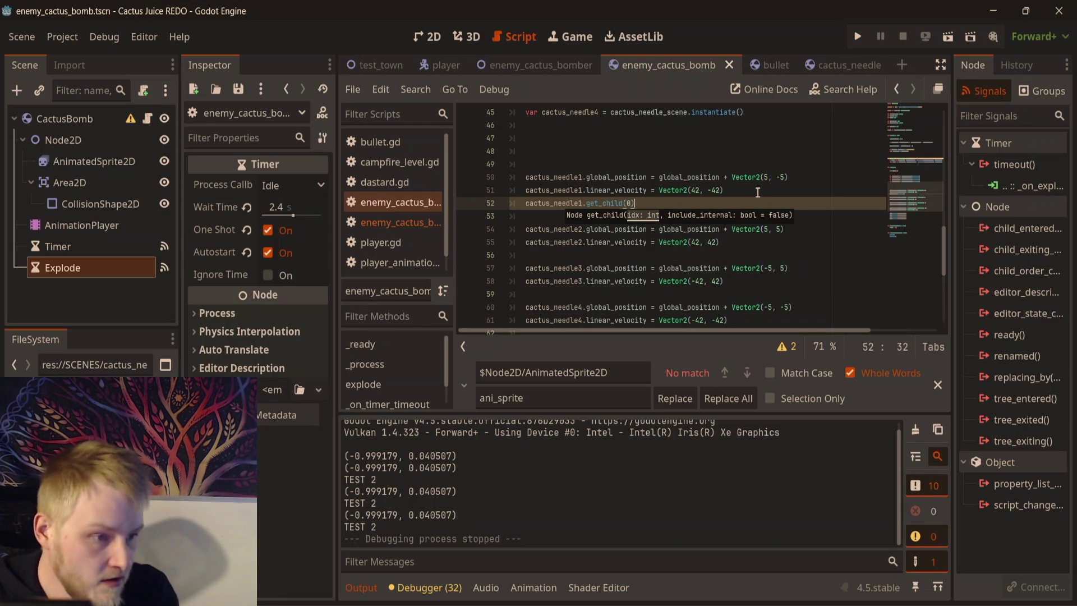
{"action": "type", "text": ".rotation"}
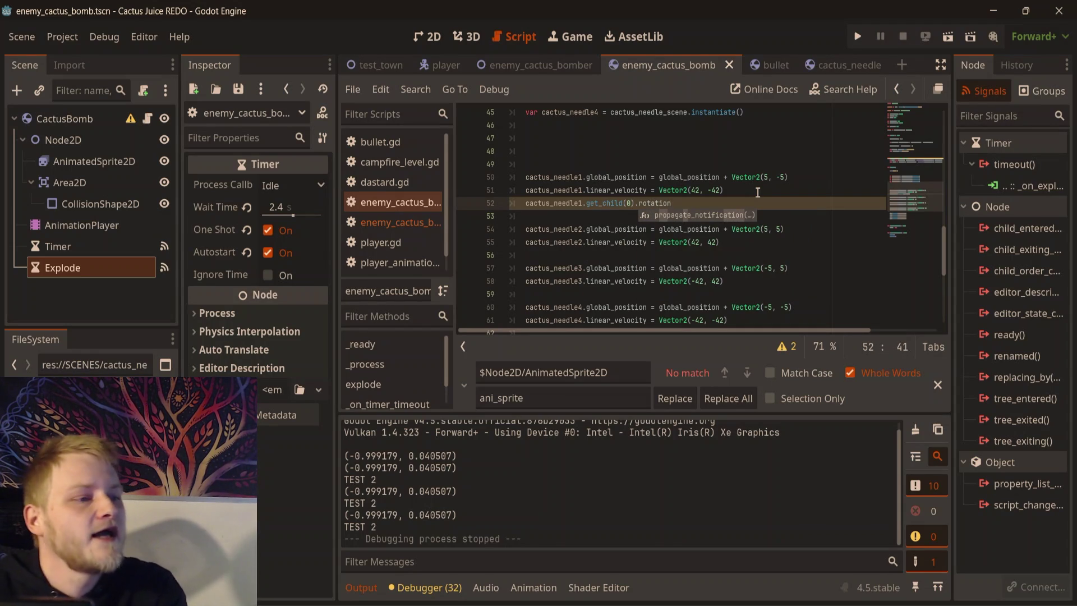
- Check the cactus_needle root node in the 2D view, then return to the bomb script
{"action": "left_click", "coordinate": [851, 66]}
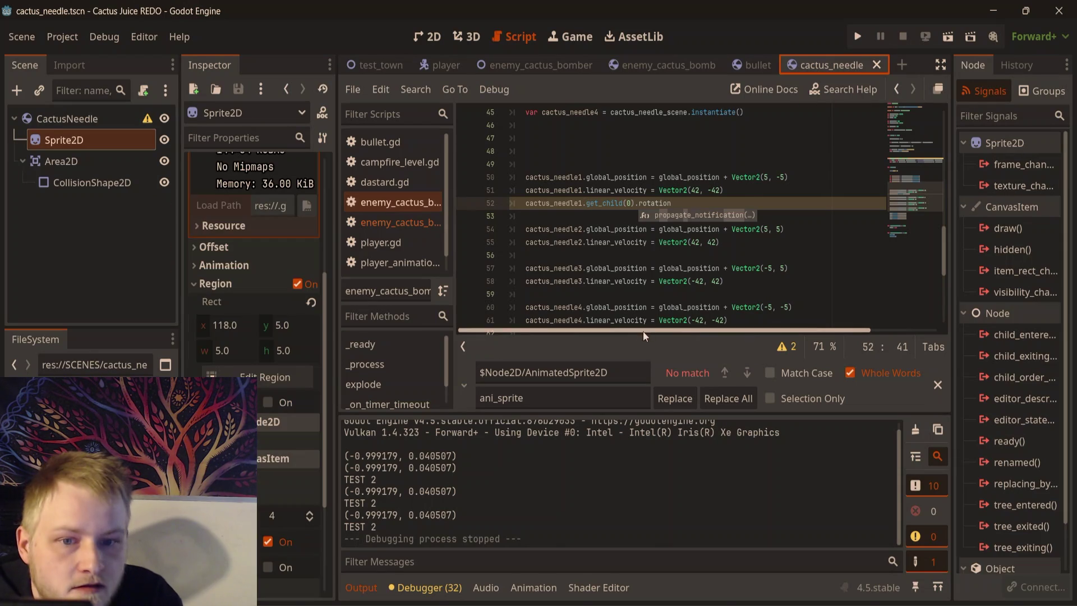
{"action": "left_click", "coordinate": [90, 120]}
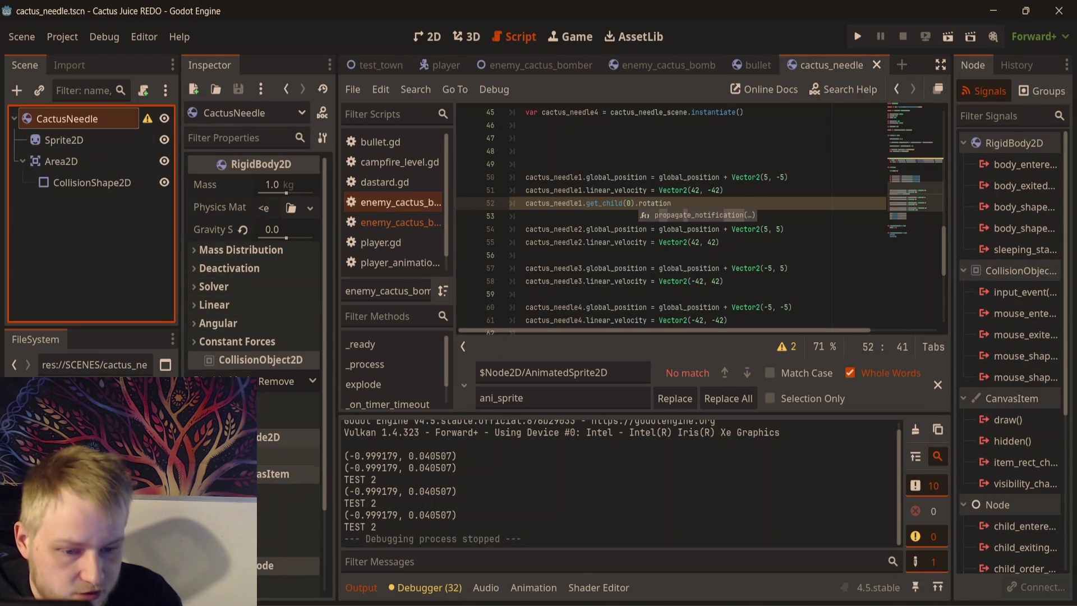
{"action": "scroll", "coordinate": [266, 404], "scroll_direction": "down", "scroll_amount": 5}
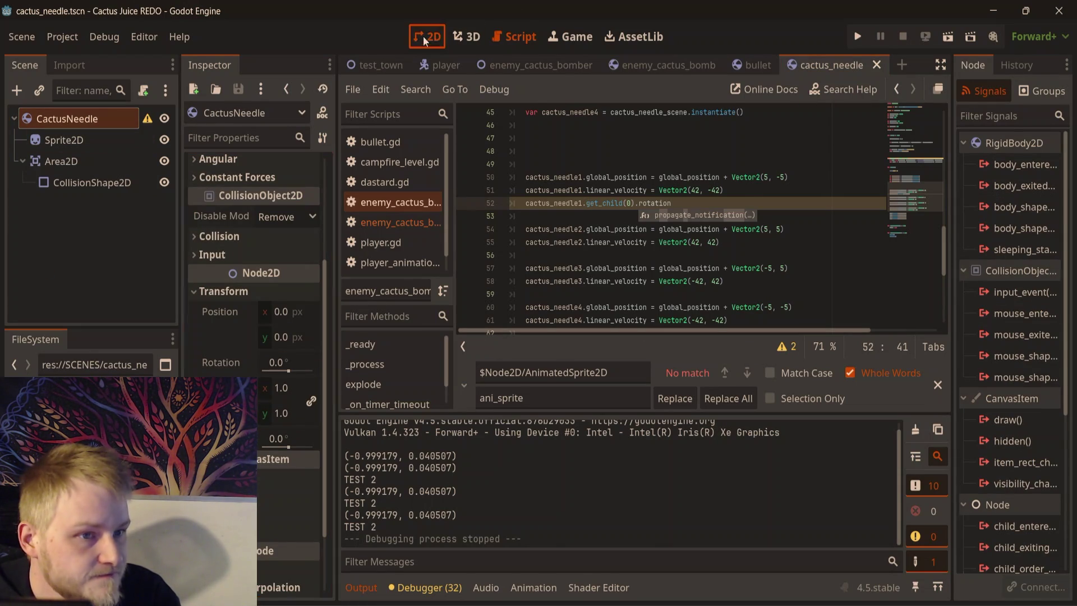
{"action": "left_click", "coordinate": [428, 36]}
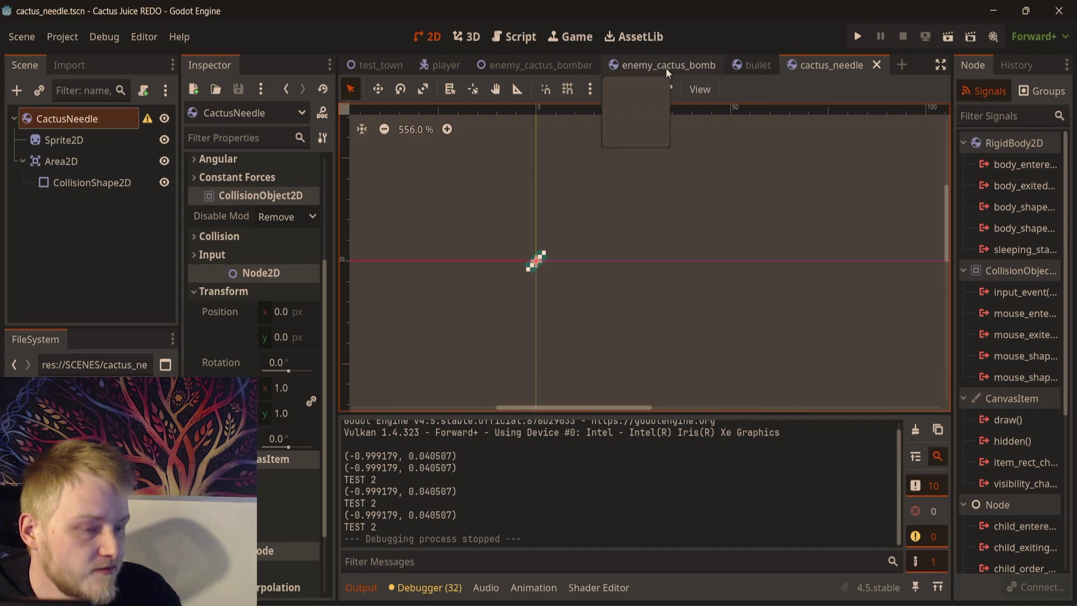
{"action": "left_click", "coordinate": [667, 66]}
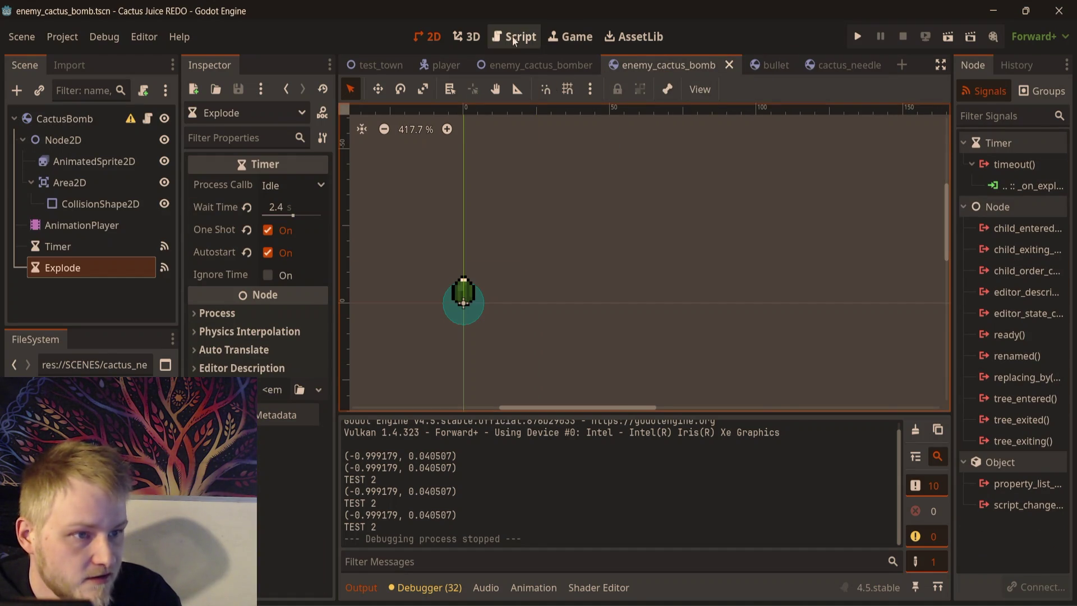
{"action": "left_click", "coordinate": [514, 36]}
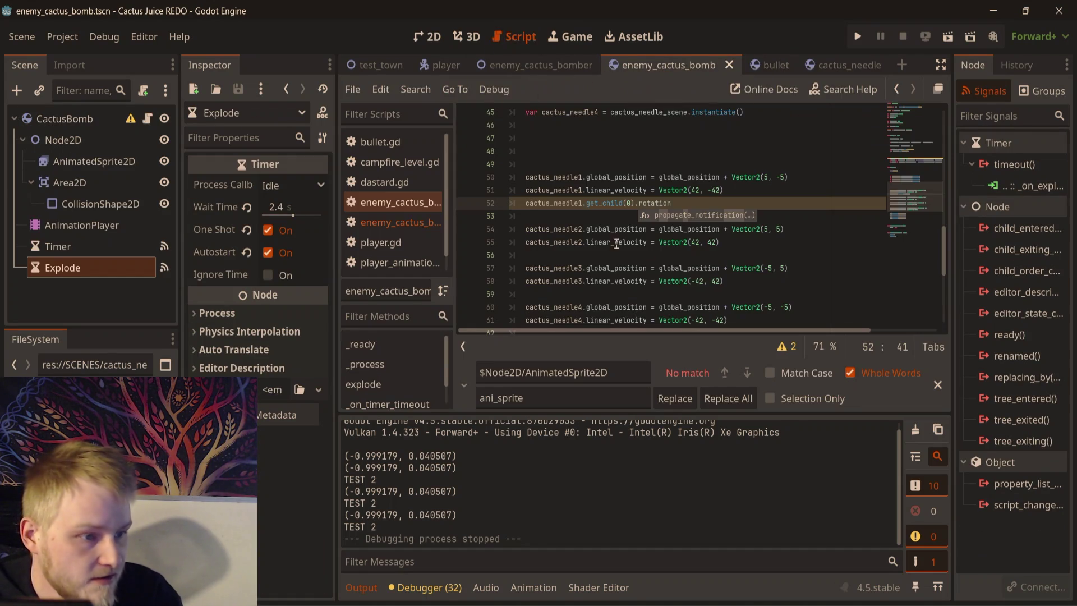
- Rewrite line 52 as a rotation_degrees = 90 statement and cut it from needle1
{"action": "left_click", "coordinate": [634, 203]}
{"action": "key", "text": "BackSpace"}
{"action": "key", "text": "BackSpace"}
{"action": "key", "text": "BackSpace"}
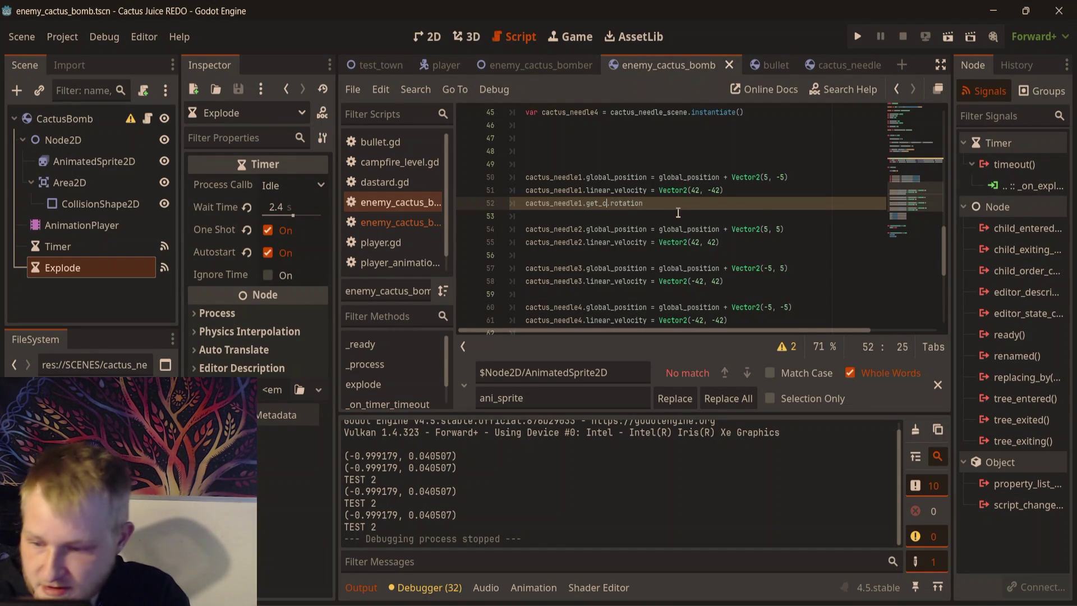
{"action": "key", "text": "BackSpace"}
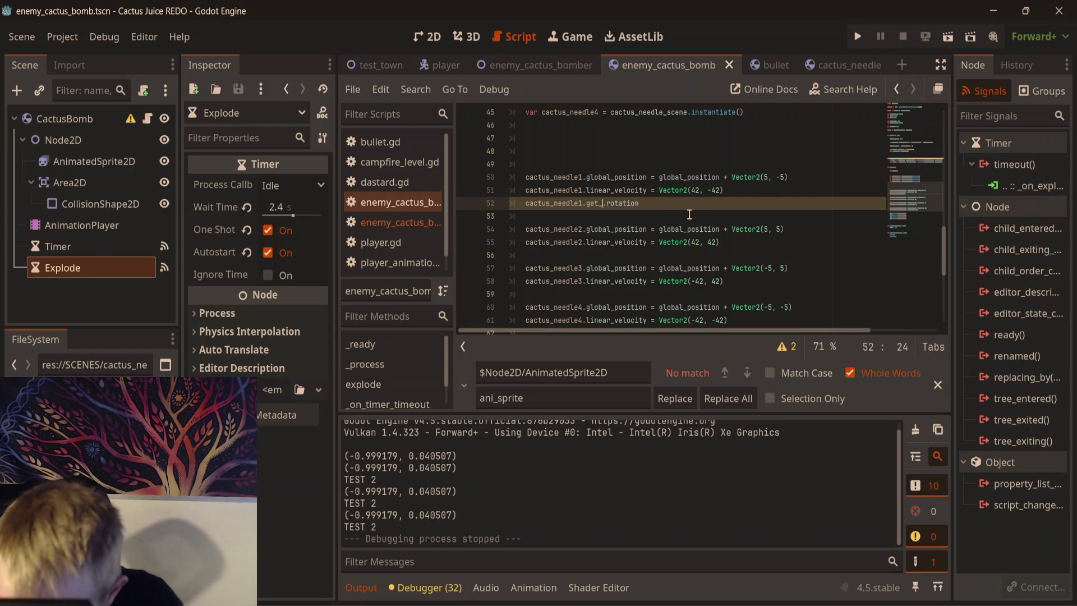
{"action": "key", "text": "BackSpace"}
{"action": "key", "text": "BackSpace"}
{"action": "key", "text": "BackSpace"}
{"action": "key", "text": "BackSpace"}
{"action": "left_click", "coordinate": [690, 215]}
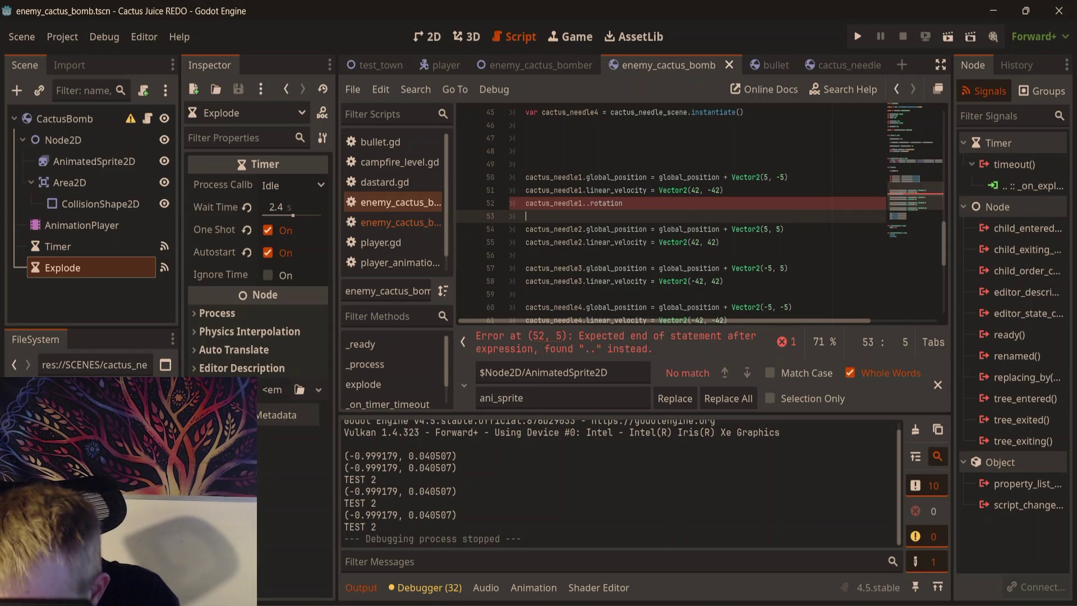
{"action": "left_click", "coordinate": [590, 208]}
{"action": "key", "text": "BackSpace"}
{"action": "left_click", "coordinate": [627, 207]}
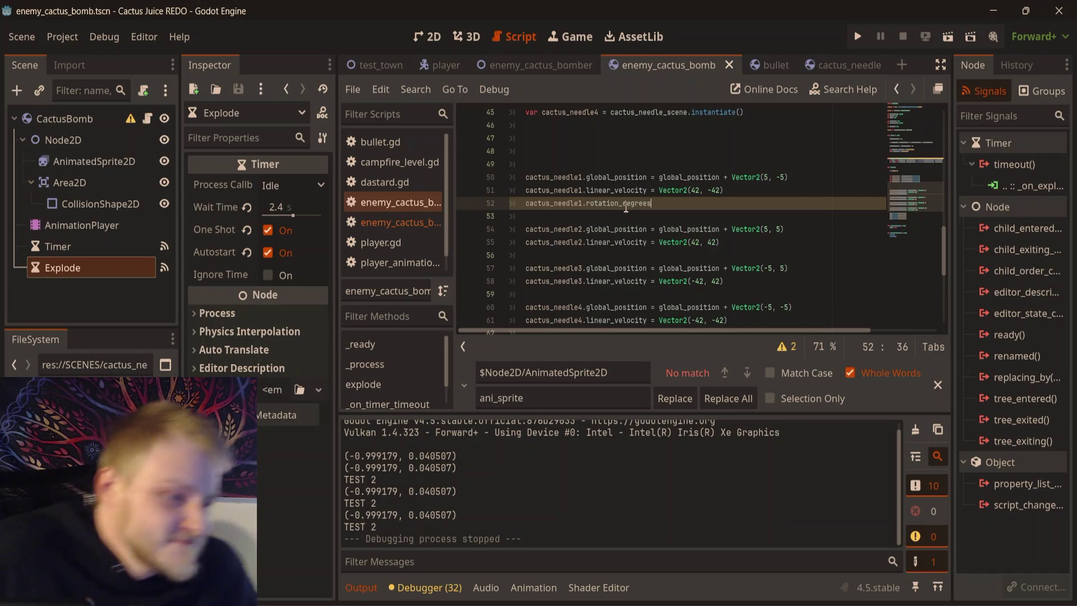
{"action": "type", "text": " = 90"}
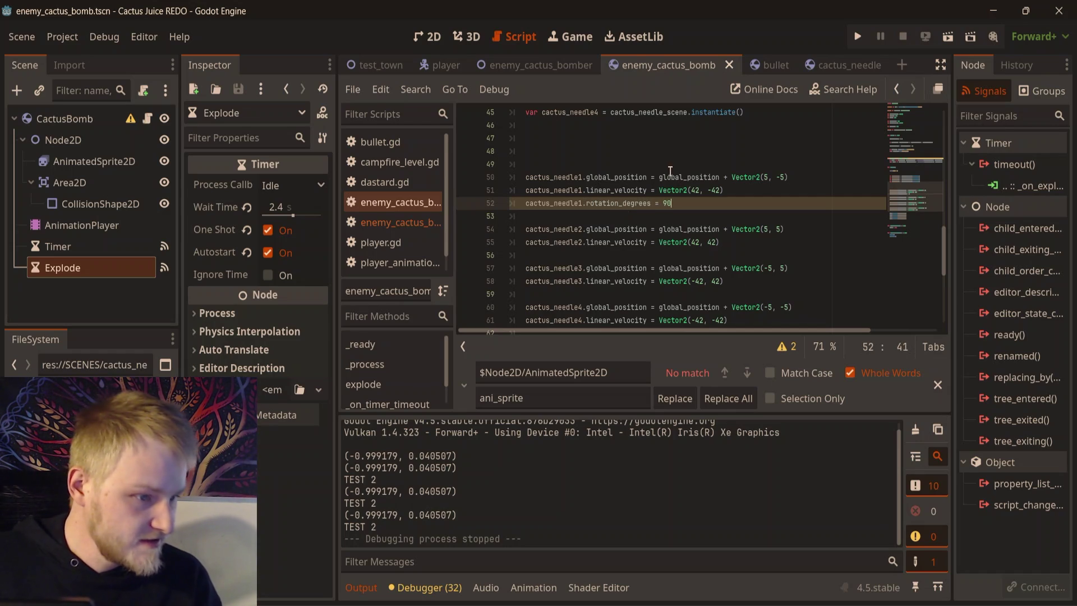
{"action": "key", "text": "shift+Home"}
{"action": "key", "text": "ctrl+c"}
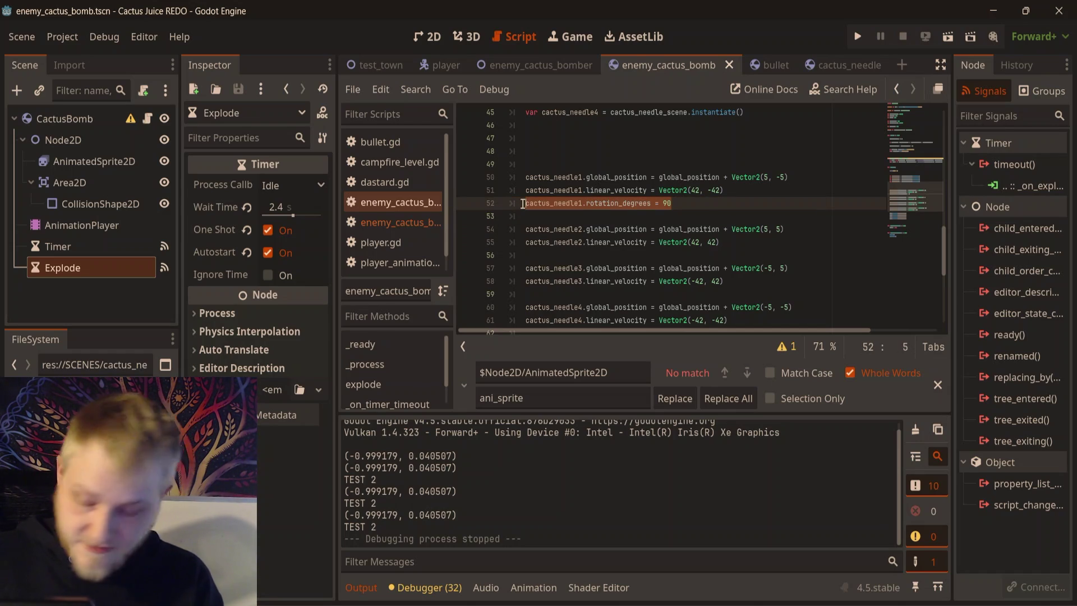
{"action": "key", "text": "BackSpace"}
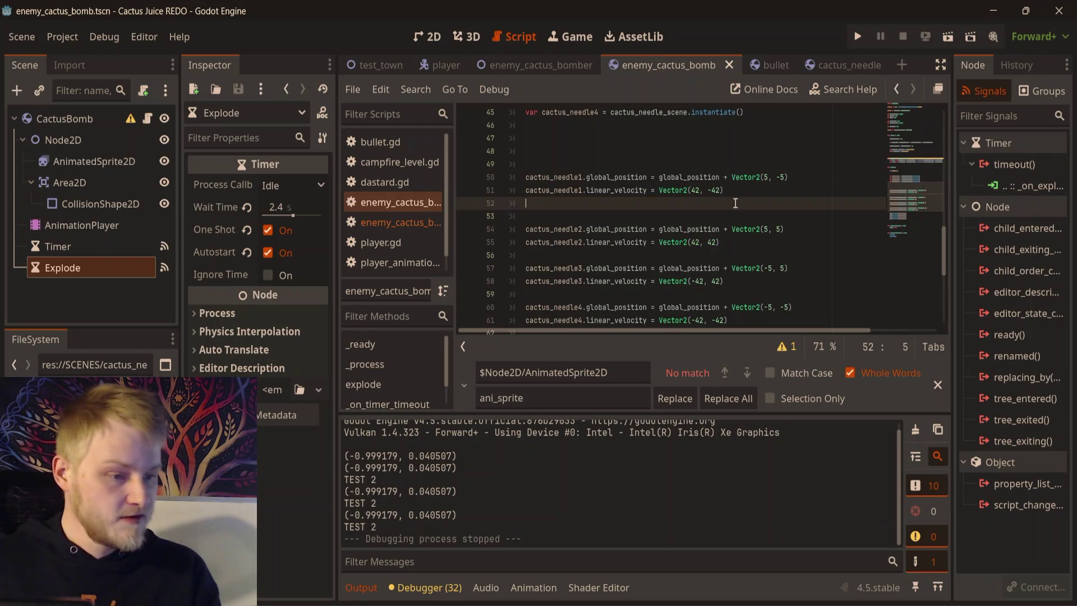
- Paste the rotation statement under needle2's velocity line, renamed to cactus_needle2
{"action": "scroll", "coordinate": [732, 204], "scroll_direction": "down", "scroll_amount": 1}
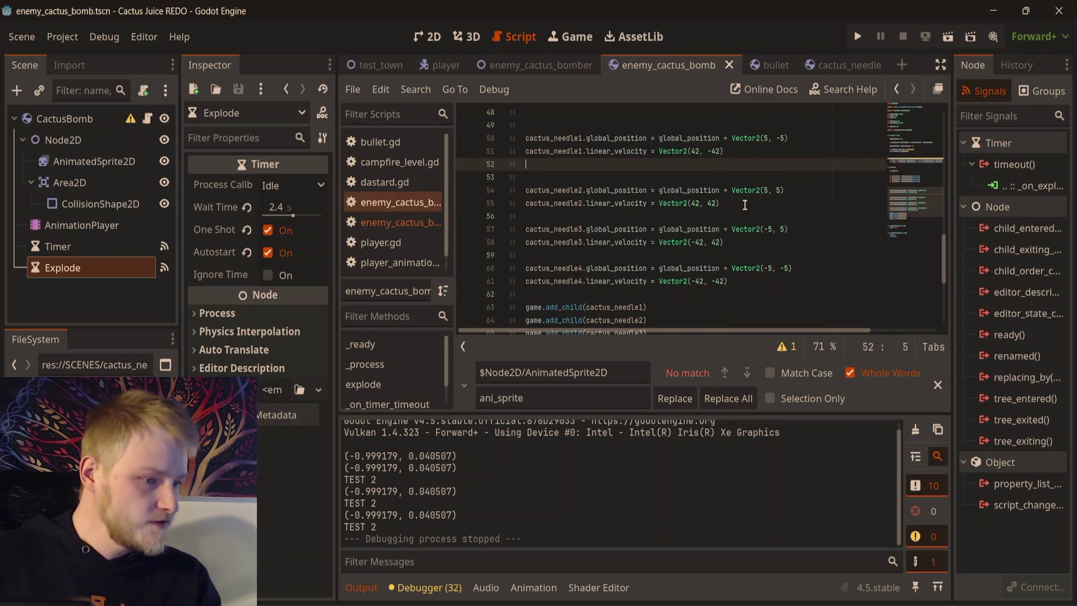
{"action": "left_click", "coordinate": [747, 216]}
{"action": "key", "text": "Return"}
{"action": "key", "text": "ctrl+v"}
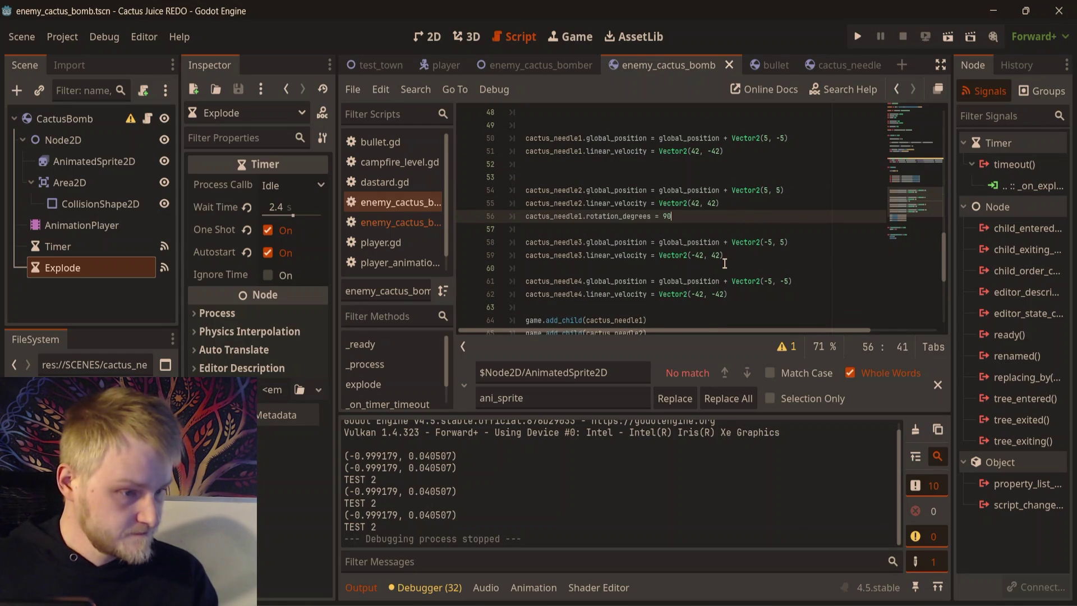
{"action": "left_click", "coordinate": [580, 215]}
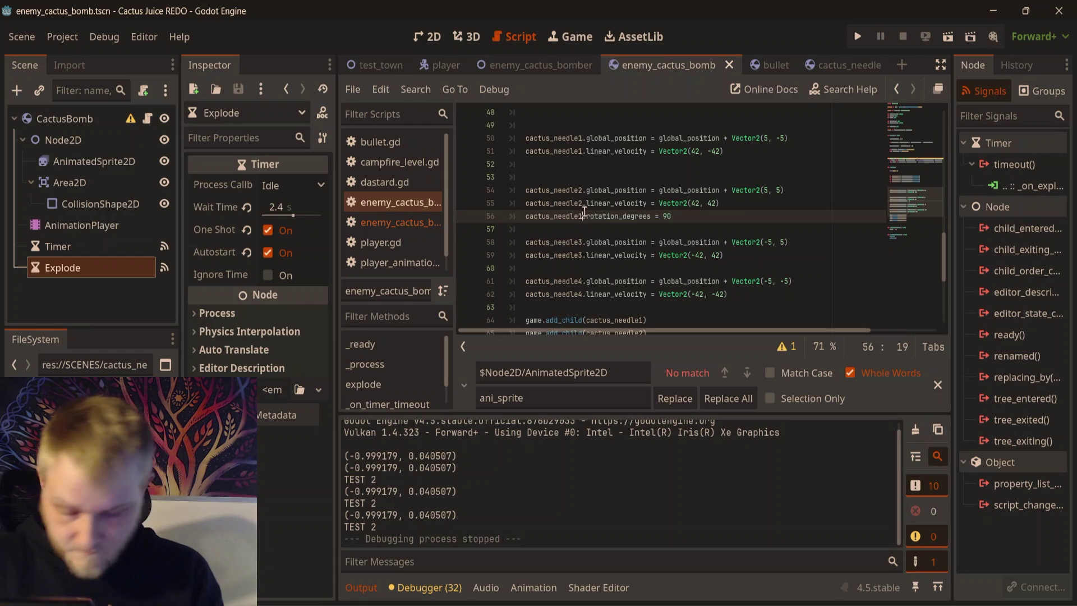
{"action": "key", "text": "BackSpace"}
{"action": "type", "text": "2"}
- Paste the rotation statement under needle4's velocity line, renamed to cactus_needle4
{"action": "left_click", "coordinate": [744, 290]}
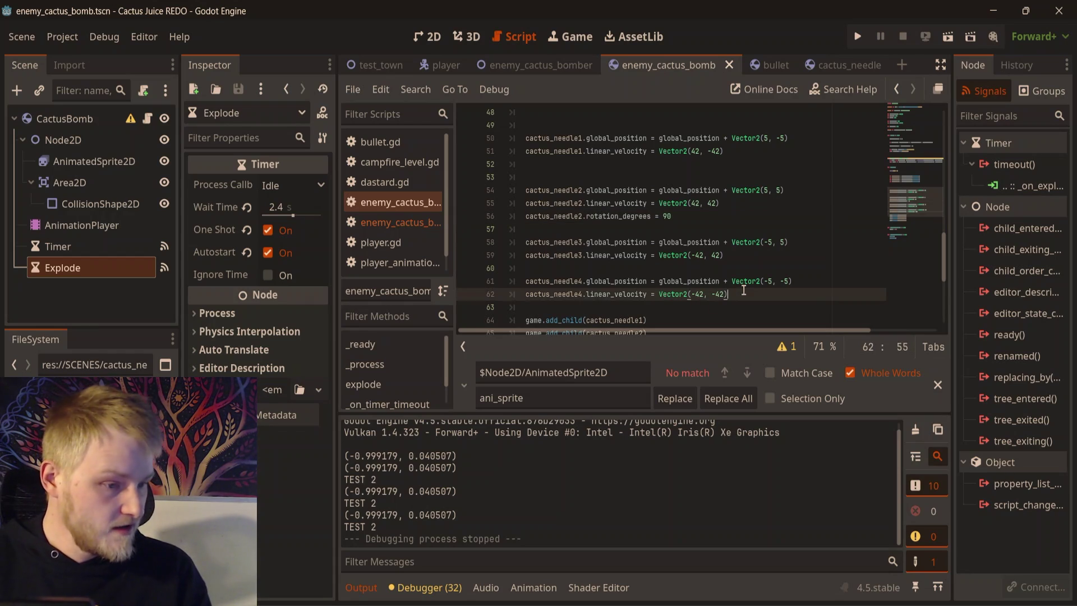
{"action": "key", "text": "Return"}
{"action": "key", "text": "ctrl+v"}
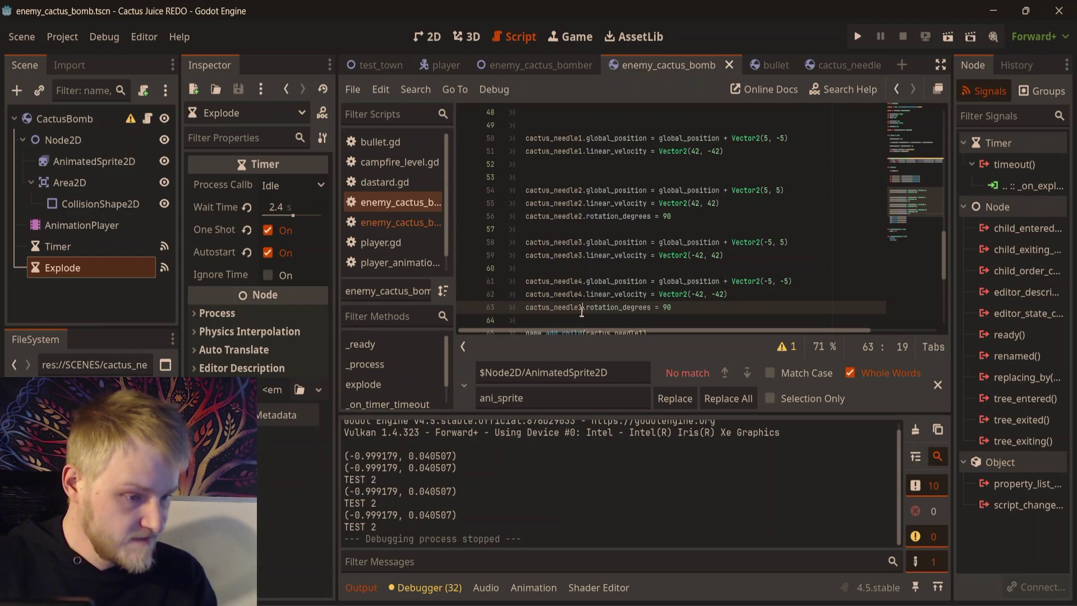
{"action": "key", "text": "BackSpace"}
{"action": "type", "text": "4"}
{"action": "left_click", "coordinate": [790, 297]}
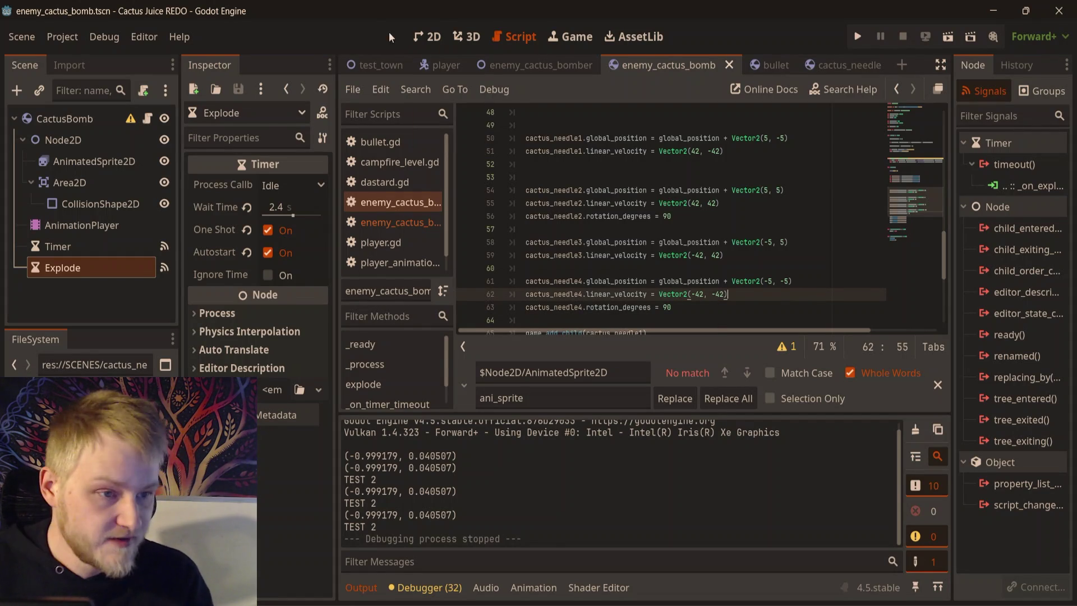
{"action": "left_click", "coordinate": [376, 62]}
- Run the test_town scene with F6 to watch the rotated needles, then close the game window
{"action": "key", "text": "F6"}
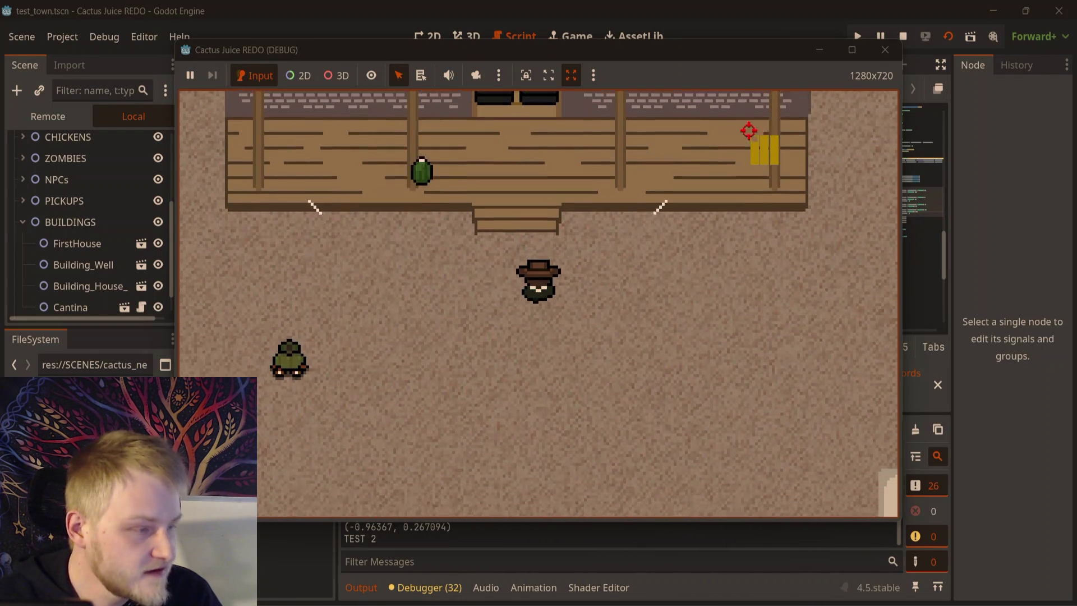
{"action": "left_click", "coordinate": [885, 50]}
- Attach a new built-in script to the CactusNeedle node in the cactus_needle scene
{"action": "left_click", "coordinate": [858, 63]}
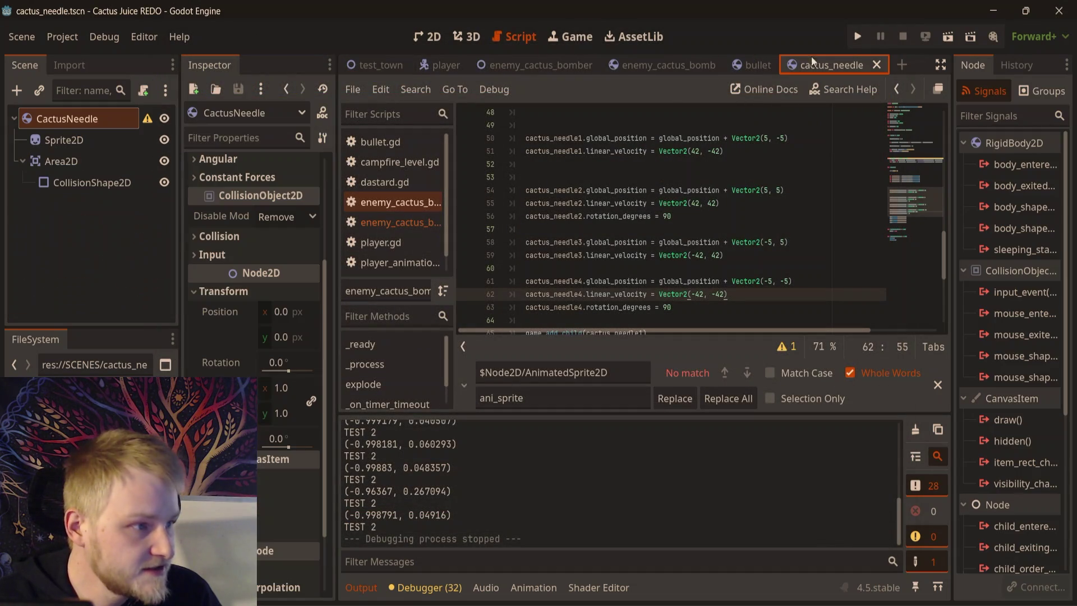
{"action": "left_click", "coordinate": [429, 37]}
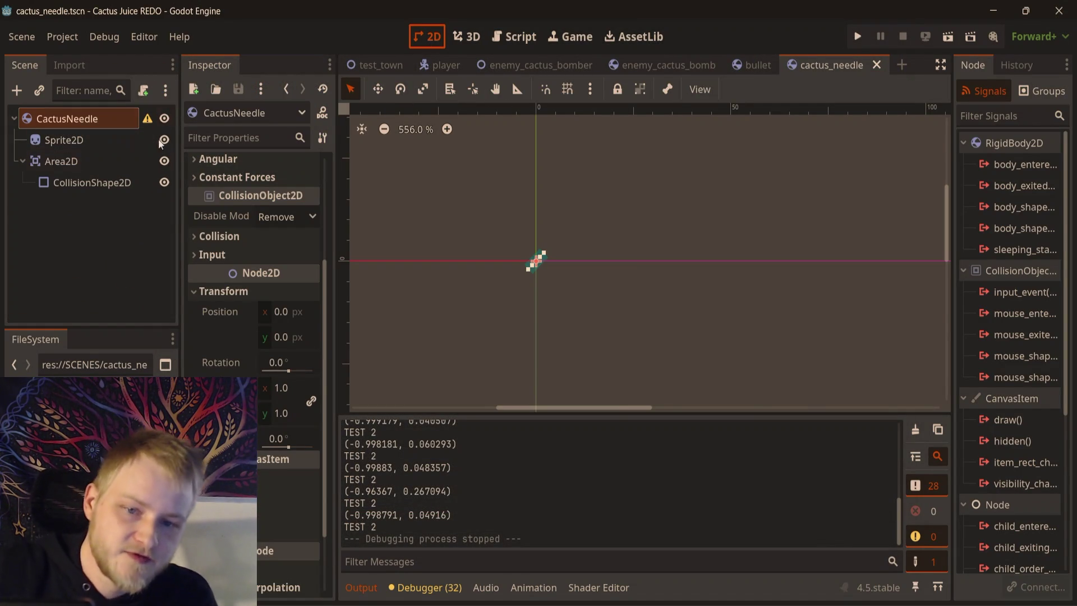
{"action": "left_click", "coordinate": [143, 91]}
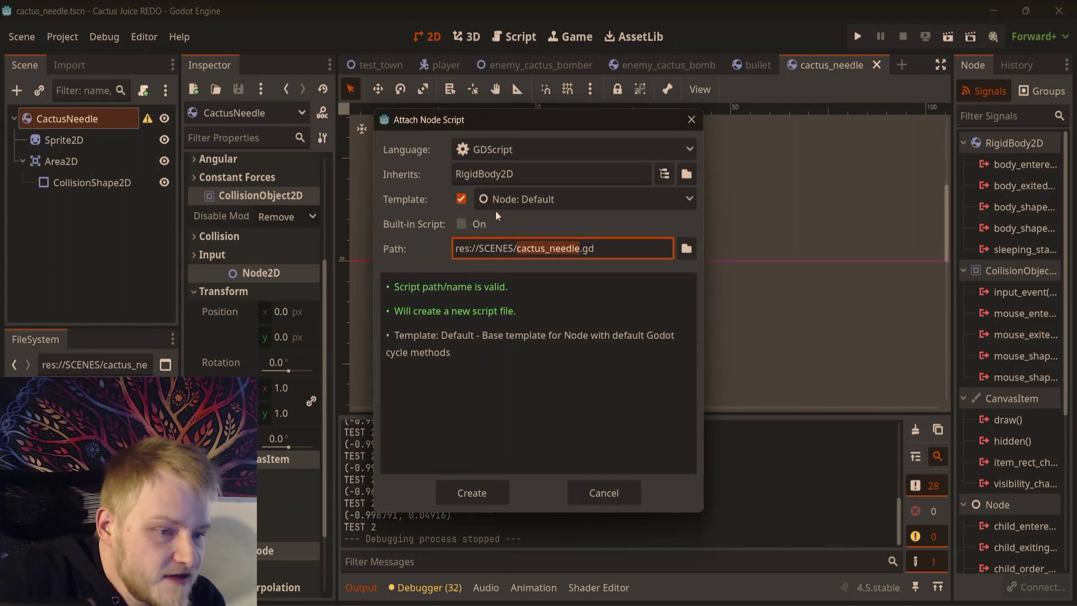
{"action": "left_click", "coordinate": [460, 224]}
{"action": "left_click", "coordinate": [445, 493]}
{"action": "left_click", "coordinate": [664, 140]}
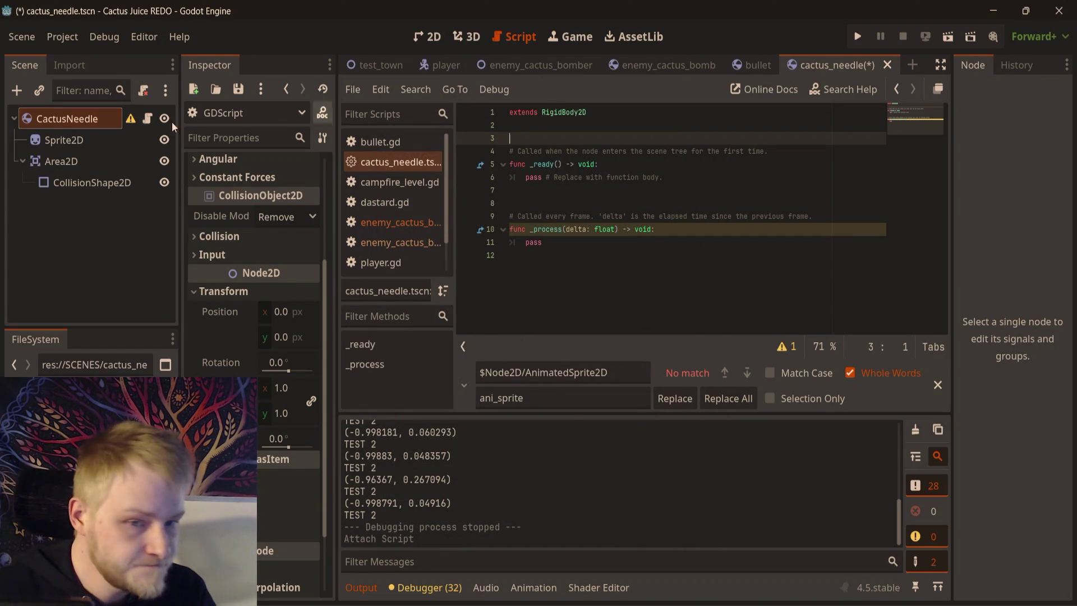
- Set the needle Area2D's collision layer and mask, save, and connect area_entered to a new handler
{"action": "left_click", "coordinate": [60, 161]}
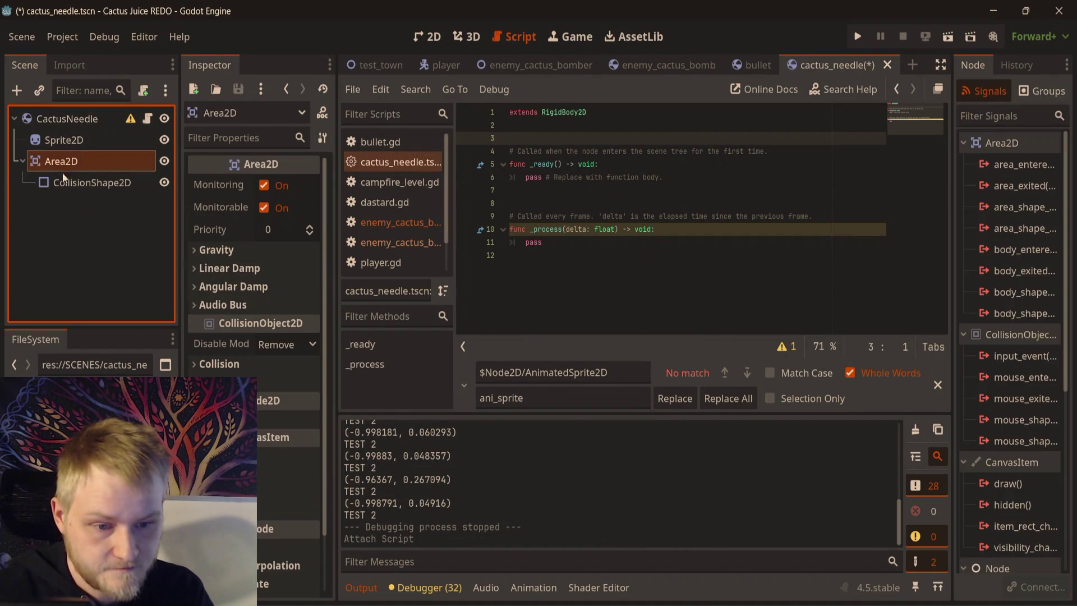
{"action": "left_click", "coordinate": [216, 364]}
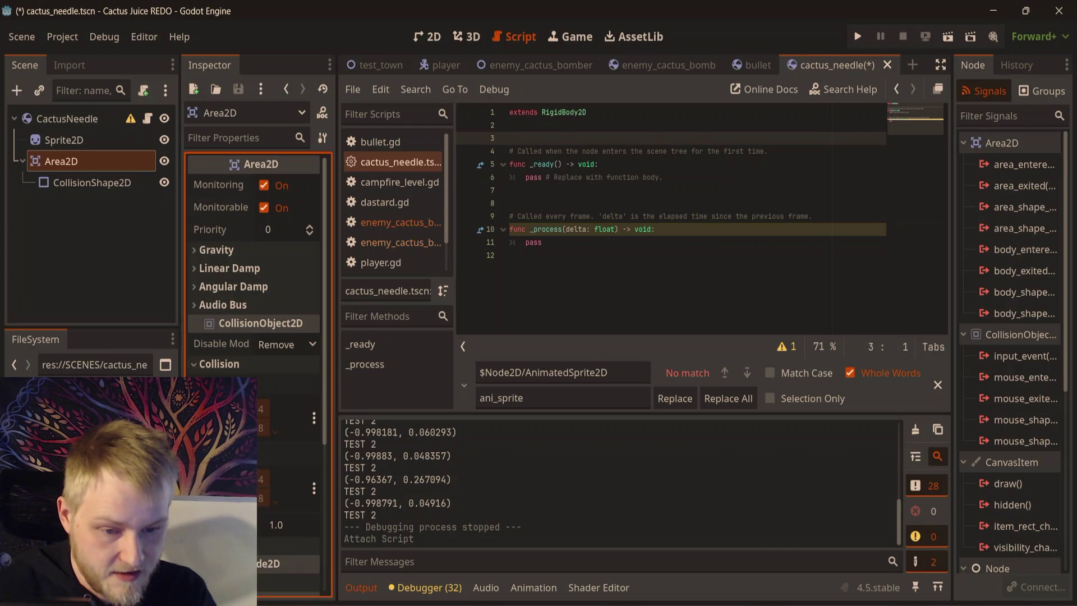
{"action": "left_click", "coordinate": [220, 409]}
{"action": "left_click", "coordinate": [219, 479]}
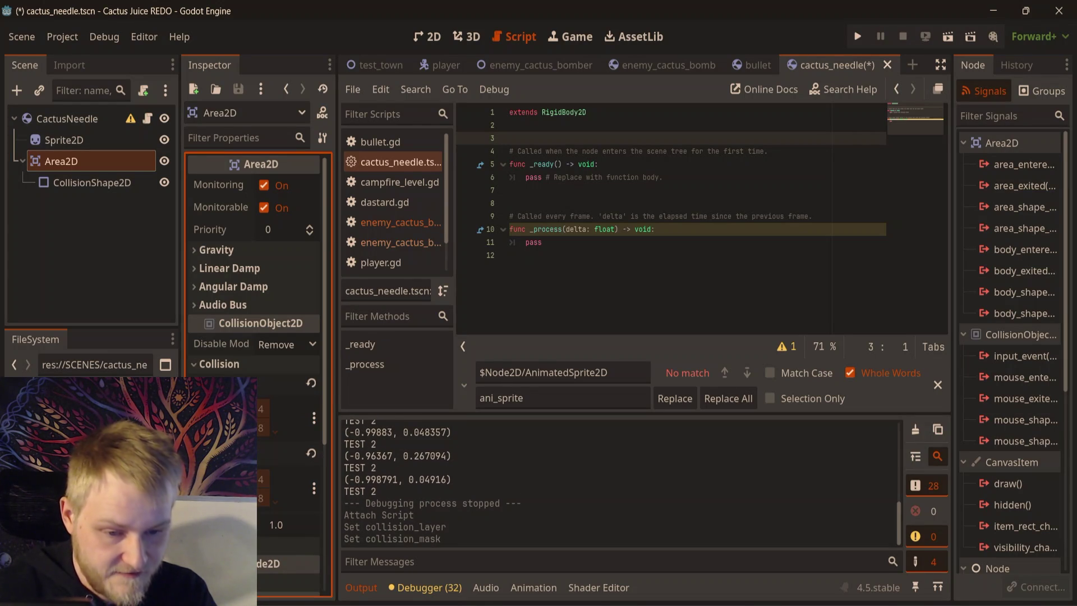
{"action": "left_click", "coordinate": [220, 409]}
{"action": "key", "text": "ctrl+s"}
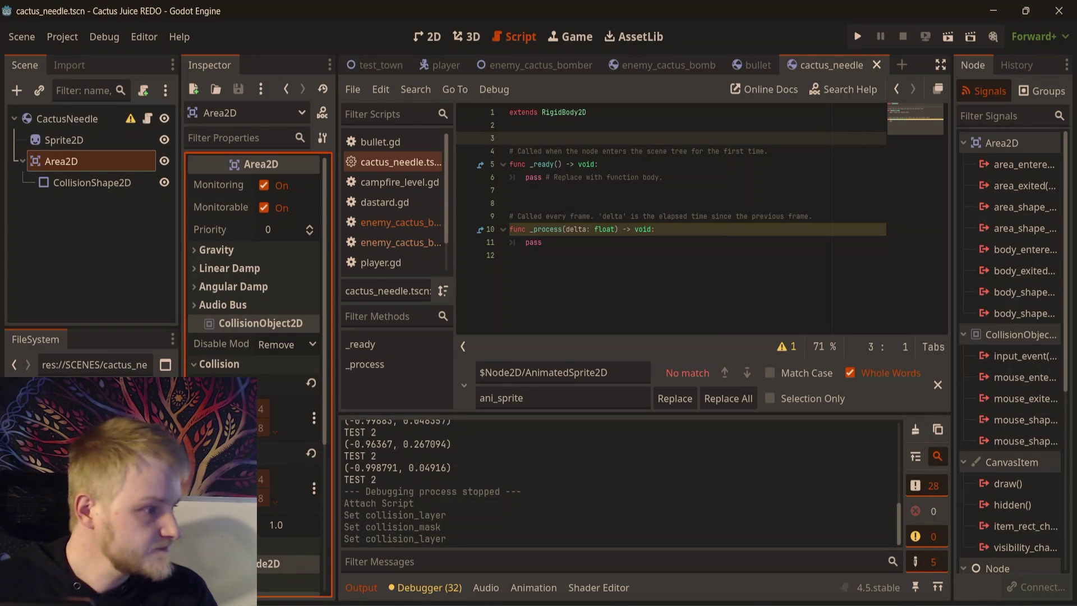
{"action": "double_click", "coordinate": [1021, 165]}
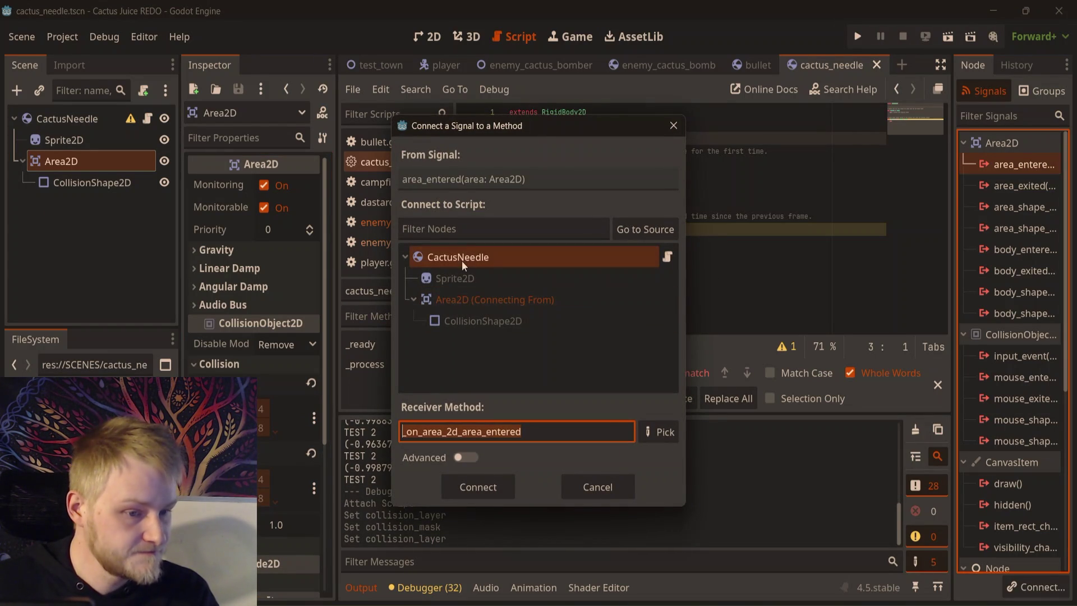
{"action": "left_click", "coordinate": [478, 486]}
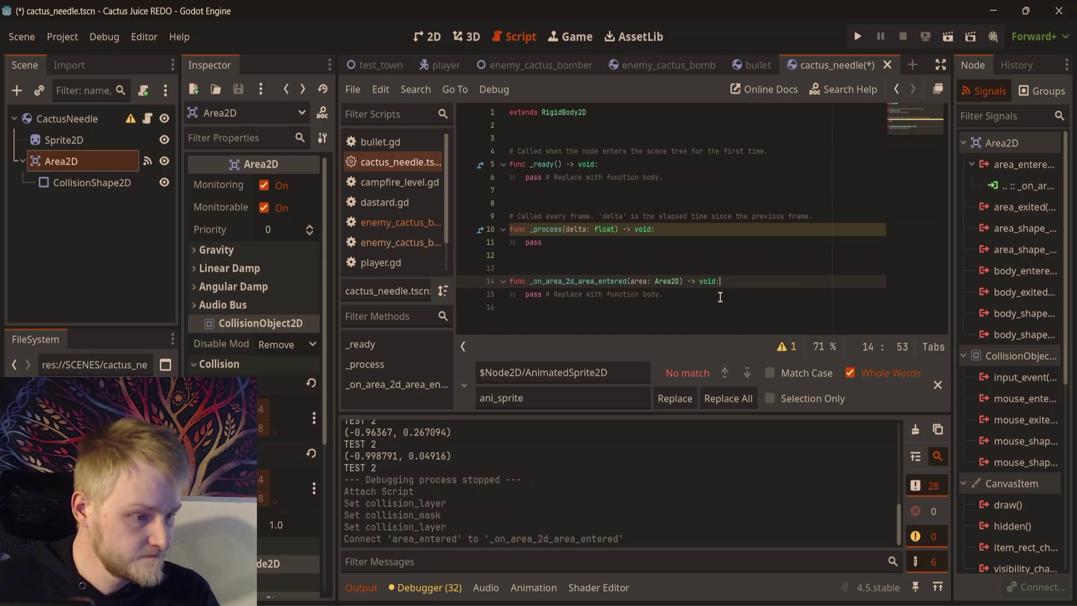
- Replace pass with an is_in_group("PLAYER HURTBOX") check that returns early, and save
{"action": "left_click_drag", "start_coordinate": [664, 295], "coordinate": [527, 298]}
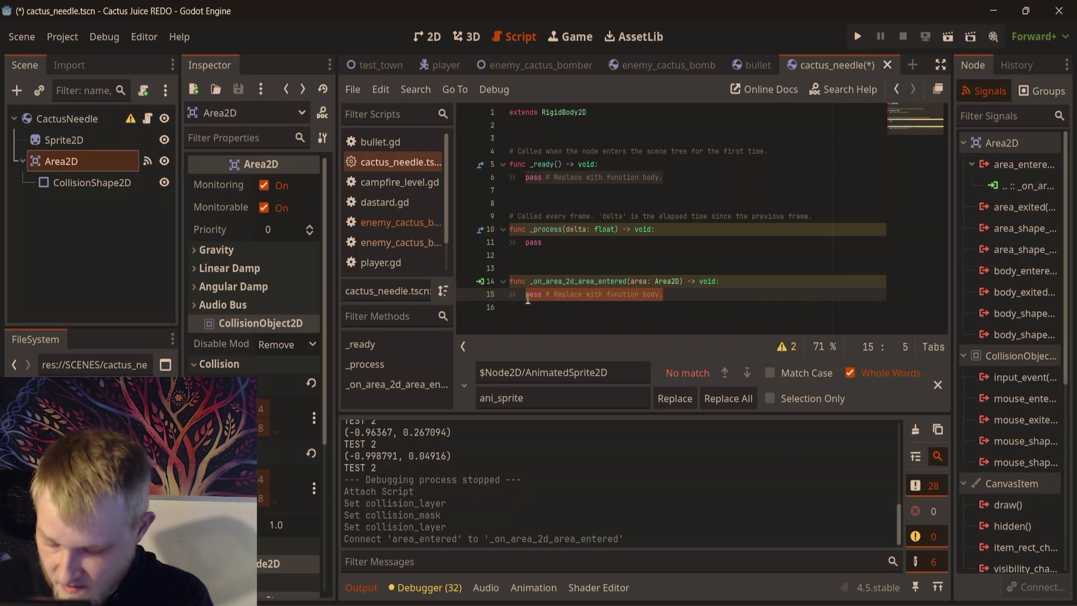
{"action": "type", "text": "if area"}
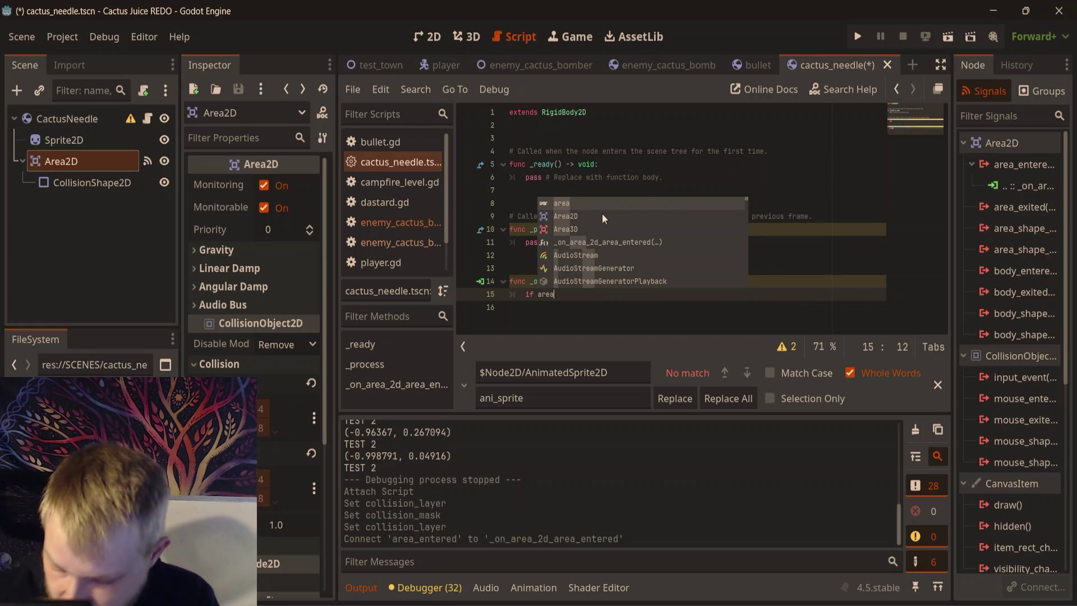
{"action": "type", "text": "."}
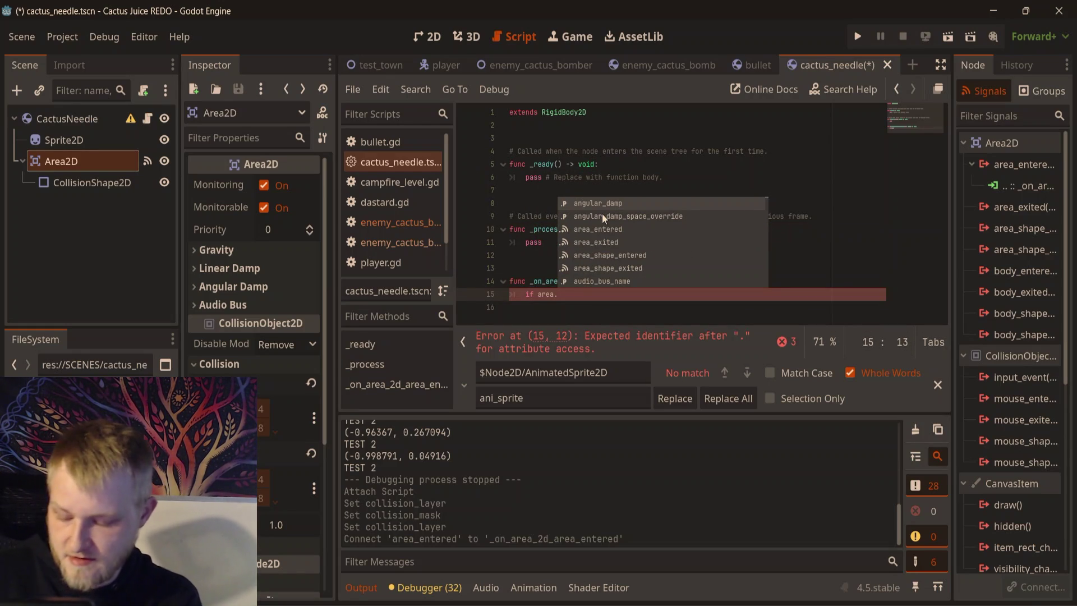
{"action": "type", "text": "is"}
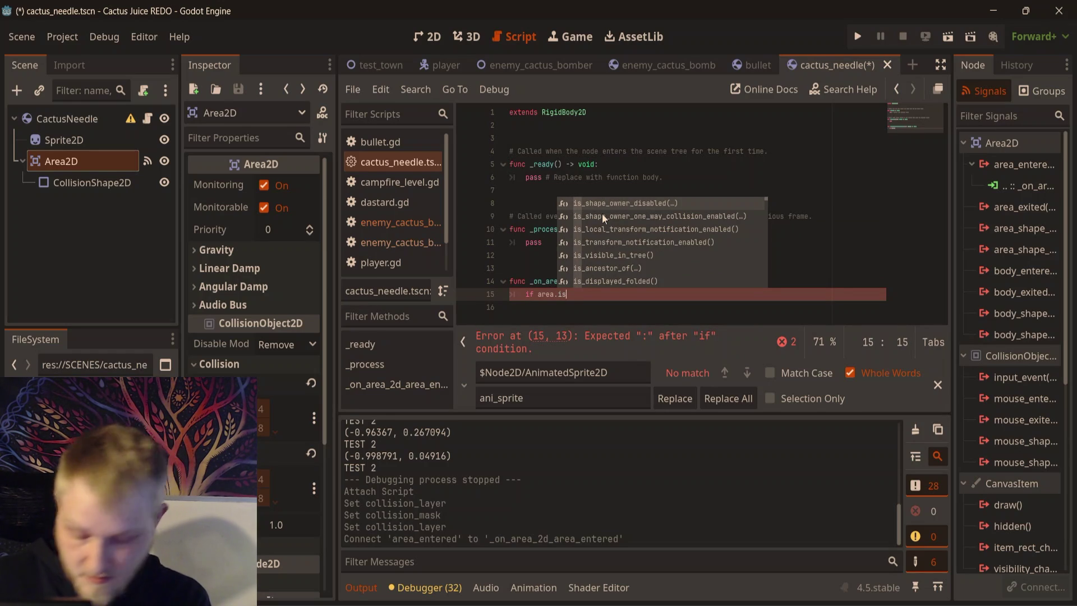
{"action": "type", "text": "_in"}
{"action": "key", "text": "Down"}
{"action": "key", "text": "Return"}
{"action": "type", "text": "\"PLAYER HURTBO"}
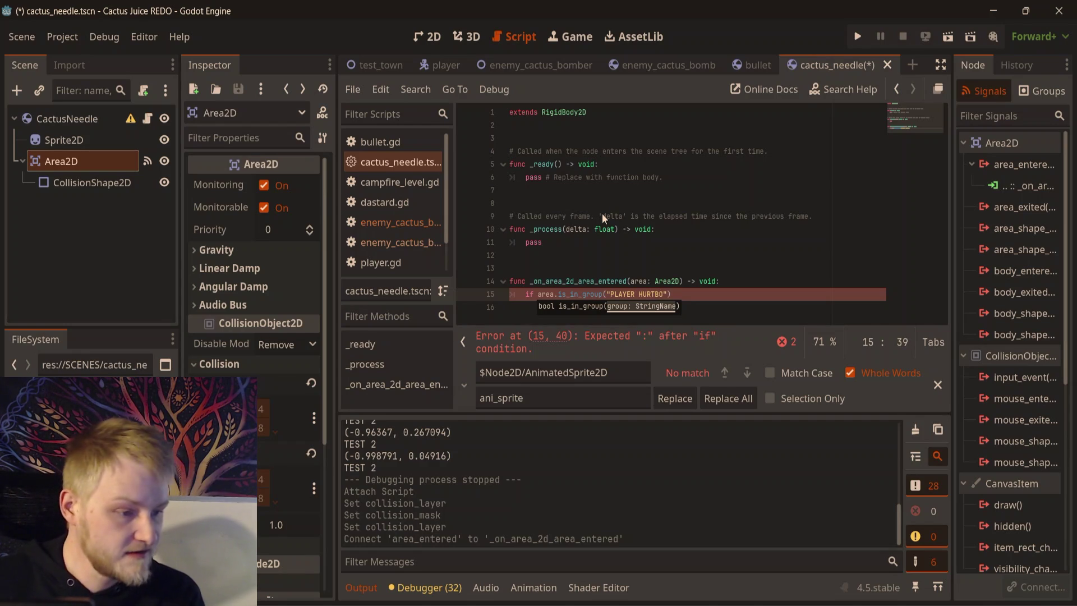
{"action": "type", "text": "X"}
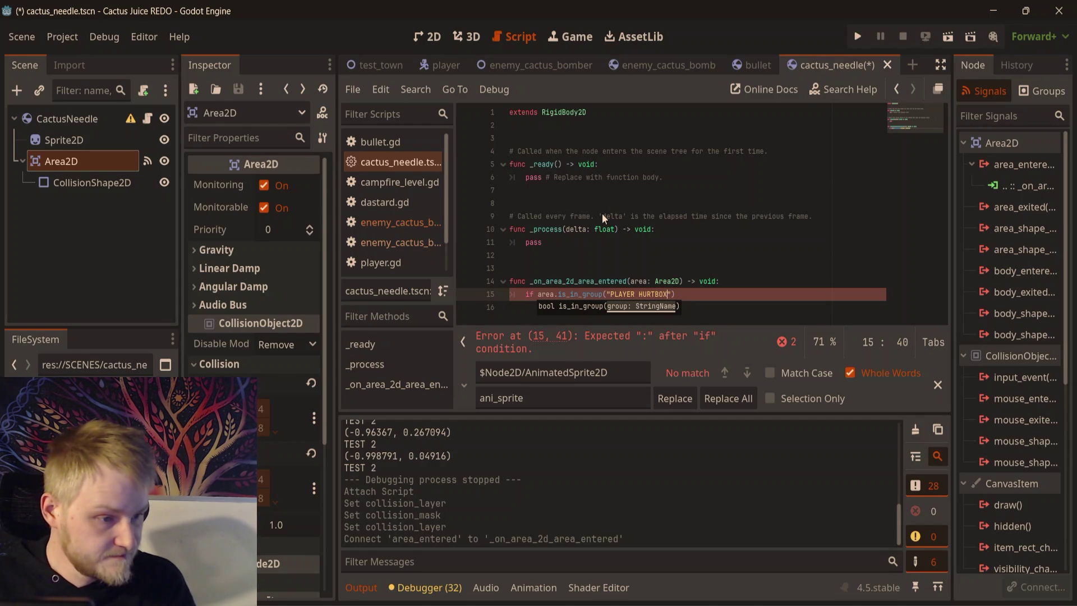
{"action": "key", "text": "End"}
{"action": "type", "text": ": "}
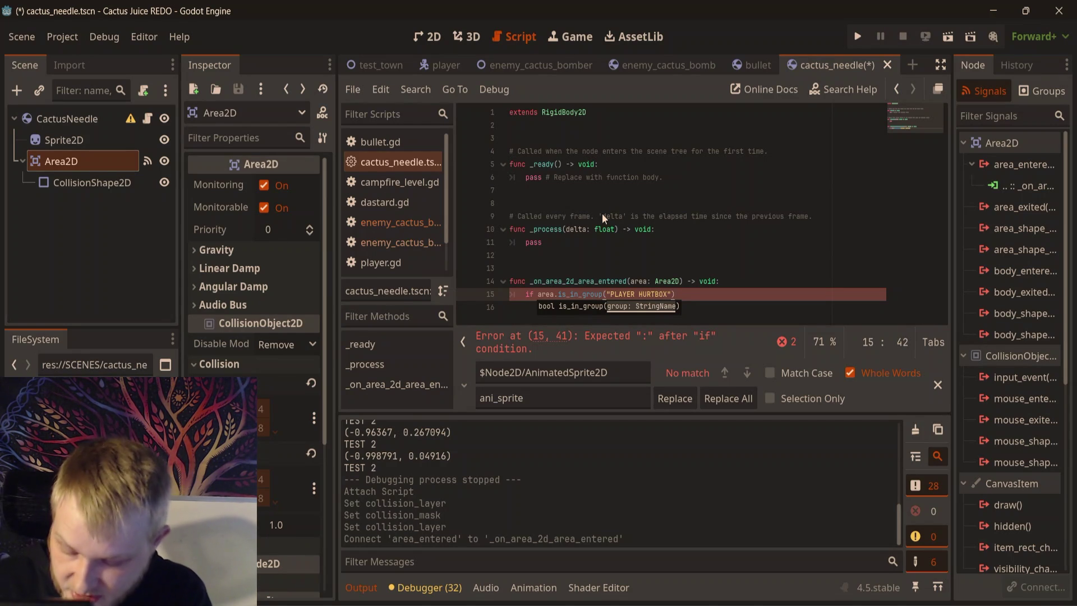
{"action": "type", "text": "return"}
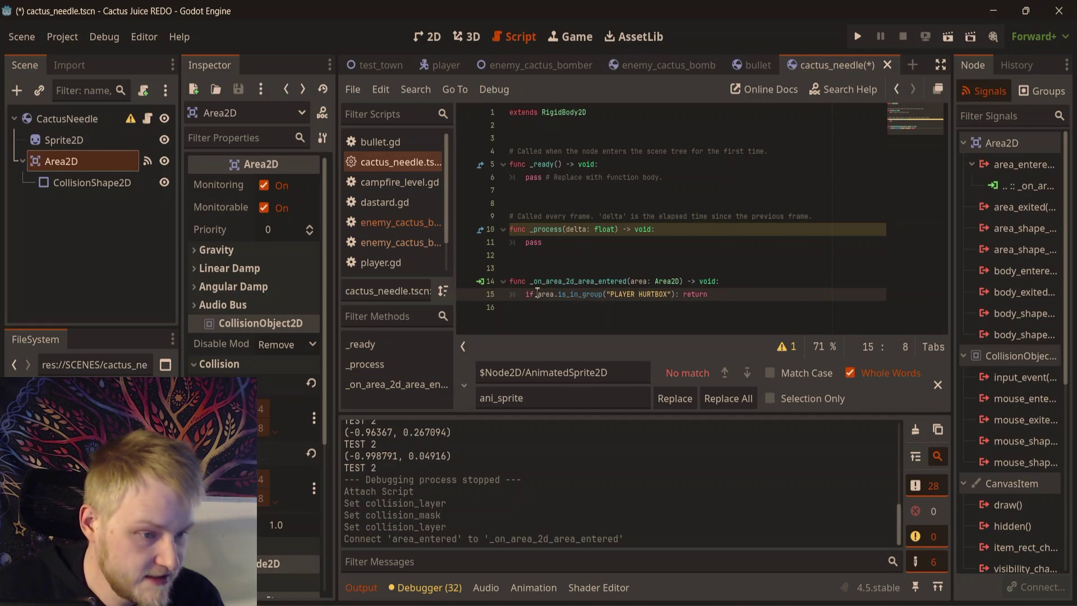
{"action": "type", "text": "!"}
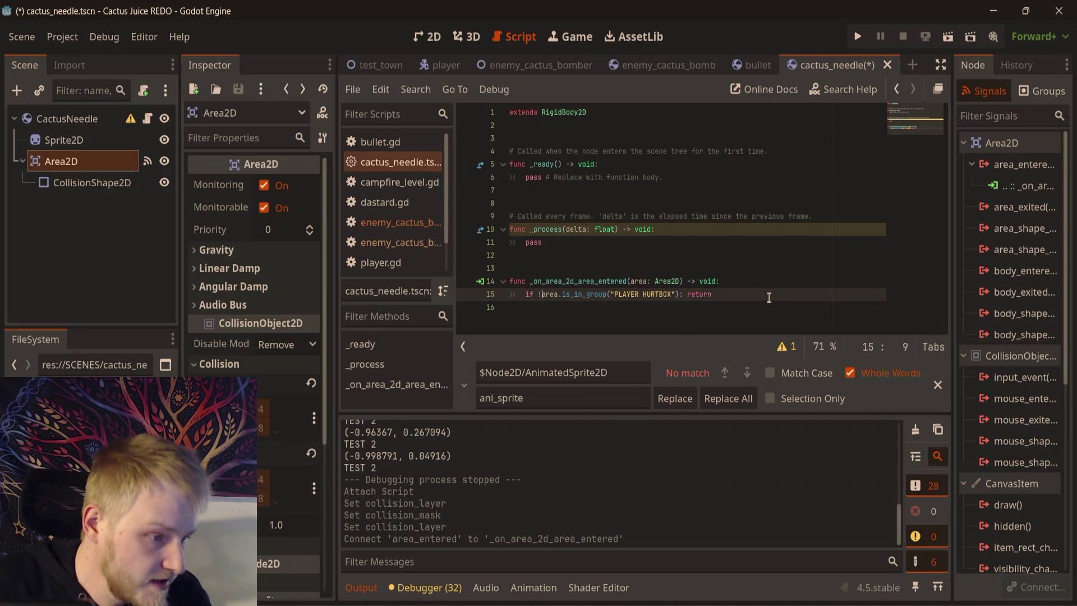
{"action": "key", "text": "Return"}
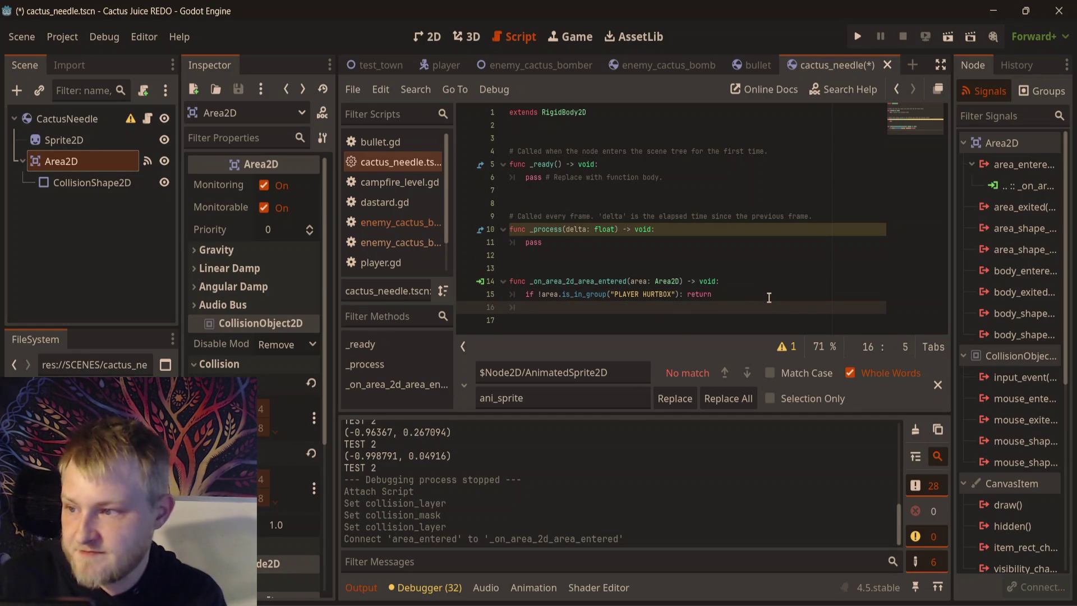
{"action": "key", "text": "Return"}
{"action": "key", "text": "Return"}
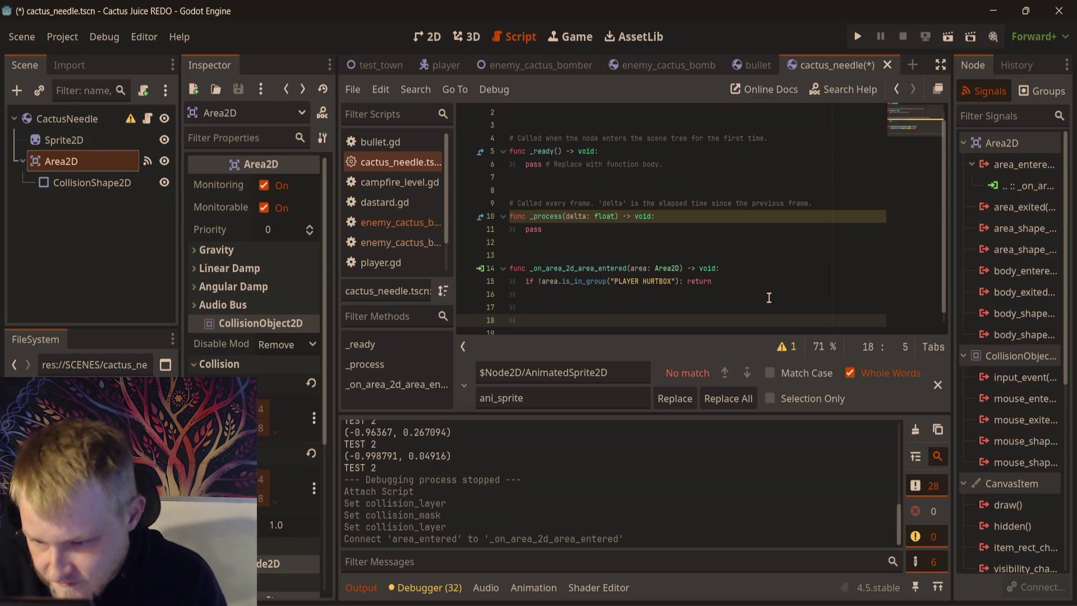
{"action": "key", "text": "ctrl+s"}
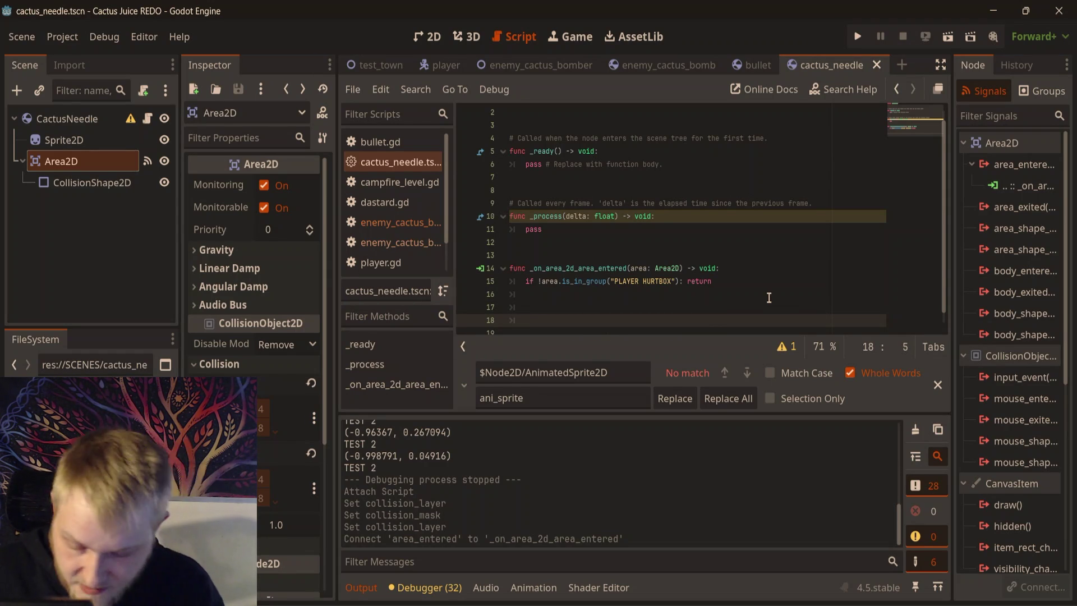
- Add area.take_damage(1) below the hurtbox check and save
{"action": "key", "text": "Up"}
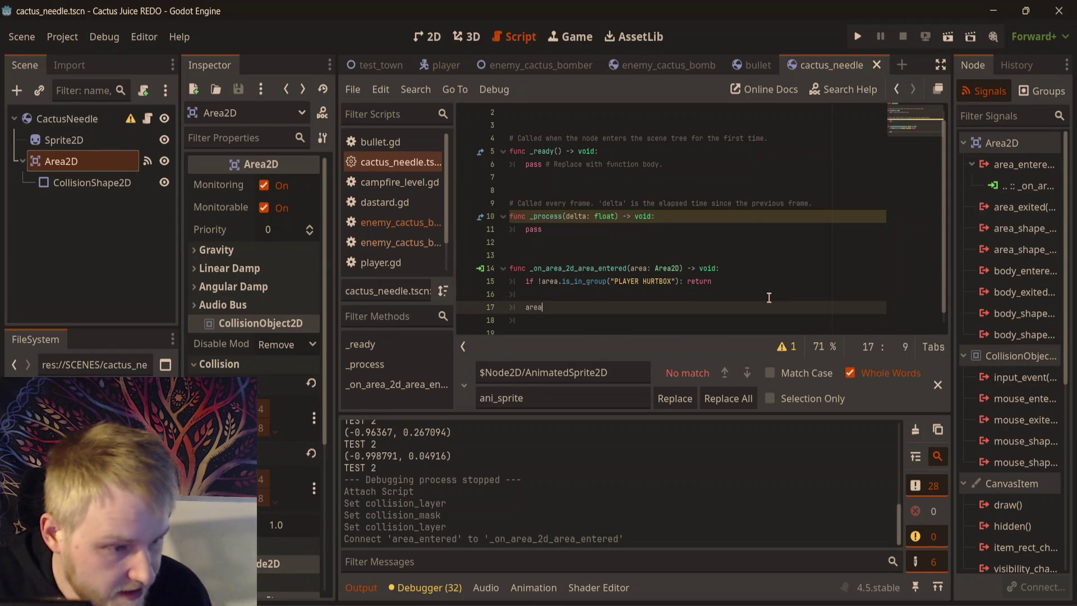
{"action": "type", "text": "a."}
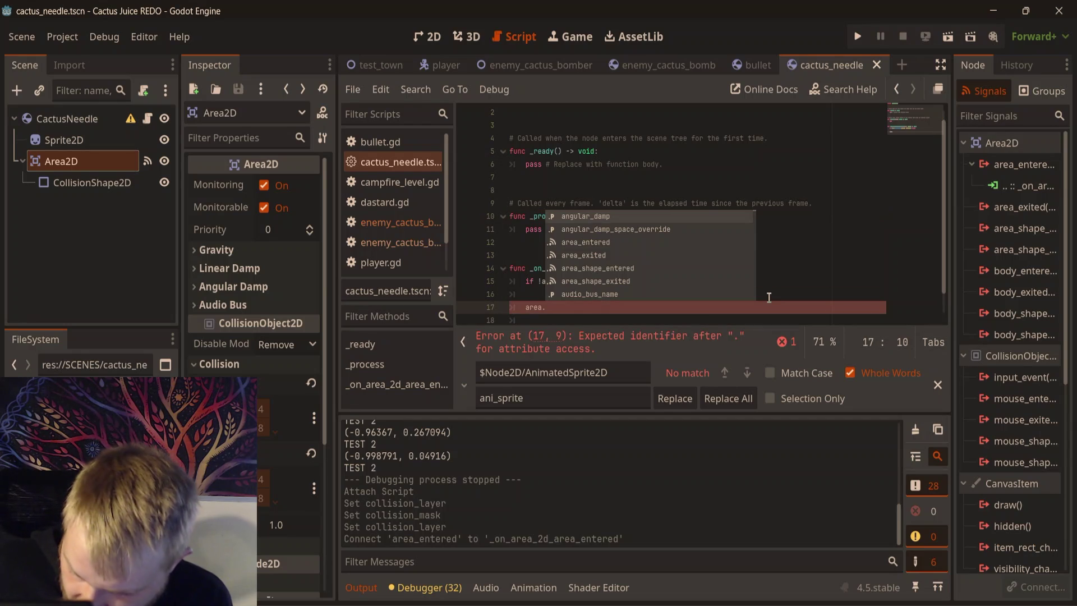
{"action": "type", "text": "take_"}
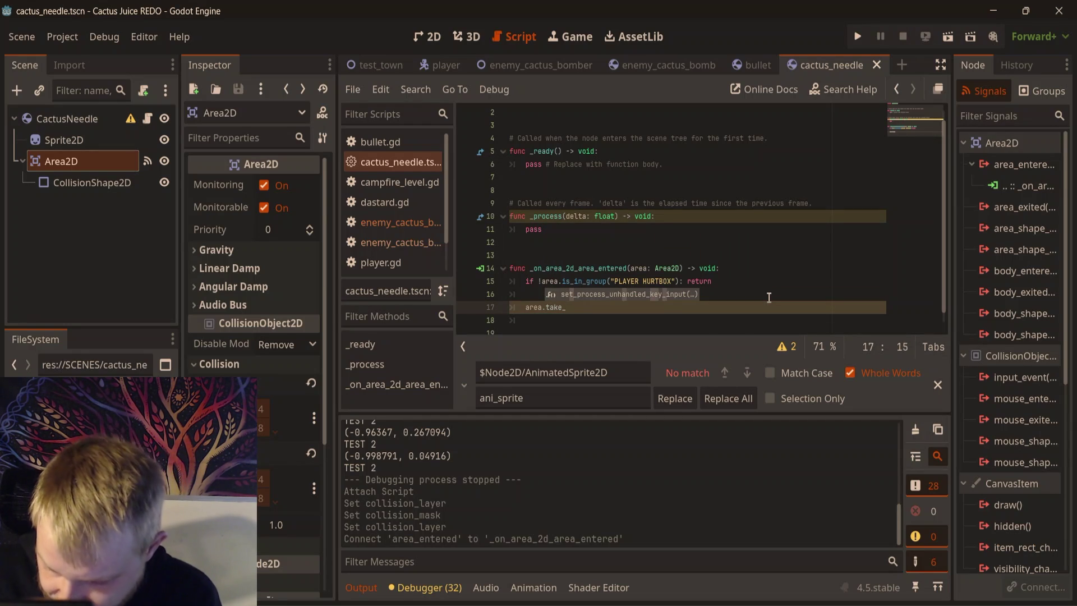
{"action": "type", "text": "damage"}
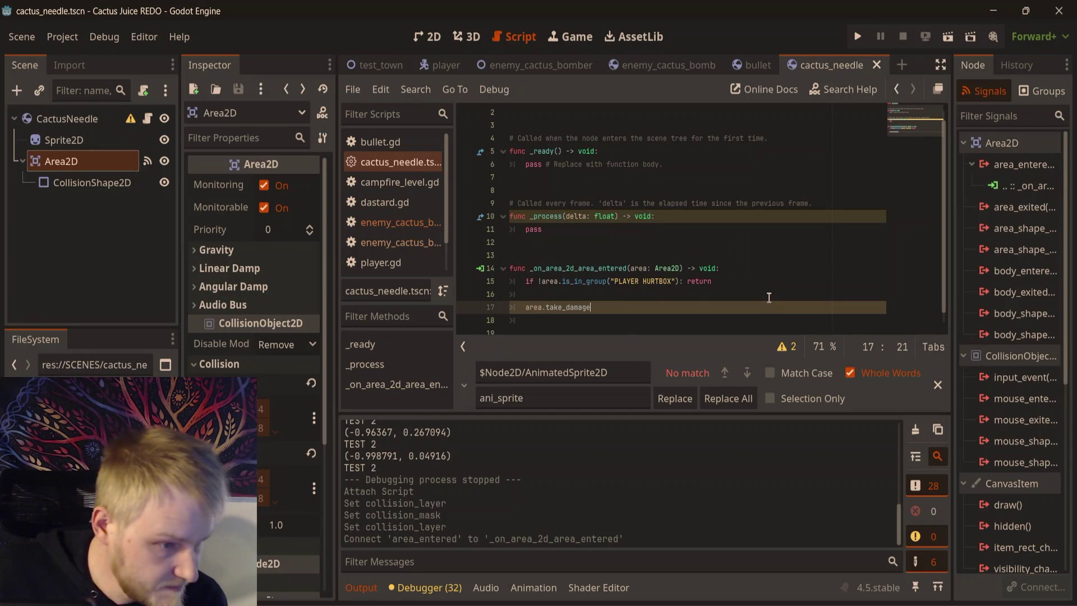
{"action": "type", "text": "("}
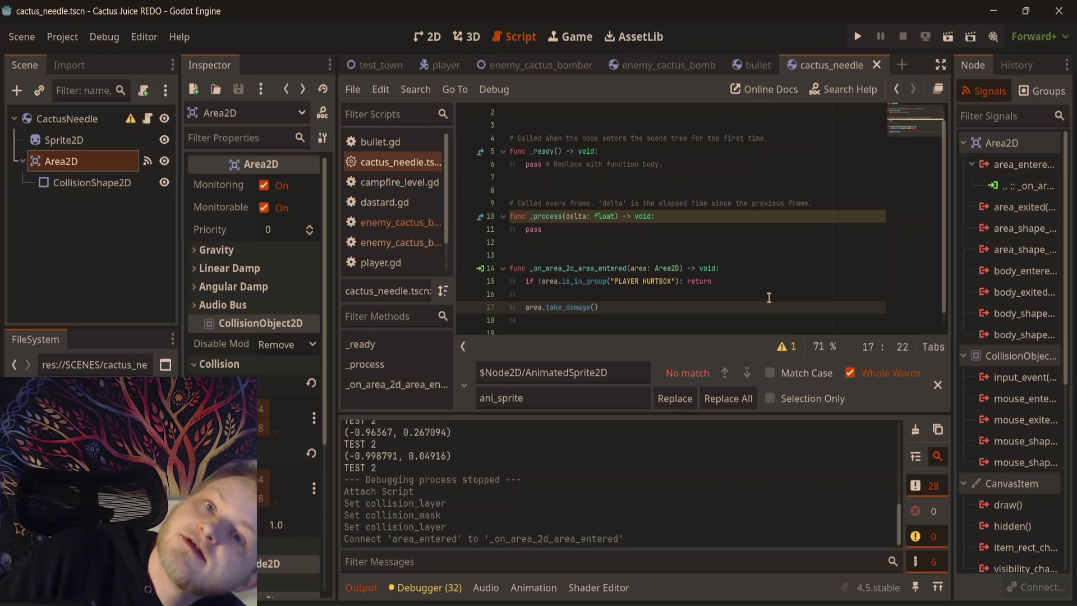
{"action": "type", "text": "1"}
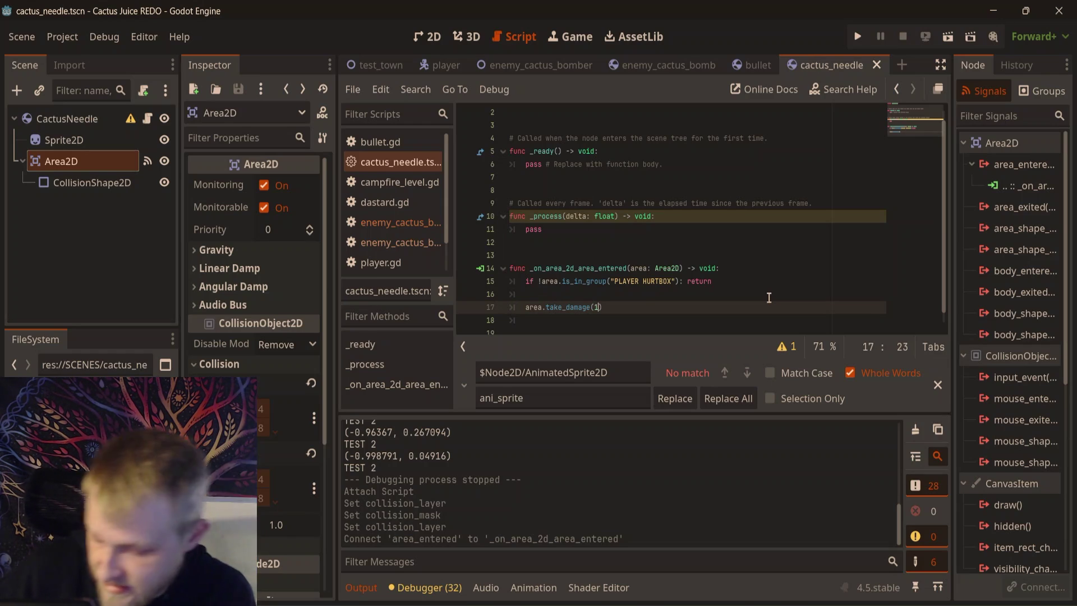
{"action": "key", "text": "ctrl+s"}
- Add queue_free() after the damage call and launch the town scene to test
{"action": "scroll", "coordinate": [759, 306], "scroll_direction": "down", "scroll_amount": 1}
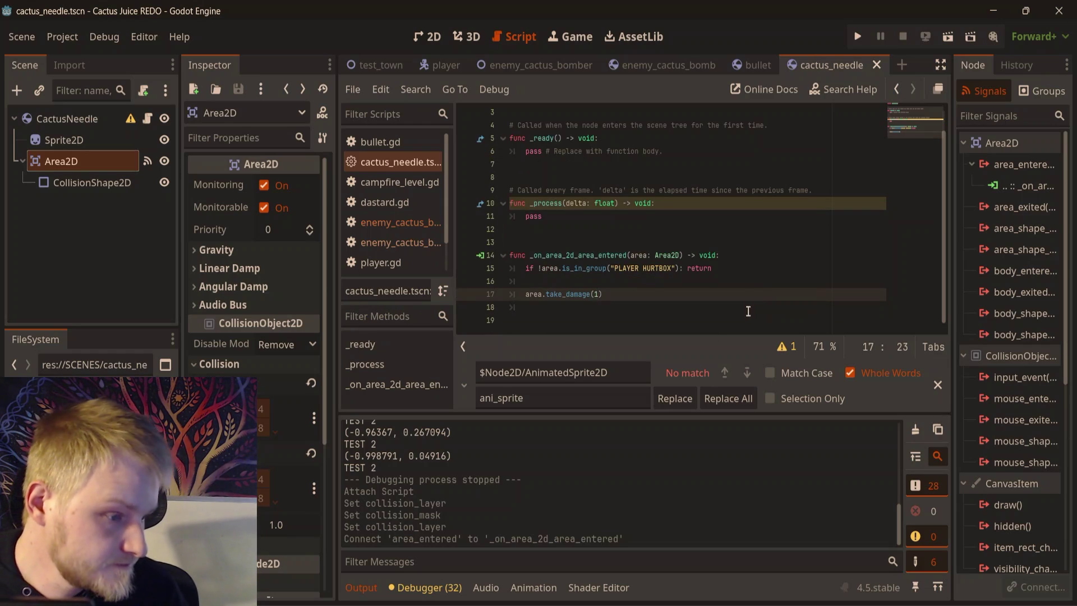
{"action": "key", "text": "Return"}
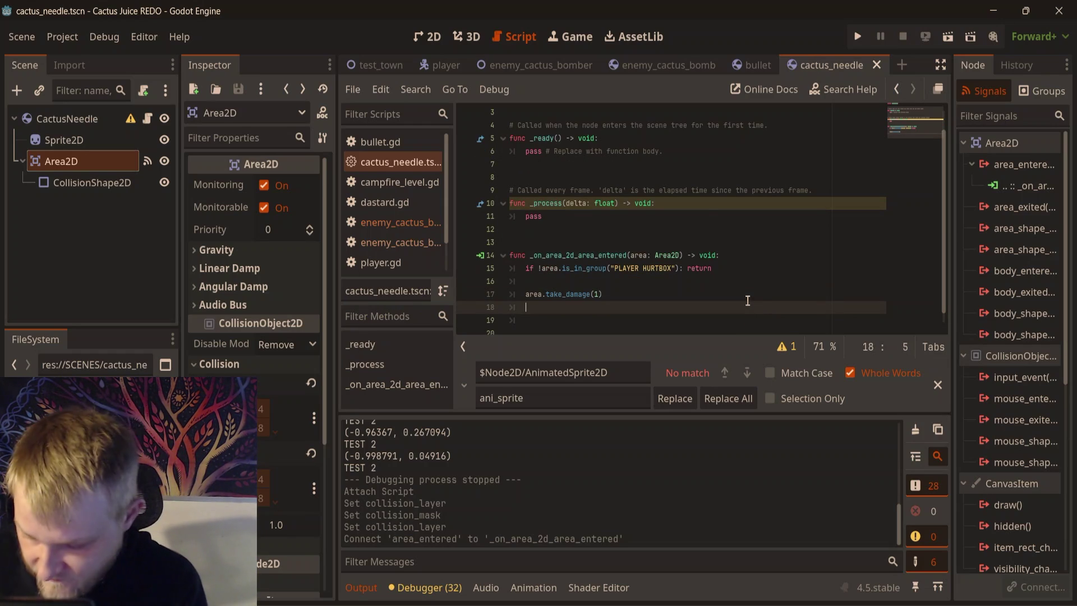
{"action": "type", "text": "queu"}
{"action": "key", "text": "Down"}
{"action": "key", "text": "Down"}
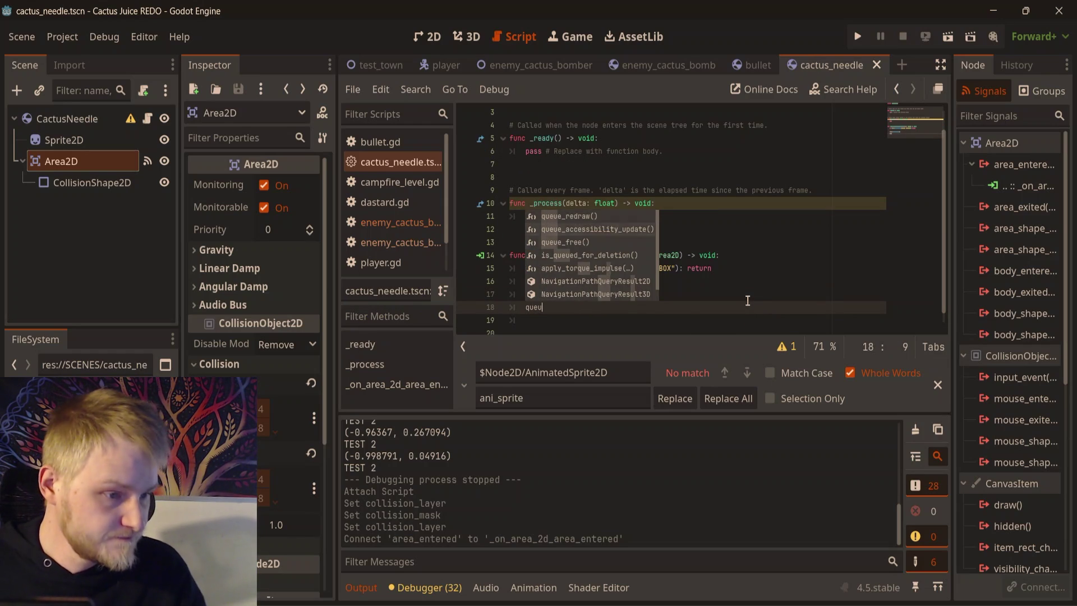
{"action": "key", "text": "Return"}
{"action": "left_click", "coordinate": [750, 241]}
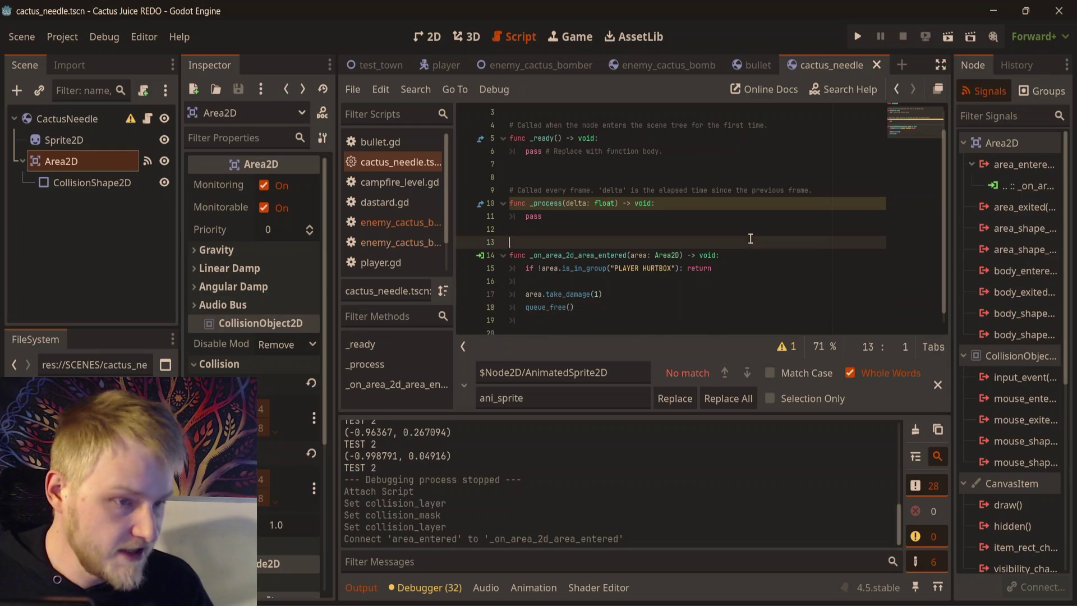
{"action": "key", "text": "F5"}
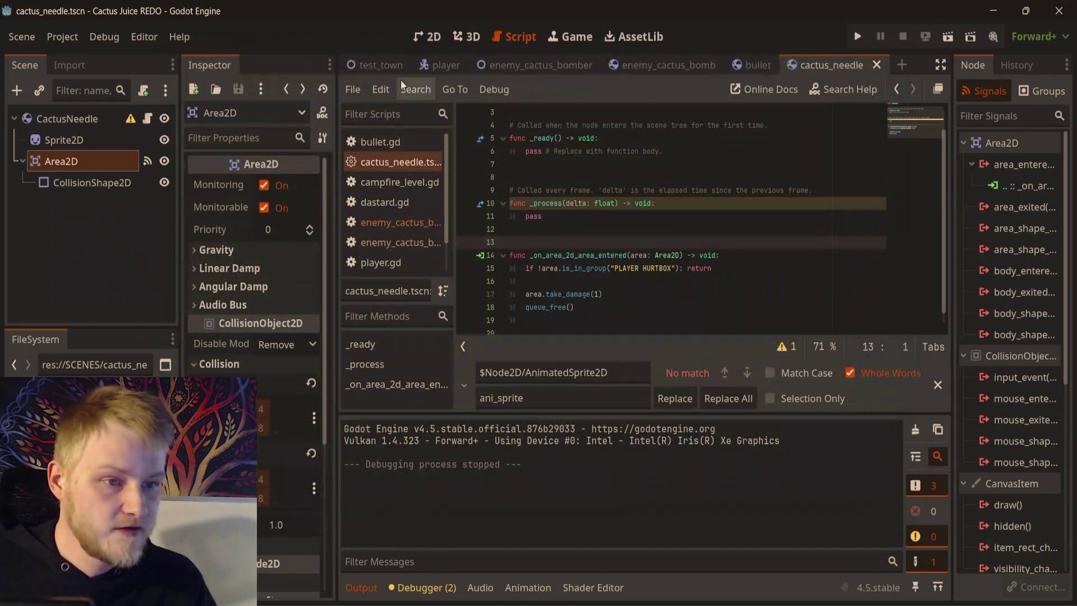
{"action": "left_click", "coordinate": [371, 65]}
- Run the town scene with F6 and walk the player around with WASD as needles fly
{"action": "key", "text": "F6"}
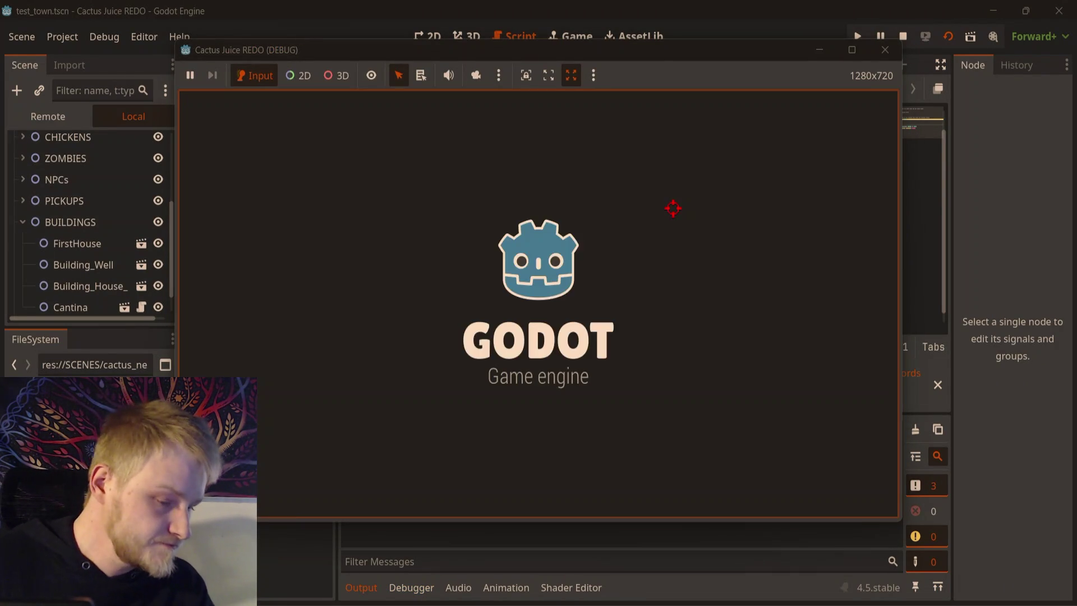
{"action": "key", "text": "d"}
{"action": "key", "text": "w"}
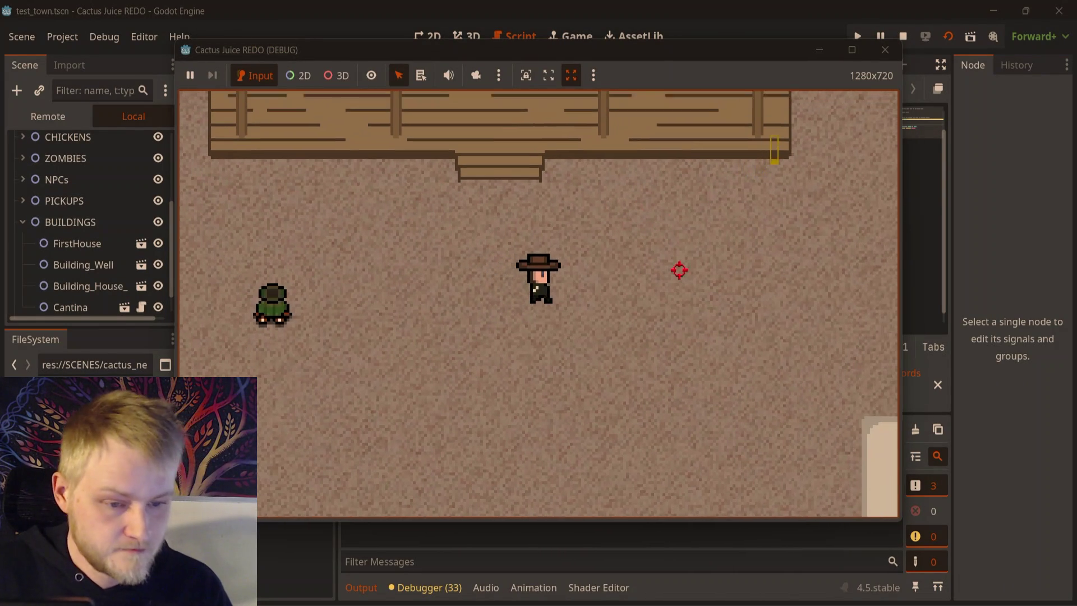
{"action": "key", "text": "d"}
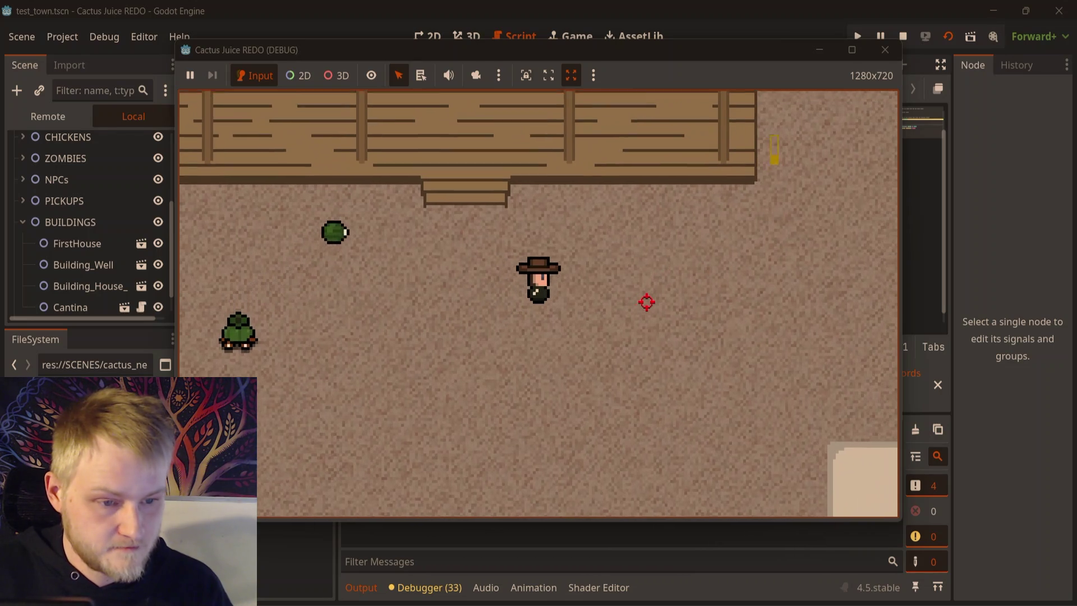
{"action": "key", "text": "w"}
{"action": "key", "text": "d"}
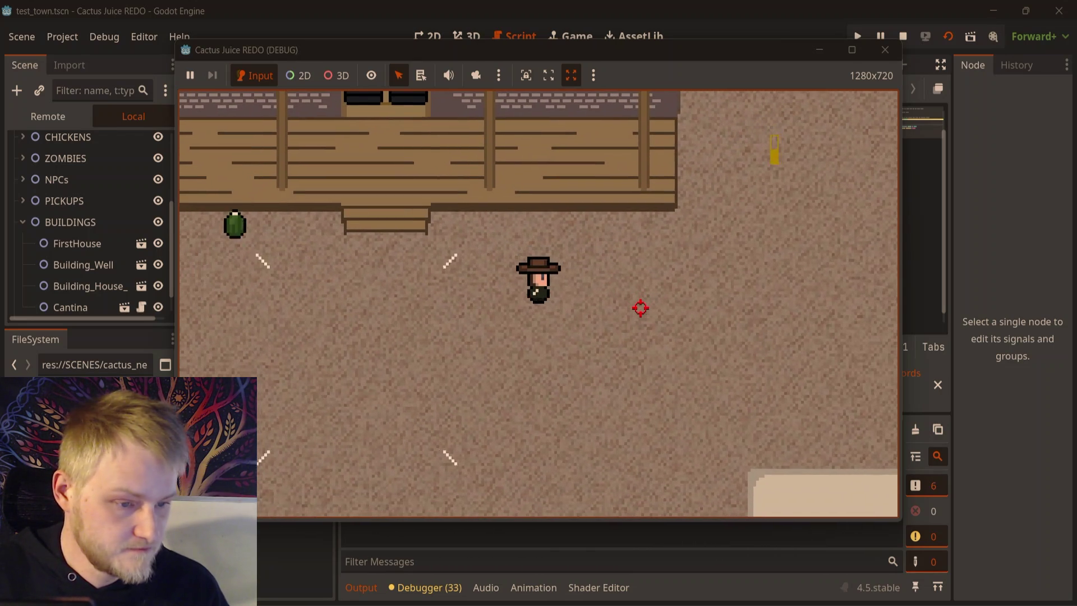
{"action": "key", "text": "w"}
{"action": "key", "text": "a"}
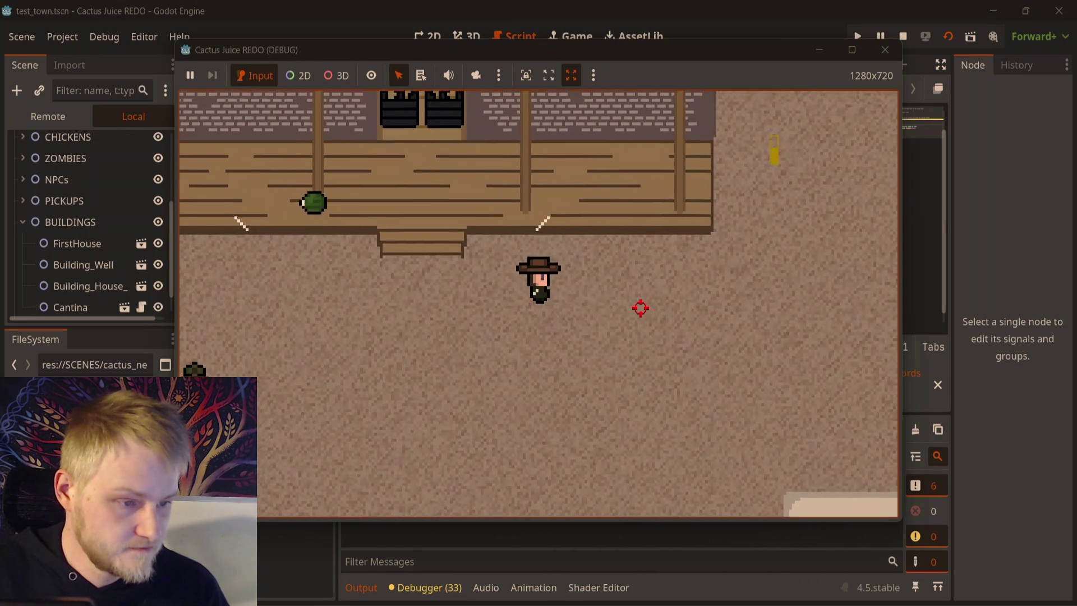
{"action": "key", "text": "s"}
{"action": "key", "text": "d"}
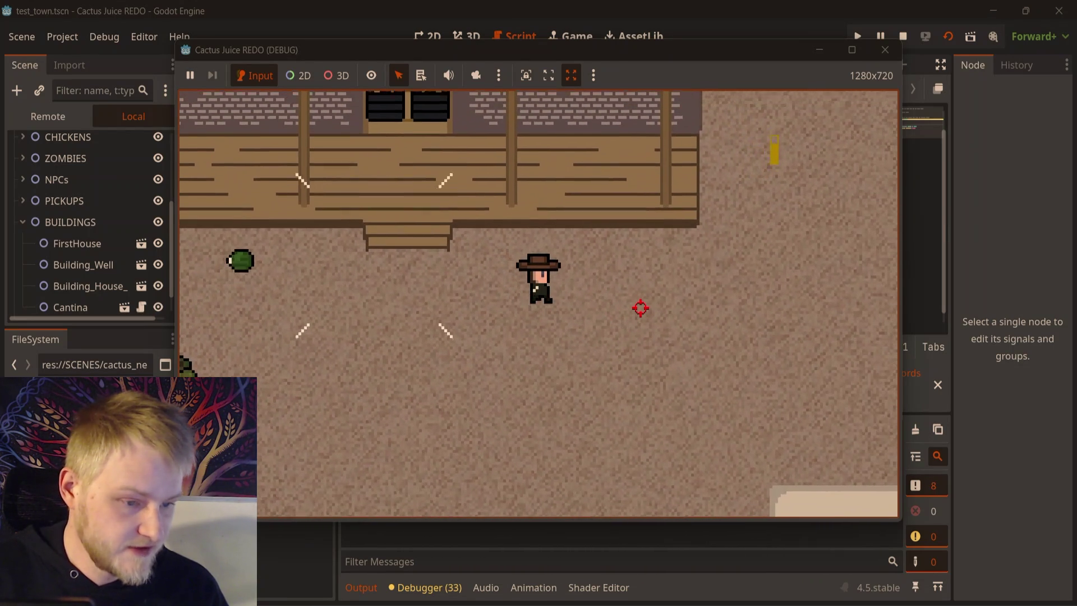
{"action": "key", "text": "s"}
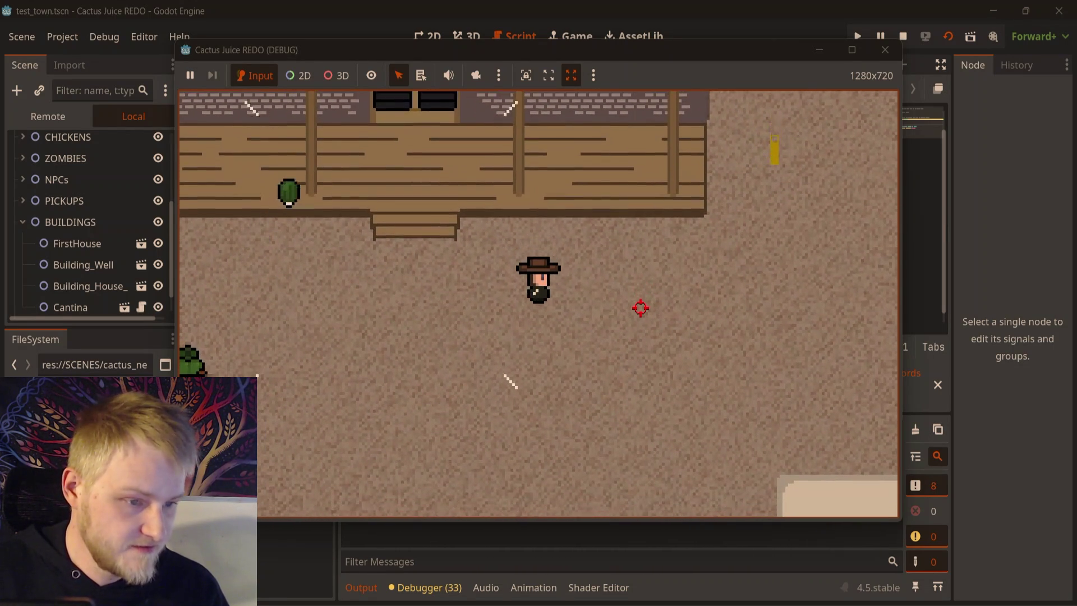
{"action": "key", "text": "a"}
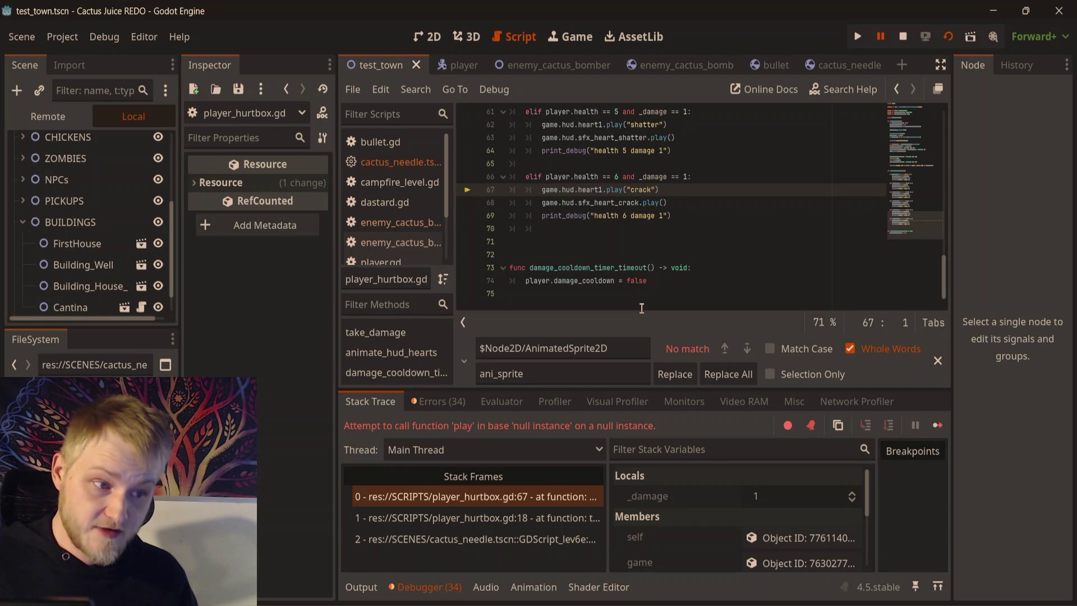
- Delete heart1's crack and shatter animation and sound calls in animate_hud_hearts
{"action": "left_click", "coordinate": [643, 267]}
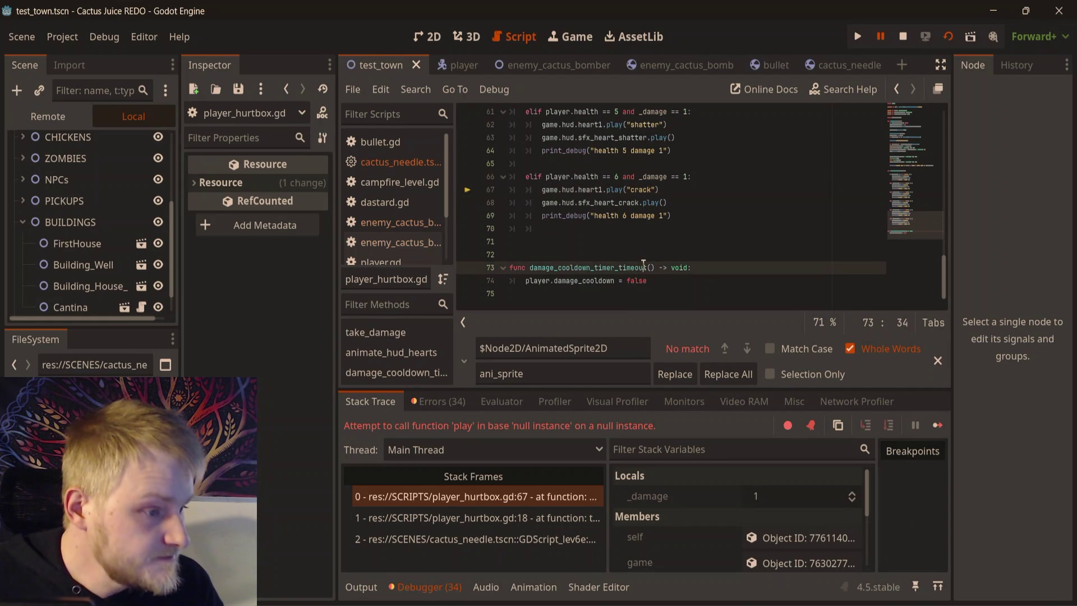
{"action": "scroll", "coordinate": [645, 258], "scroll_direction": "up", "scroll_amount": 2}
{"action": "scroll", "coordinate": [648, 239], "scroll_direction": "down", "scroll_amount": 1}
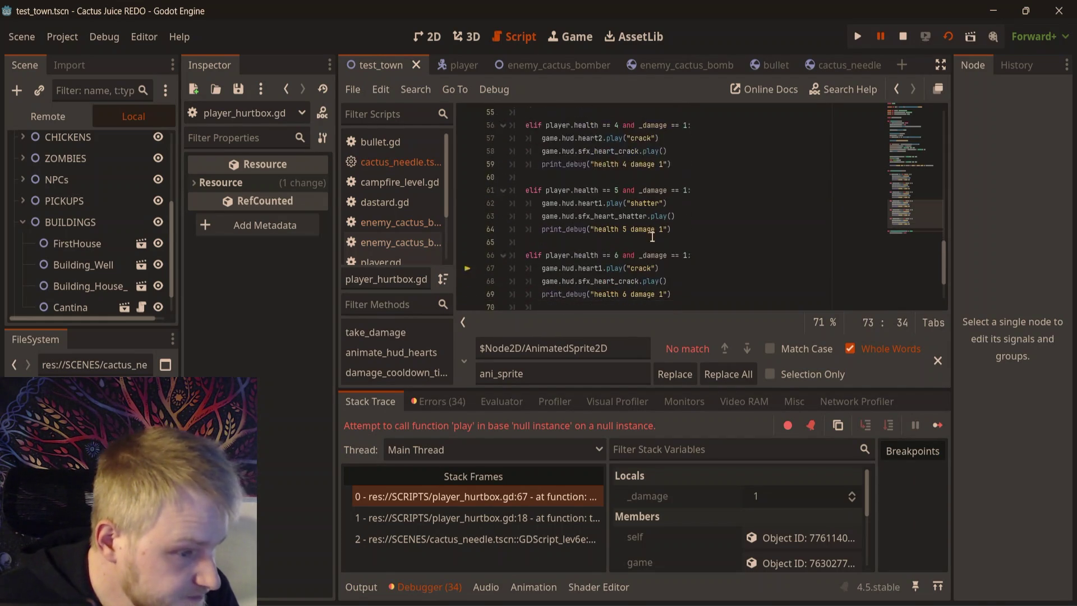
{"action": "left_click_drag", "start_coordinate": [671, 244], "coordinate": [484, 229]}
{"action": "key", "text": "BackSpace"}
{"action": "key", "text": "BackSpace"}
{"action": "scroll", "coordinate": [685, 207], "scroll_direction": "up", "scroll_amount": 2}
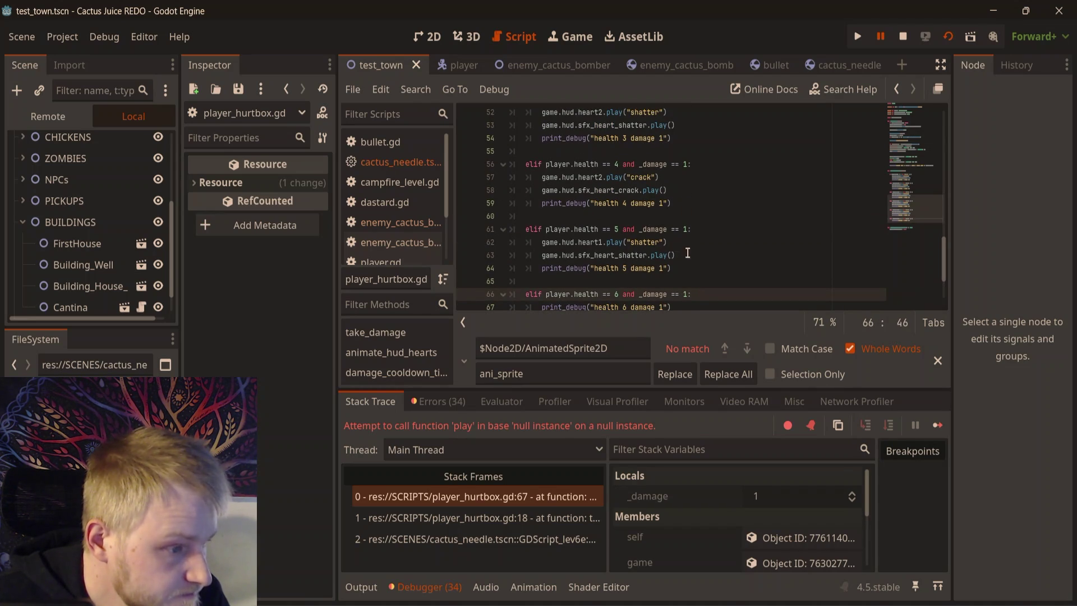
{"action": "left_click_drag", "start_coordinate": [687, 254], "coordinate": [696, 230]}
{"action": "key", "text": "BackSpace"}
- Delete heart2's crack and shatter animation and sound calls
{"action": "scroll", "coordinate": [709, 245], "scroll_direction": "up", "scroll_amount": 1}
{"action": "left_click_drag", "start_coordinate": [705, 235], "coordinate": [696, 203]}
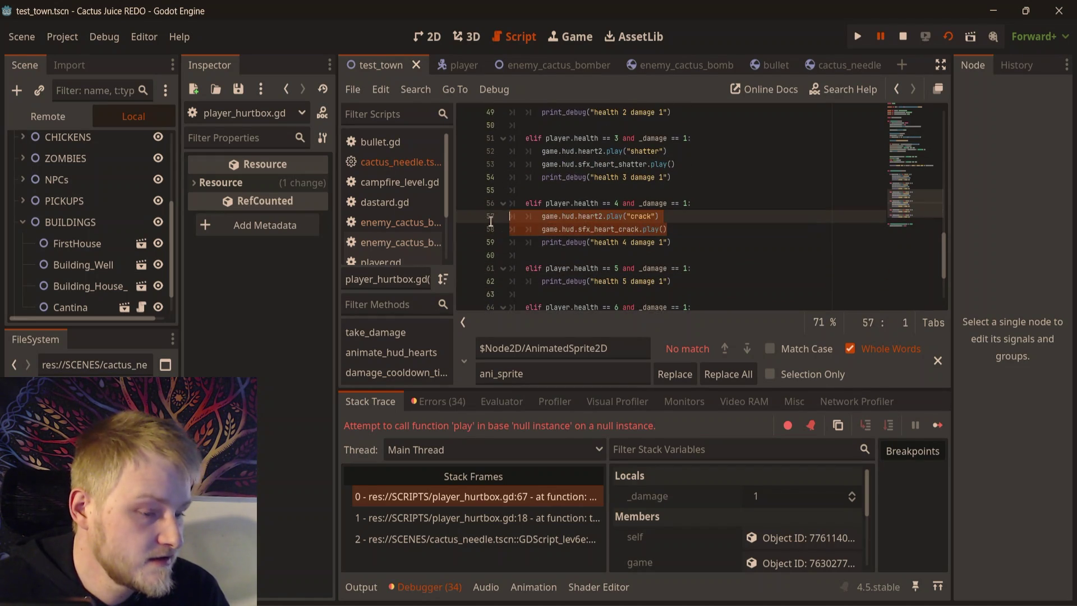
{"action": "key", "text": "BackSpace"}
{"action": "scroll", "coordinate": [603, 263], "scroll_direction": "up", "scroll_amount": 2}
{"action": "mouse_move", "coordinate": [709, 244]}
{"action": "left_mouse_down"}
{"action": "mouse_move", "coordinate": [696, 218]}
{"action": "mouse_move", "coordinate": [508, 206]}
{"action": "left_mouse_up"}
{"action": "key", "text": "BackSpace"}
- Delete heart3's crack and shatter calls, leaving only print_debug, and rerun the game with F5
{"action": "scroll", "coordinate": [671, 244], "scroll_direction": "up", "scroll_amount": 1}
{"action": "key", "text": "BackSpace"}
{"action": "scroll", "coordinate": [508, 221], "scroll_direction": "up", "scroll_amount": 1}
{"action": "key", "text": "BackSpace"}
{"action": "scroll", "coordinate": [508, 221], "scroll_direction": "up", "scroll_amount": 1}
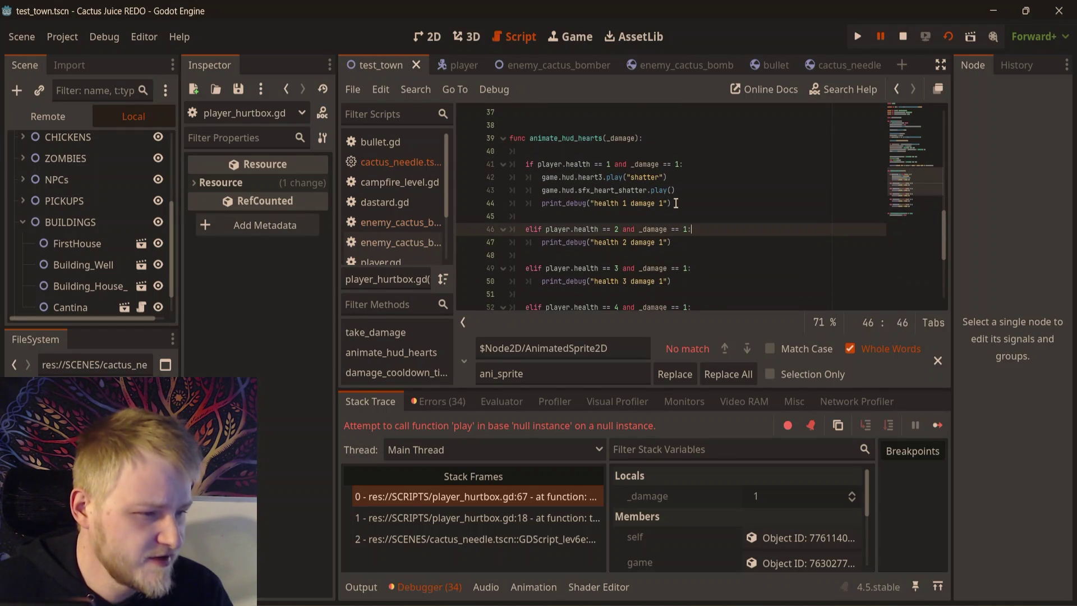
{"action": "left_click_drag", "start_coordinate": [676, 190], "coordinate": [496, 181]}
{"action": "key", "text": "BackSpace"}
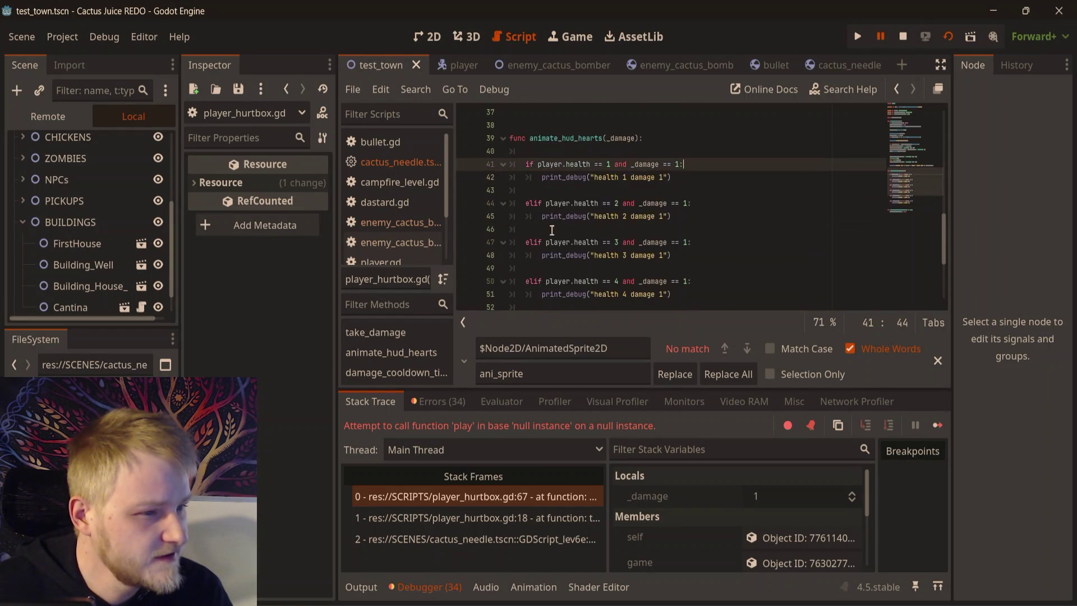
{"action": "scroll", "coordinate": [589, 191], "scroll_direction": "up", "scroll_amount": 2}
{"action": "left_click", "coordinate": [681, 190]}
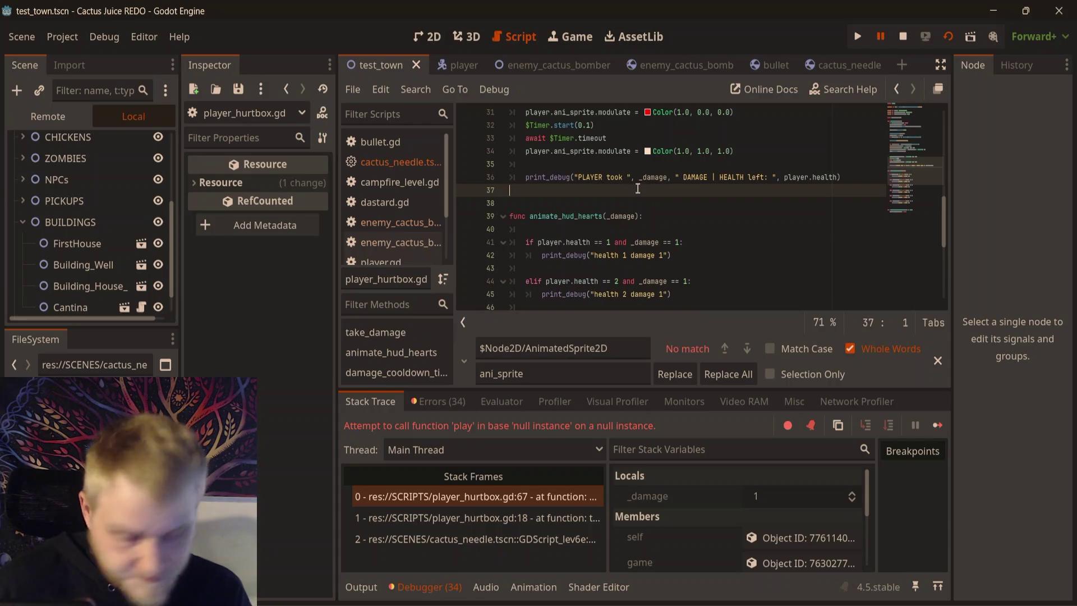
{"action": "key", "text": "F5"}
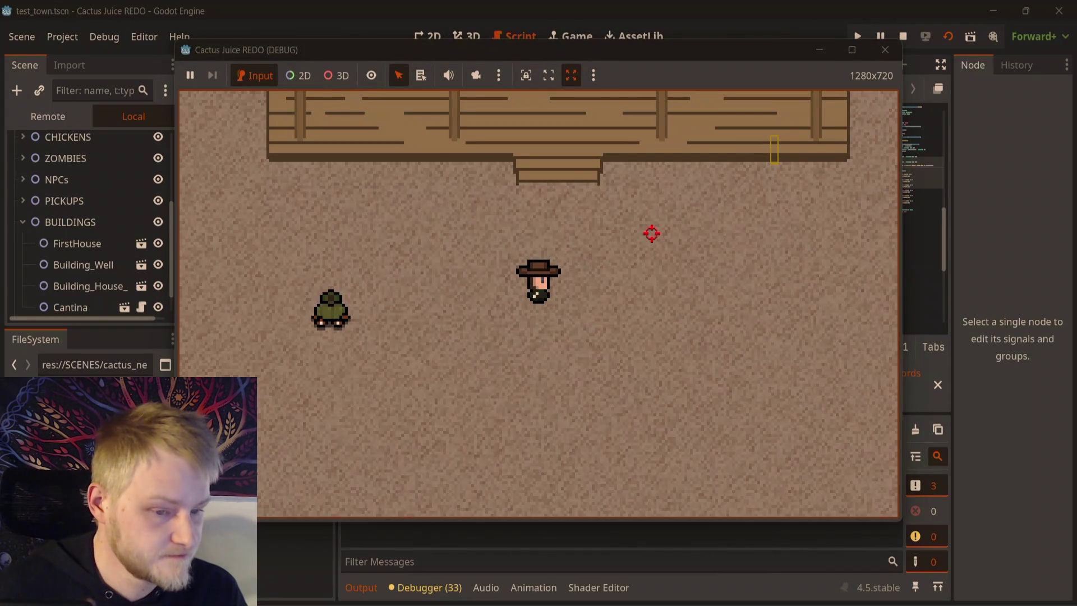
- Walk the player down, right, then up toward the wooden building, then stop the game
{"action": "key", "text": "s"}
{"action": "key", "text": "d"}
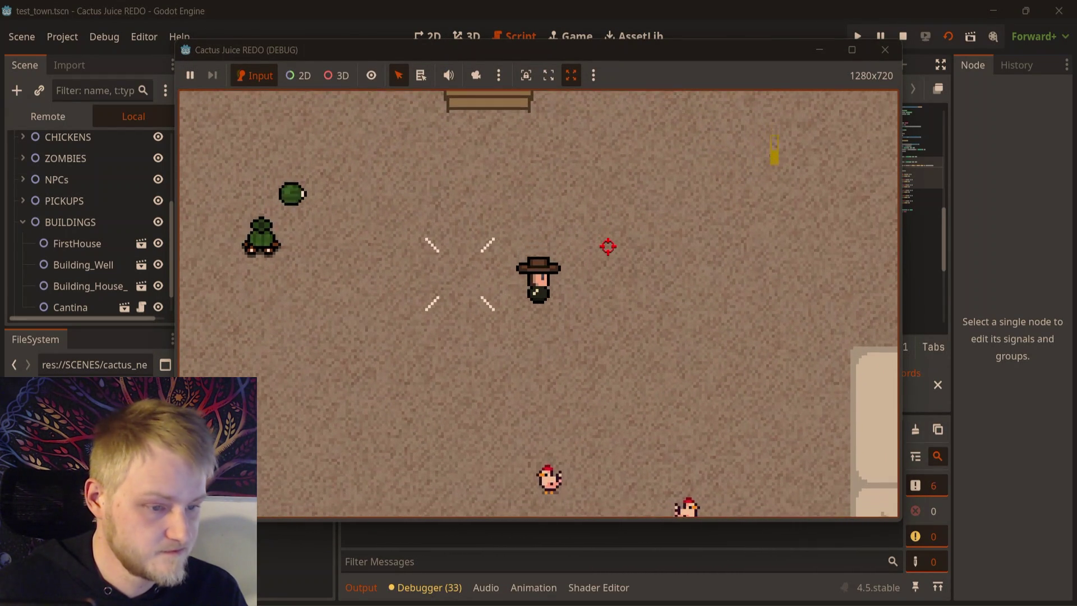
{"action": "key", "text": "s"}
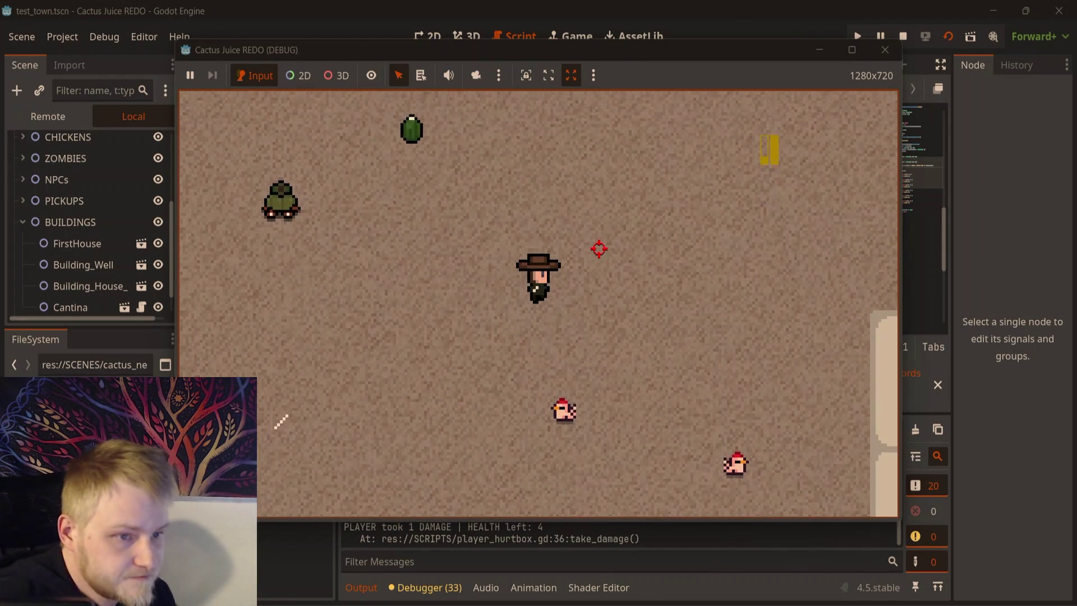
{"action": "key", "text": "w"}
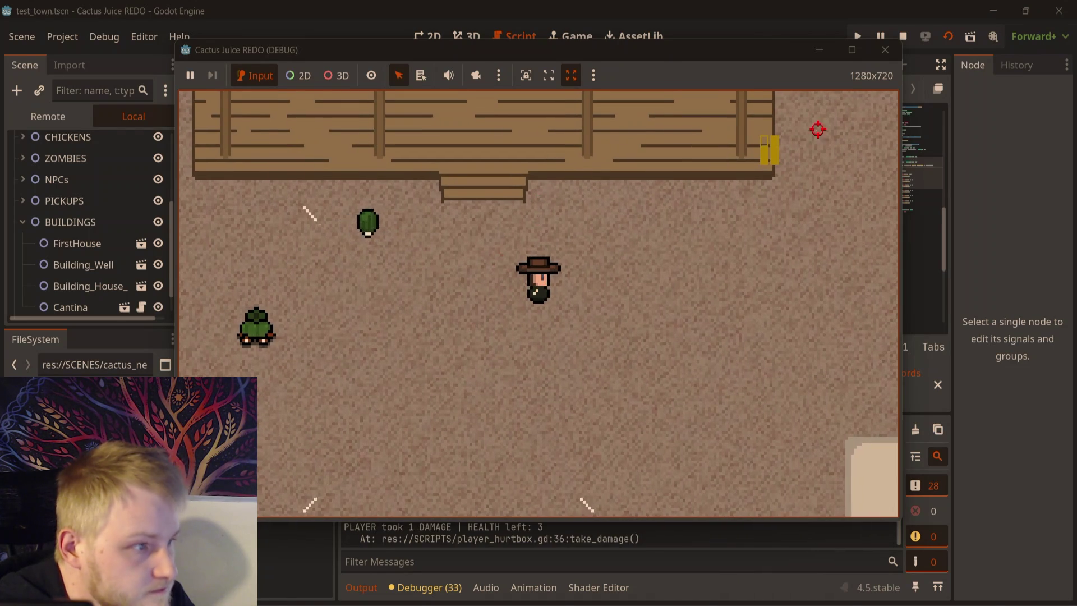
{"action": "left_click", "coordinate": [886, 49]}
- Drag the needle's segment collision shape endpoints along the needle in 2D view and save
{"action": "left_click", "coordinate": [832, 66]}
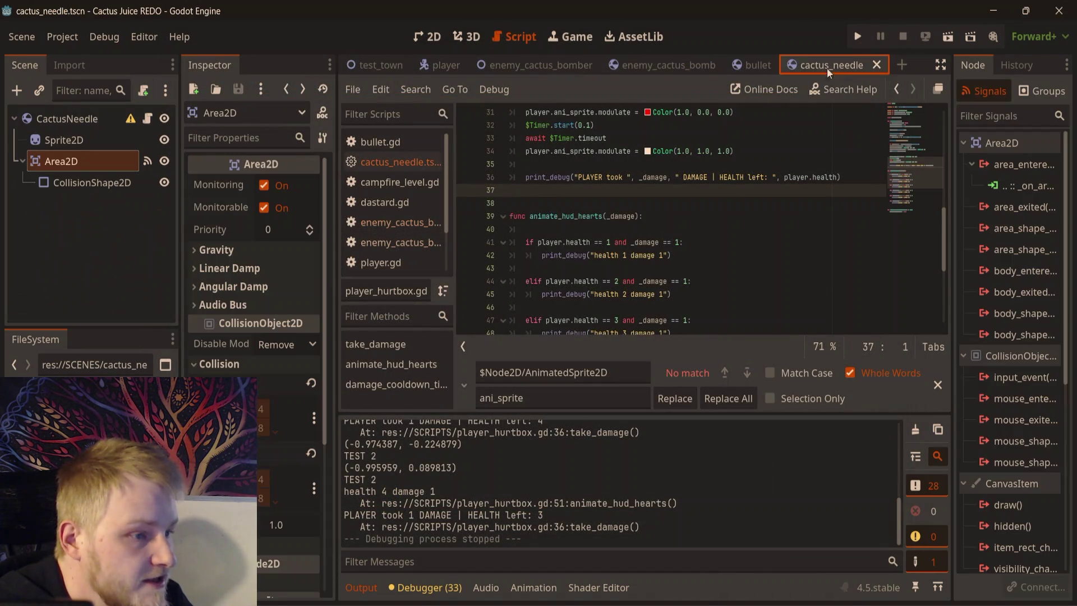
{"action": "left_click", "coordinate": [428, 36]}
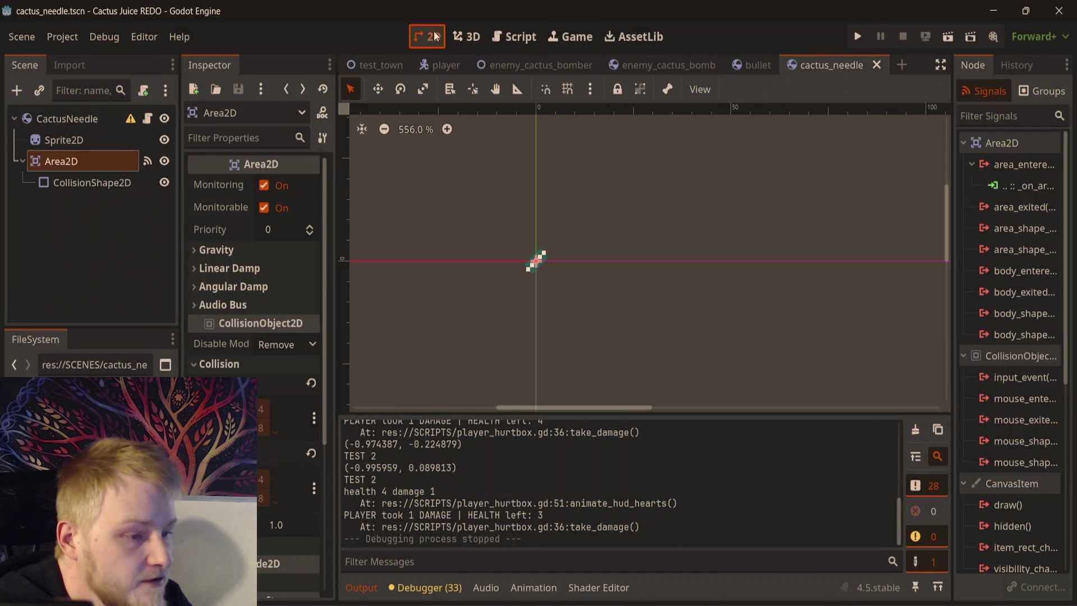
{"action": "scroll", "coordinate": [499, 285], "scroll_direction": "up", "scroll_amount": 2}
{"action": "left_click", "coordinate": [499, 284]}
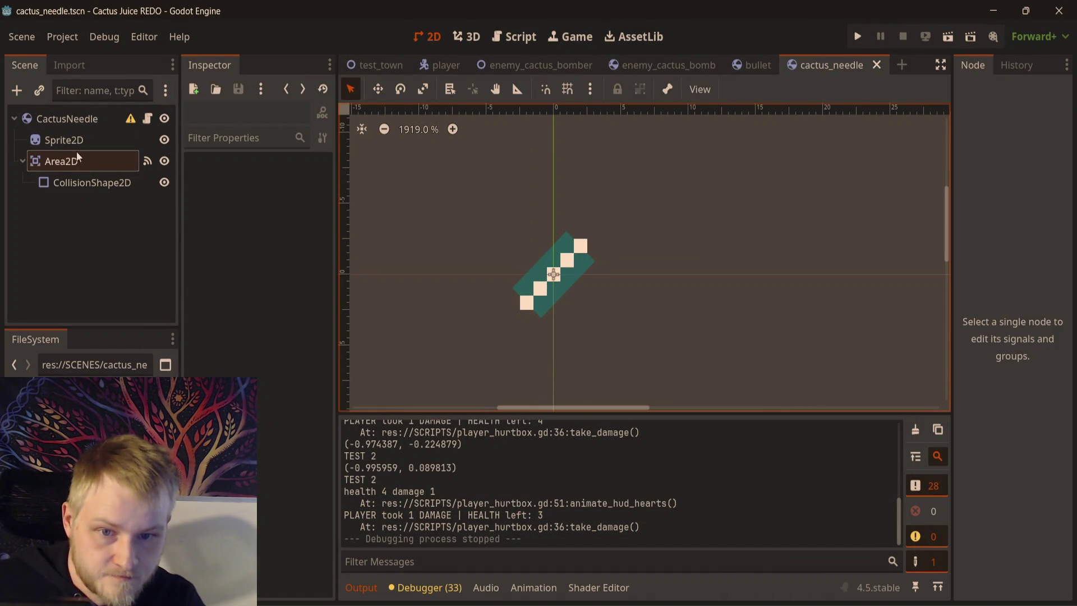
{"action": "left_click", "coordinate": [77, 183]}
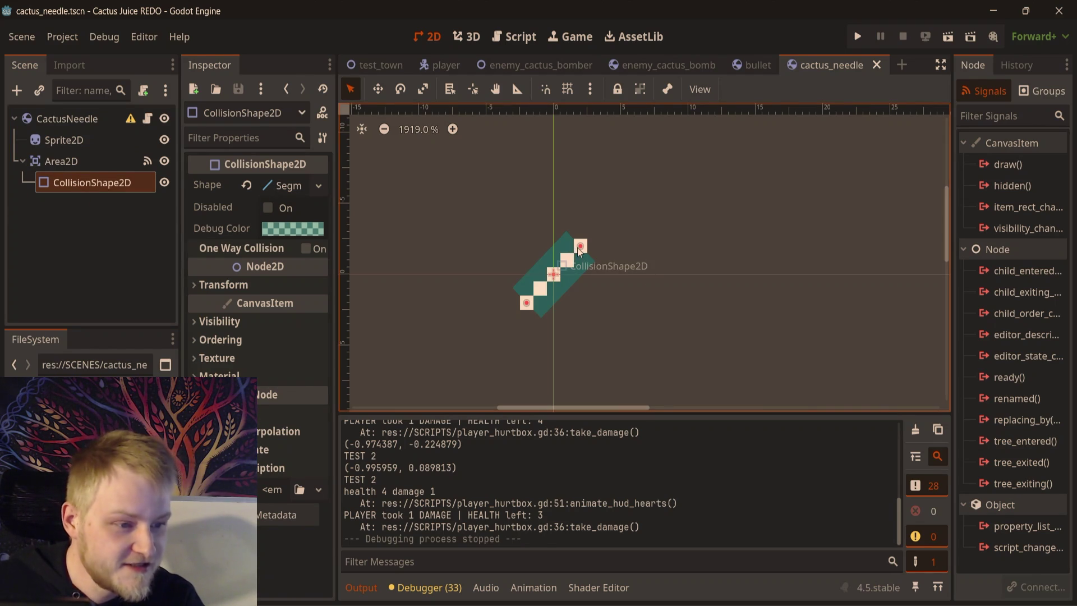
{"action": "left_click_drag", "start_coordinate": [586, 250], "coordinate": [594, 235]}
{"action": "left_click", "coordinate": [522, 309]}
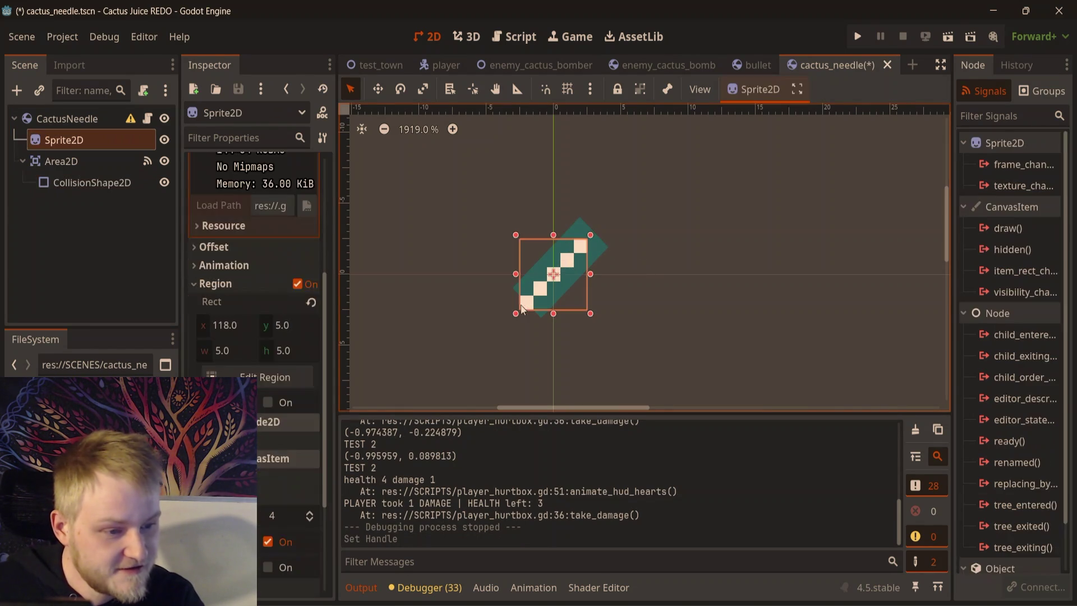
{"action": "left_click", "coordinate": [592, 252]}
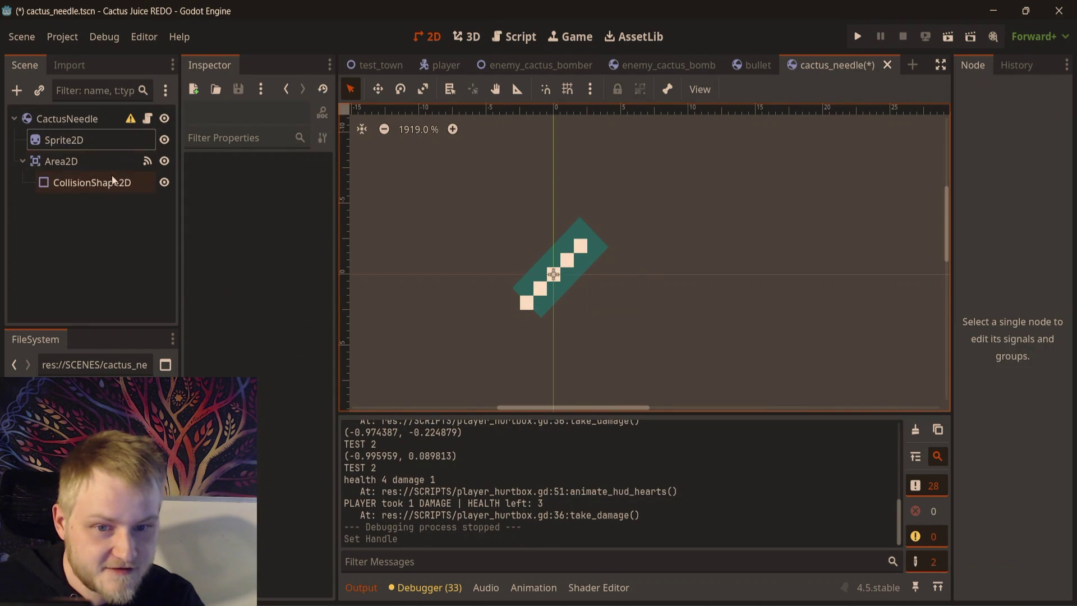
{"action": "left_click", "coordinate": [112, 181]}
{"action": "left_click_drag", "start_coordinate": [520, 308], "coordinate": [513, 318]}
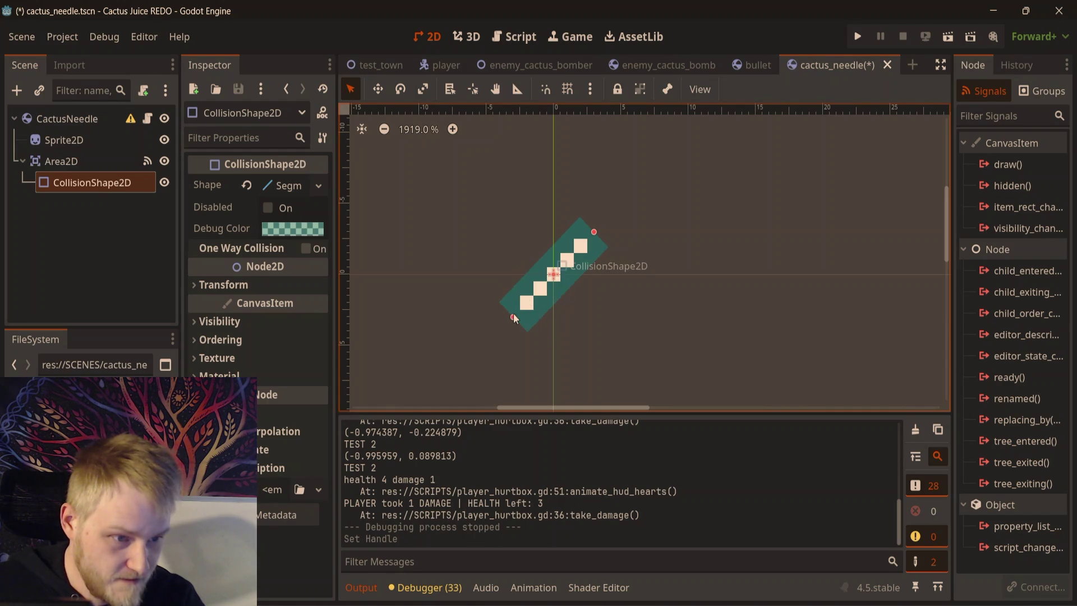
{"action": "key", "text": "ctrl+s"}
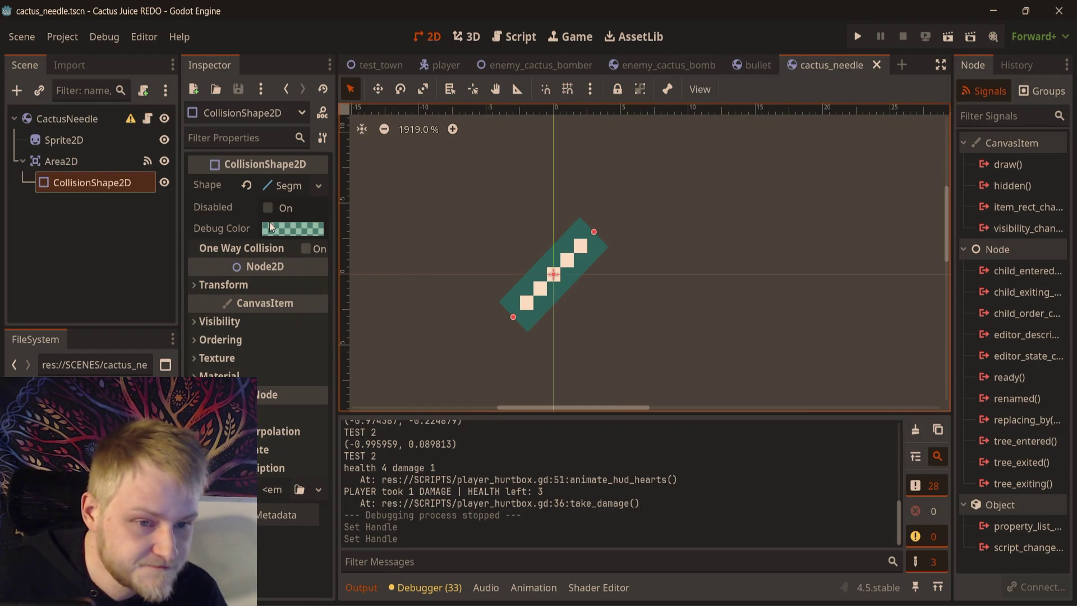
- Replace the needle's segment collision shape with a RectangleShape2D rotated 45°
{"action": "left_click", "coordinate": [277, 185]}
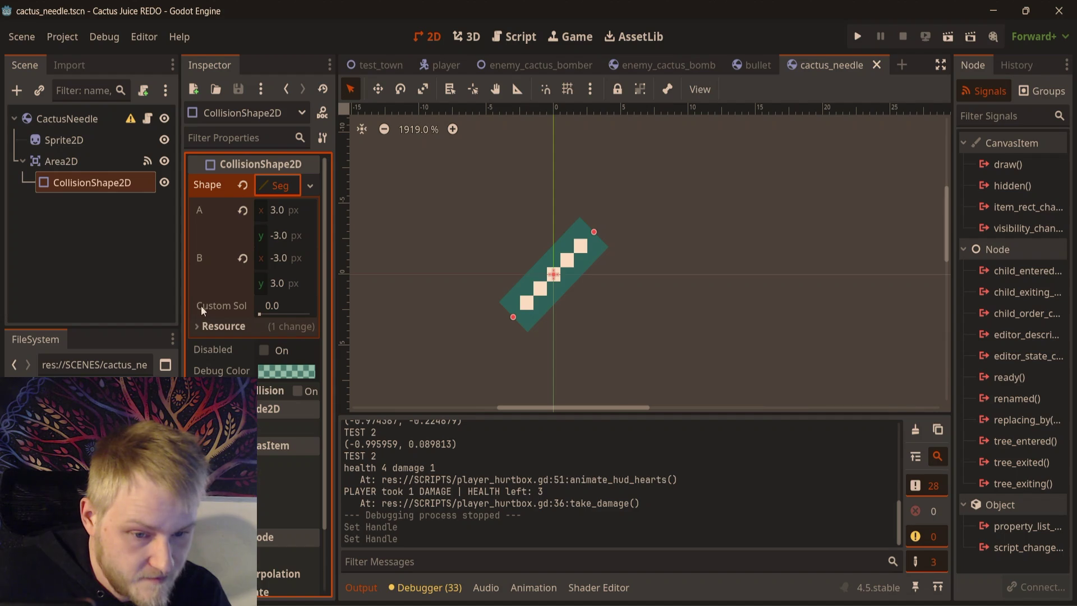
{"action": "scroll", "coordinate": [556, 284], "scroll_direction": "up", "scroll_amount": 5}
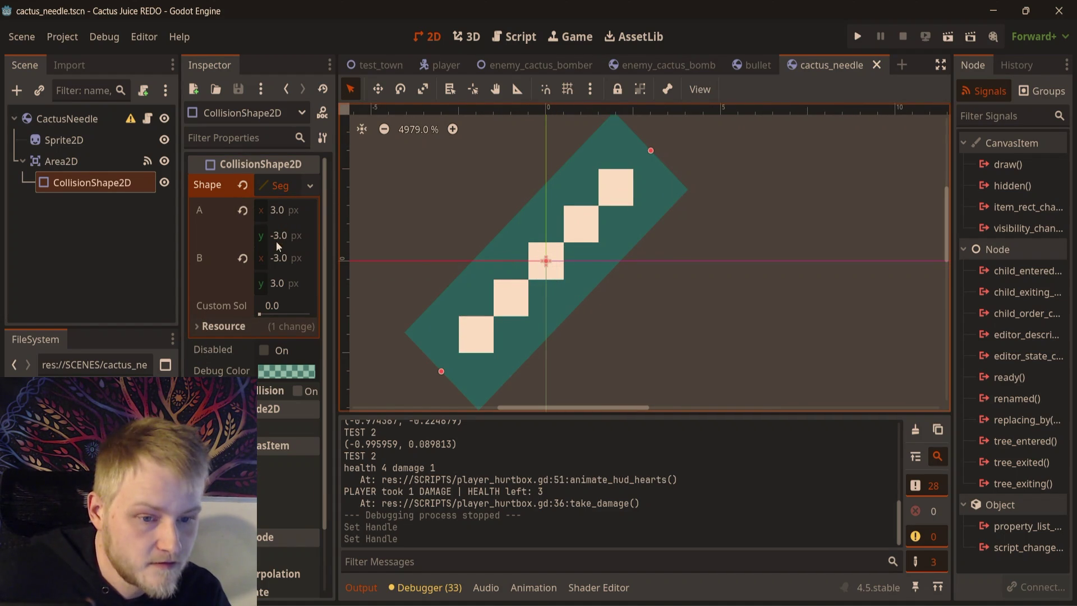
{"action": "mouse_move", "coordinate": [285, 217]}
{"action": "left_mouse_down"}
{"action": "mouse_move", "coordinate": [312, 216]}
{"action": "mouse_move", "coordinate": [279, 215]}
{"action": "left_mouse_up"}
{"action": "key", "text": "ctrl+z"}
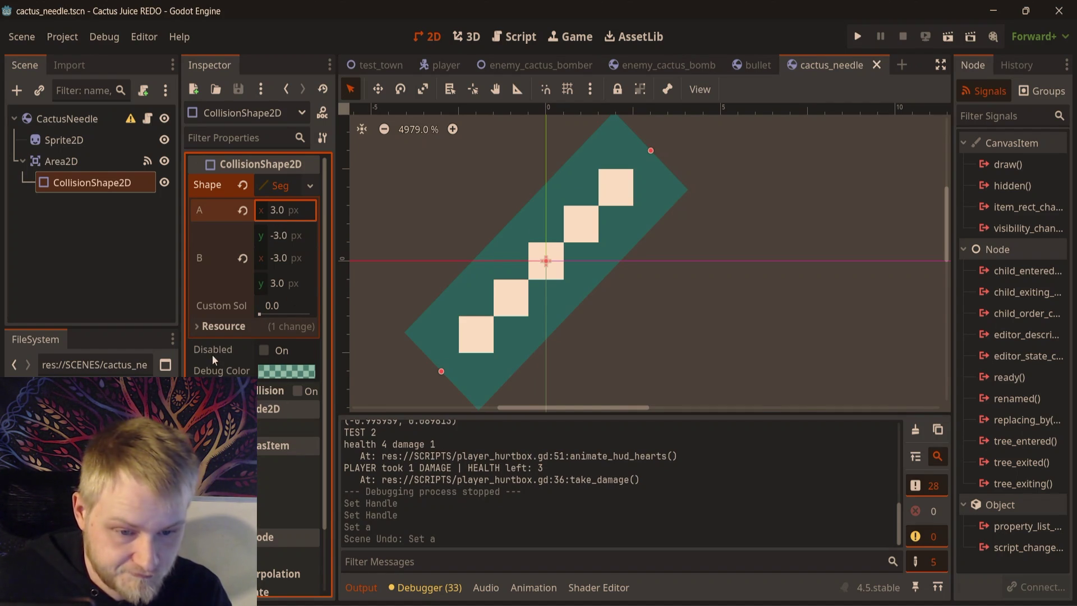
{"action": "left_click", "coordinate": [309, 187]}
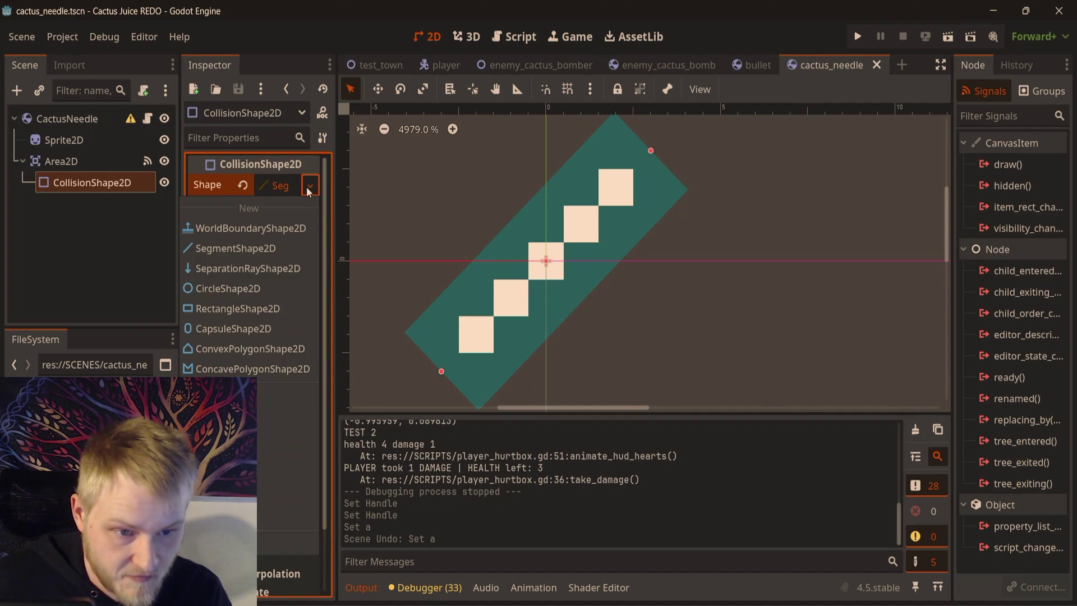
{"action": "left_click", "coordinate": [238, 309]}
{"action": "scroll", "coordinate": [470, 281], "scroll_direction": "down", "scroll_amount": 5}
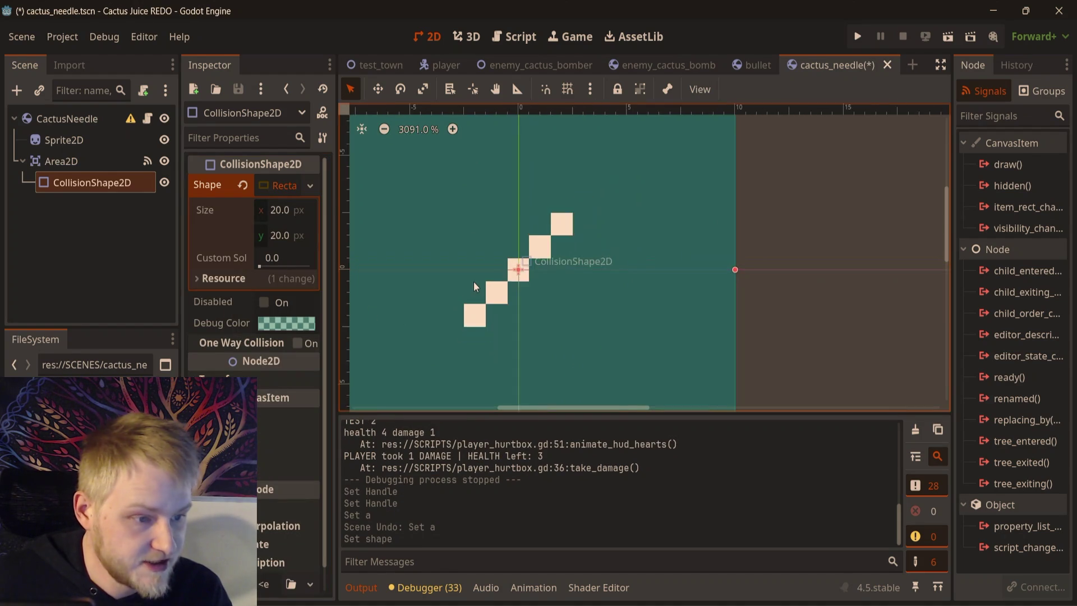
{"action": "scroll", "coordinate": [471, 282], "scroll_direction": "down", "scroll_amount": 3}
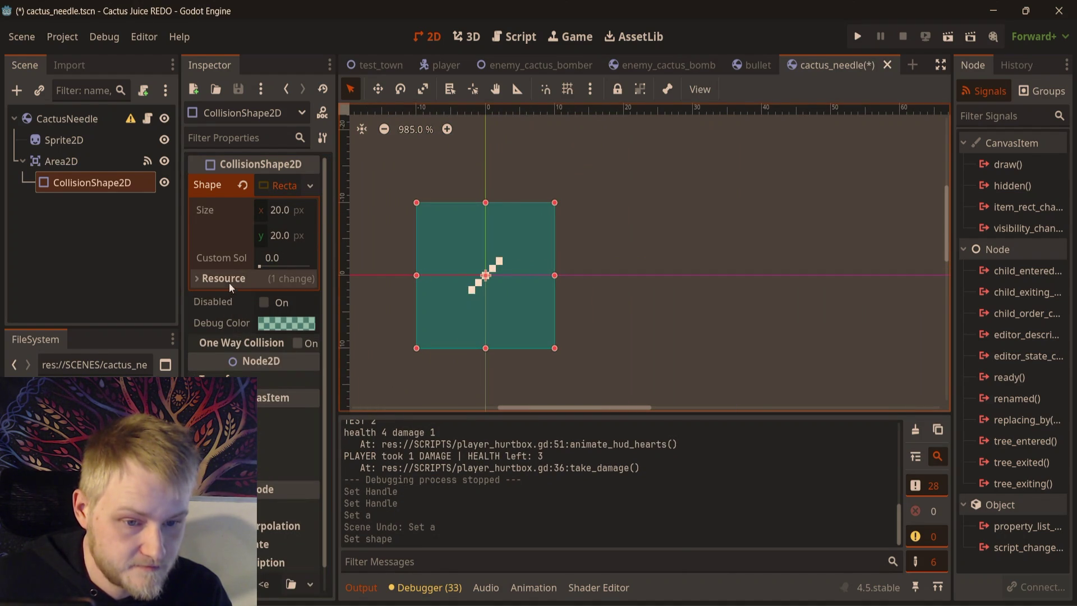
{"action": "left_click", "coordinate": [218, 379]}
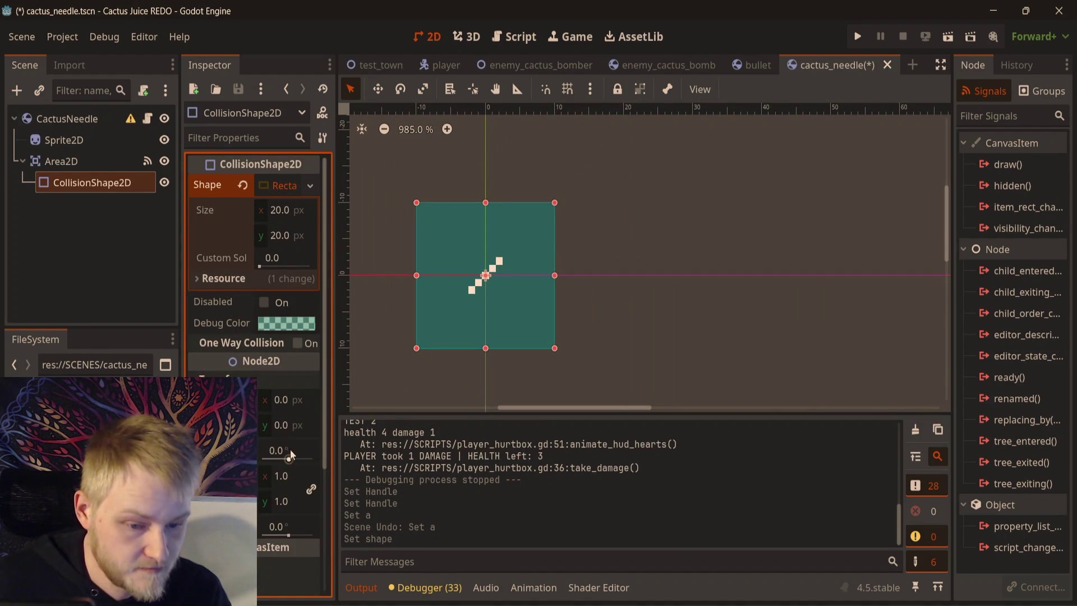
{"action": "key", "text": "Return"}
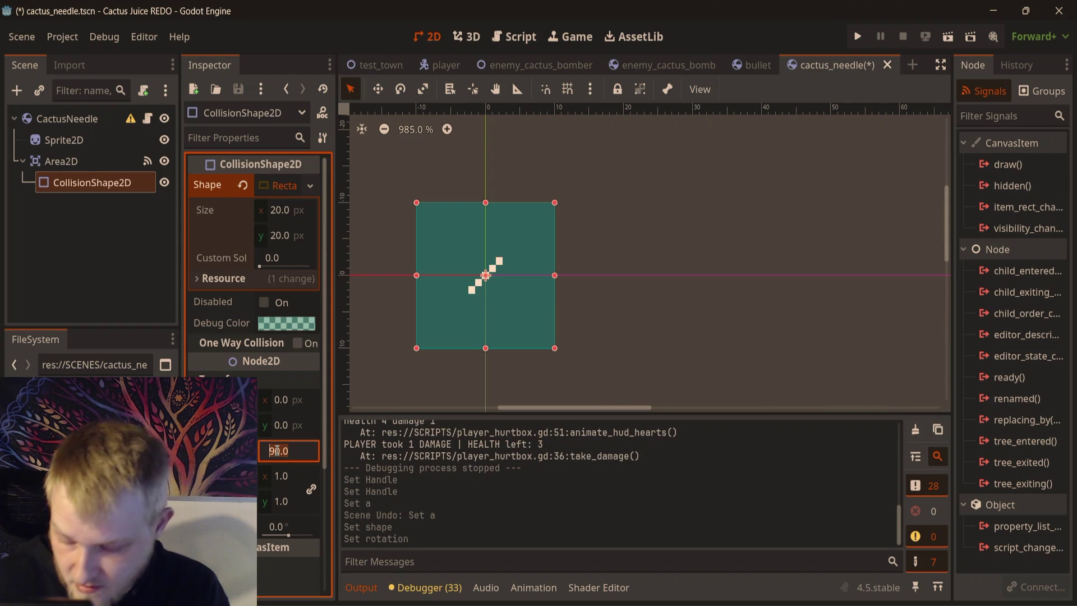
{"action": "key", "text": "Return"}
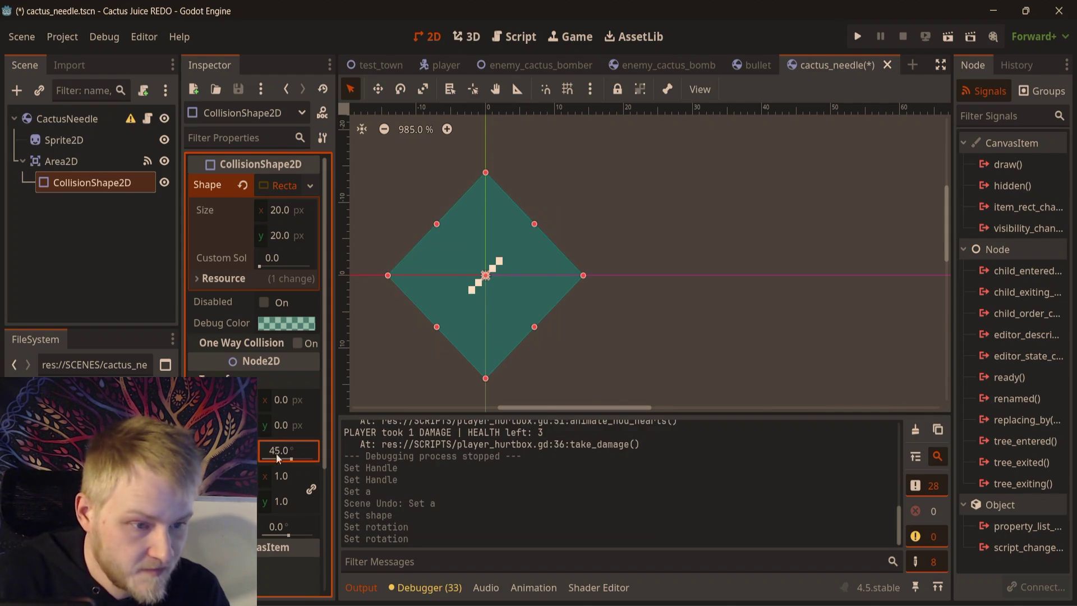
- Narrow the rectangle to fit along the needle, save, and run test_town with F6
{"action": "scroll", "coordinate": [452, 232], "scroll_direction": "up", "scroll_amount": 5}
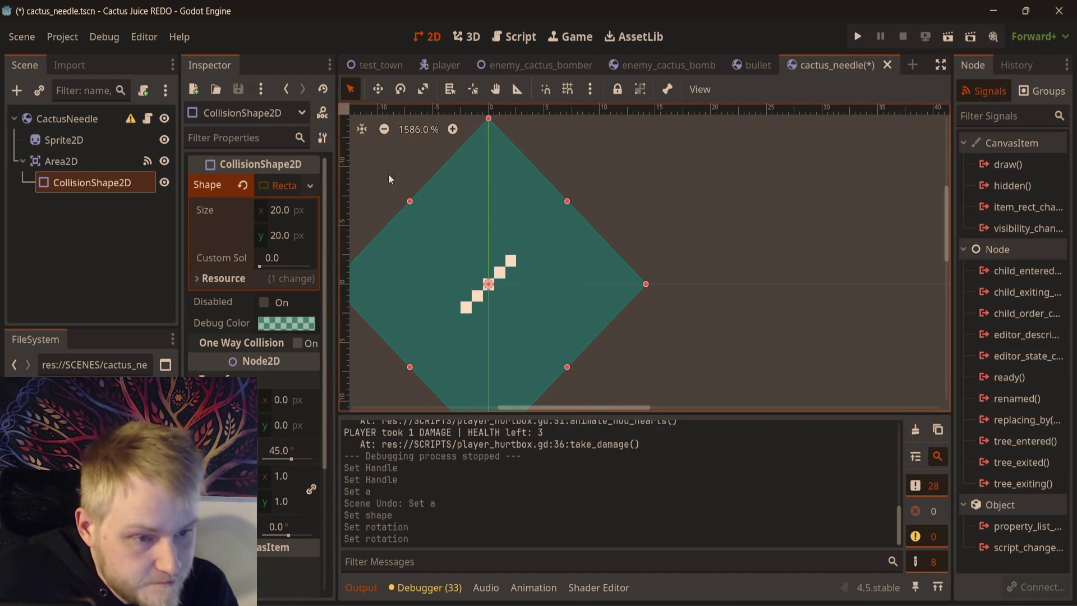
{"action": "mouse_move", "coordinate": [410, 201]}
{"action": "left_mouse_down"}
{"action": "mouse_move", "coordinate": [427, 212]}
{"action": "mouse_move", "coordinate": [560, 216]}
{"action": "mouse_move", "coordinate": [534, 242]}
{"action": "left_mouse_up"}
{"action": "scroll", "coordinate": [535, 263], "scroll_direction": "up", "scroll_amount": 3}
{"action": "scroll", "coordinate": [534, 265], "scroll_direction": "up", "scroll_amount": 3}
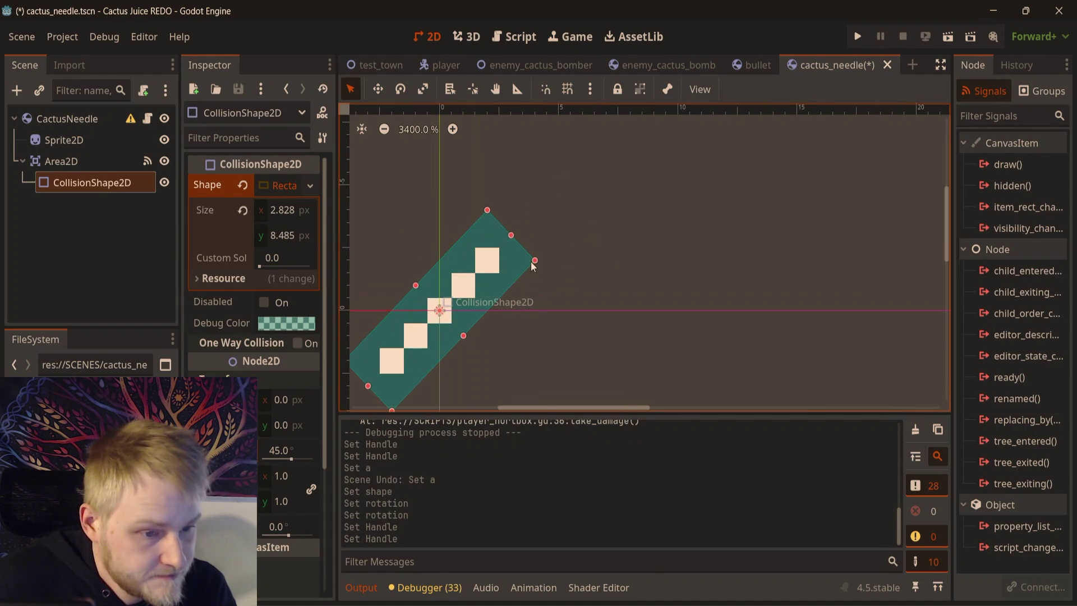
{"action": "key", "text": "ctrl+s"}
{"action": "scroll", "coordinate": [526, 216], "scroll_direction": "down", "scroll_amount": 1}
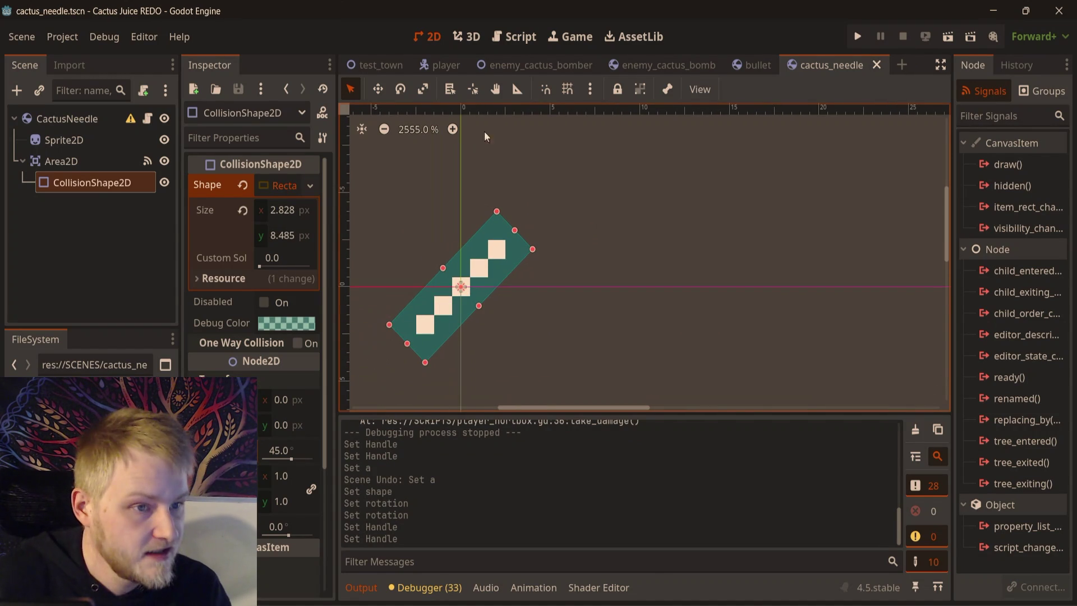
{"action": "left_click", "coordinate": [387, 65]}
{"action": "key", "text": "F6"}
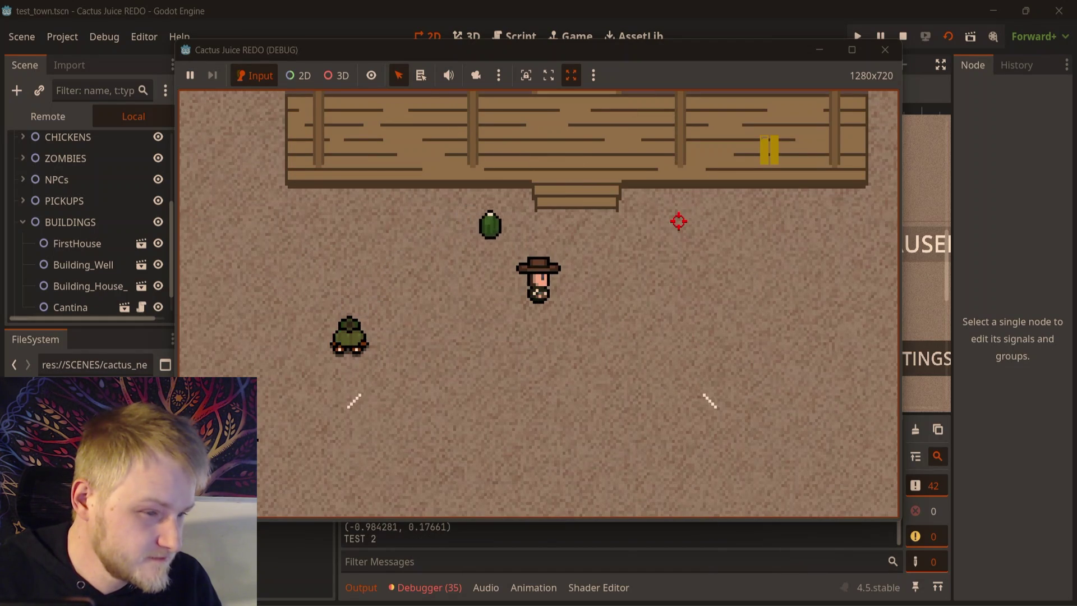
- Stop the running game and open the enemy_cactus_bomb scene
{"action": "left_click", "coordinate": [885, 51]}
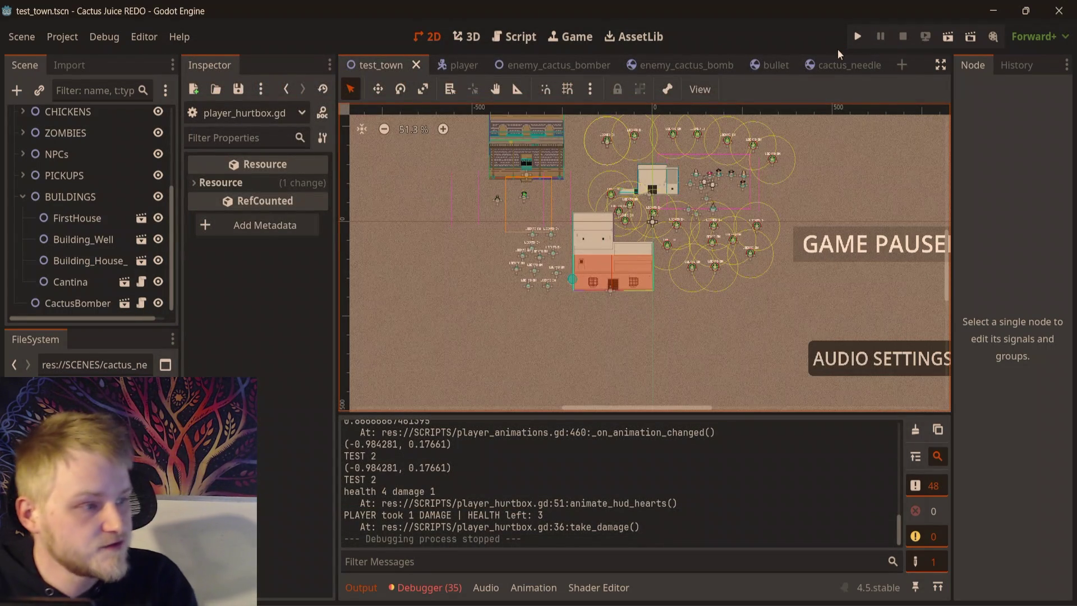
{"action": "left_click", "coordinate": [715, 66]}
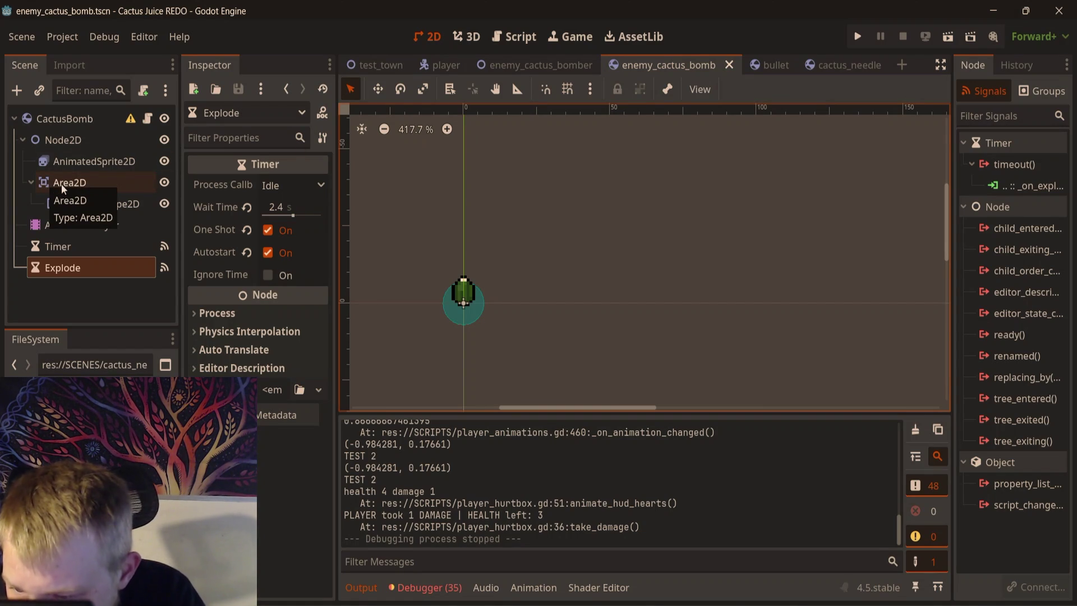
- Briefly view the test_town scene
{"action": "mouse_move", "coordinate": [191, 256]}
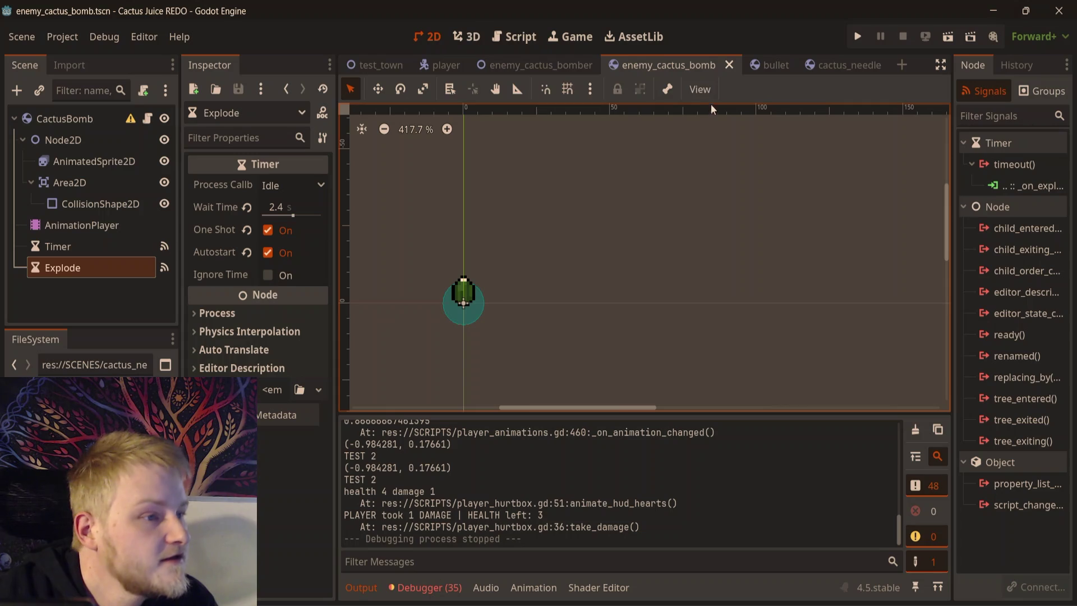
{"action": "left_click", "coordinate": [381, 65]}
{"action": "scroll", "coordinate": [545, 279], "scroll_direction": "up", "scroll_amount": 3}
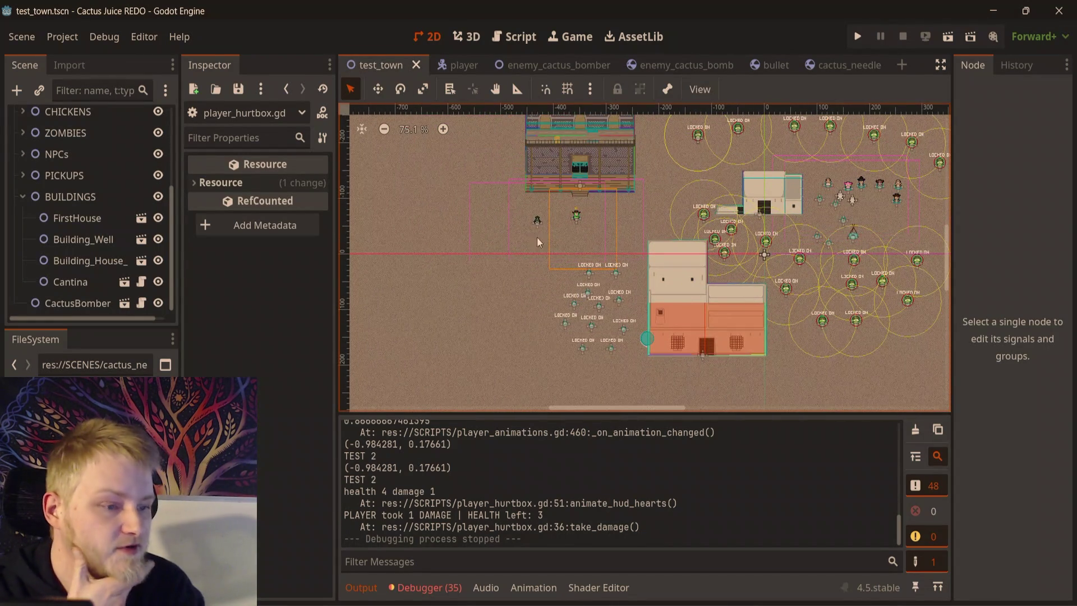
{"action": "scroll", "coordinate": [580, 231], "scroll_direction": "up", "scroll_amount": 1}
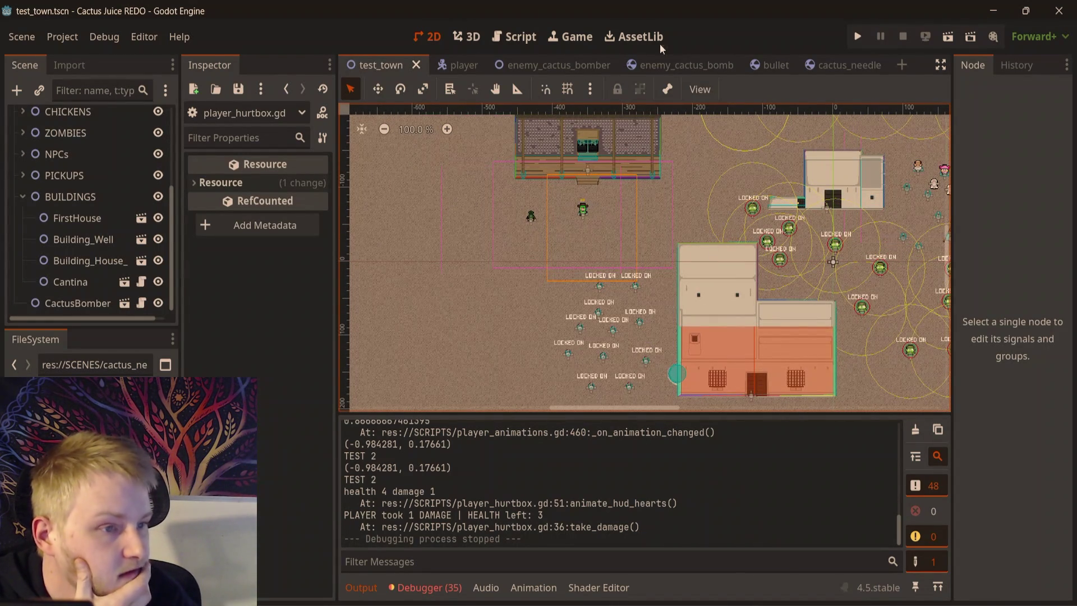
- Scroll through the cactus bomb script's four needle add_child calls, then return to test_town
{"action": "left_click", "coordinate": [691, 66]}
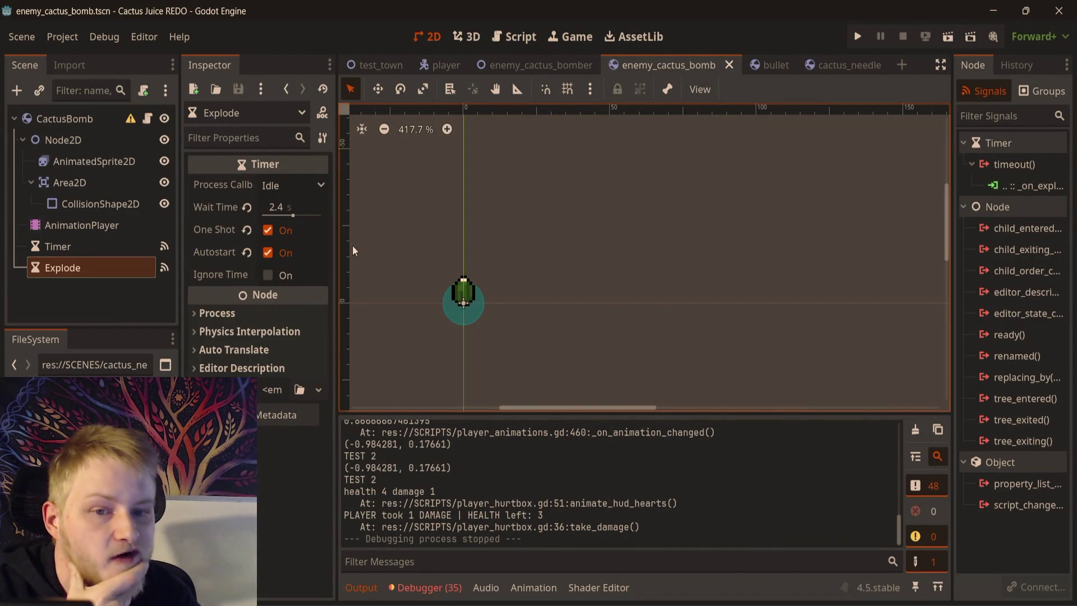
{"action": "scroll", "coordinate": [595, 236], "scroll_direction": "down", "scroll_amount": 4}
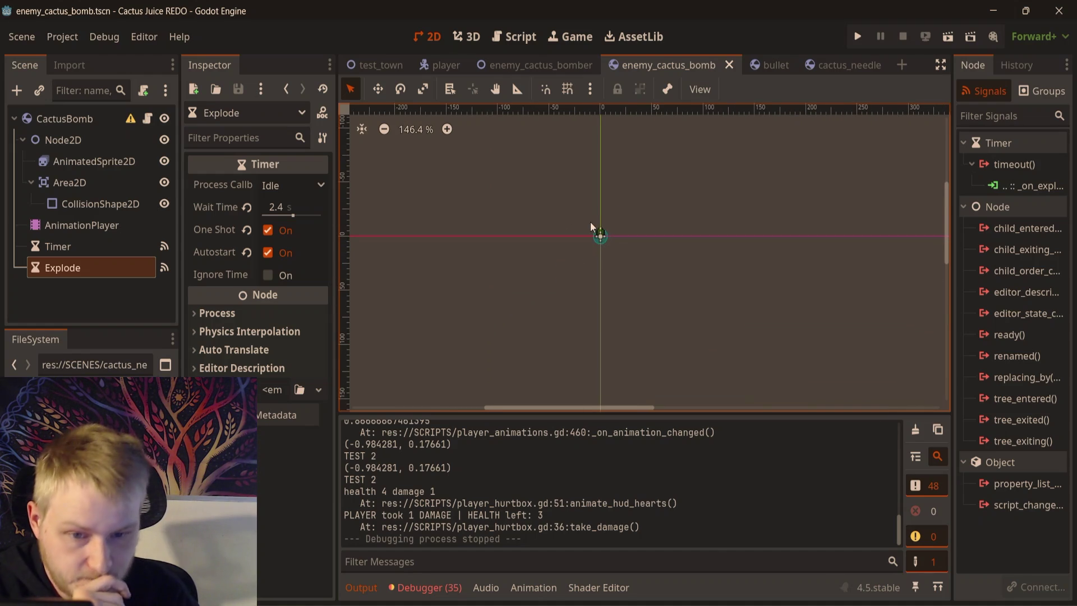
{"action": "left_click", "coordinate": [147, 118]}
{"action": "scroll", "coordinate": [658, 235], "scroll_direction": "down", "scroll_amount": 3}
{"action": "left_click", "coordinate": [658, 234]}
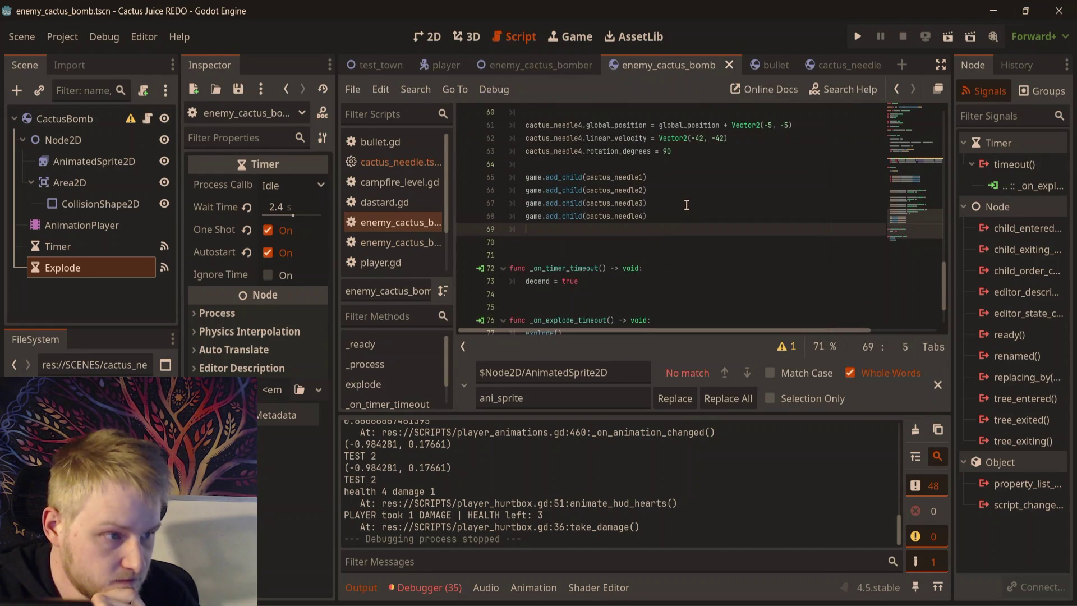
{"action": "scroll", "coordinate": [687, 205], "scroll_direction": "down", "scroll_amount": 2}
{"action": "scroll", "coordinate": [648, 270], "scroll_direction": "up", "scroll_amount": 2}
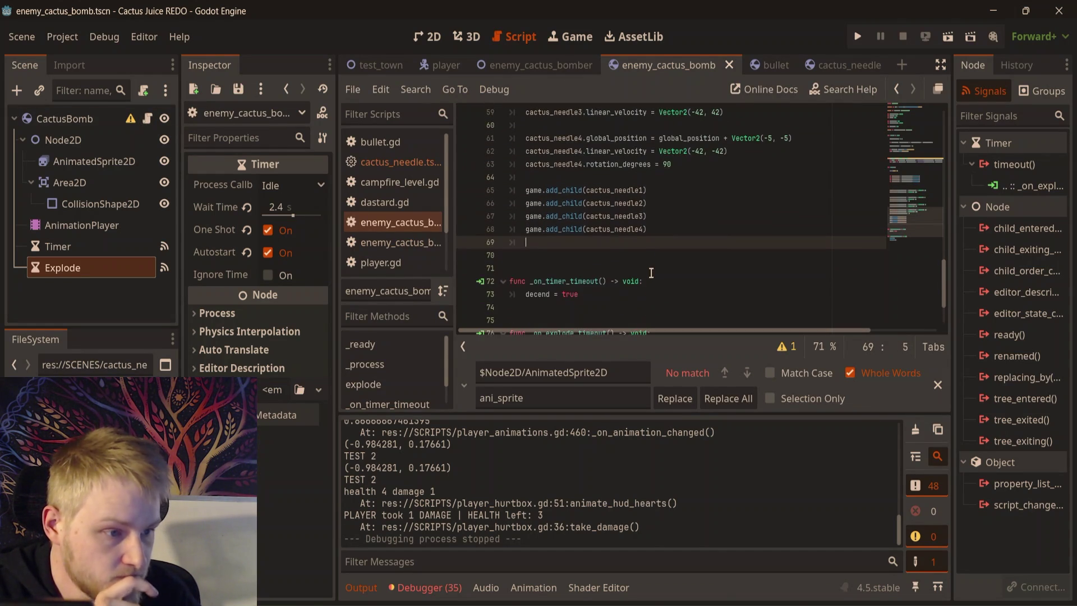
{"action": "scroll", "coordinate": [650, 274], "scroll_direction": "up", "scroll_amount": 2}
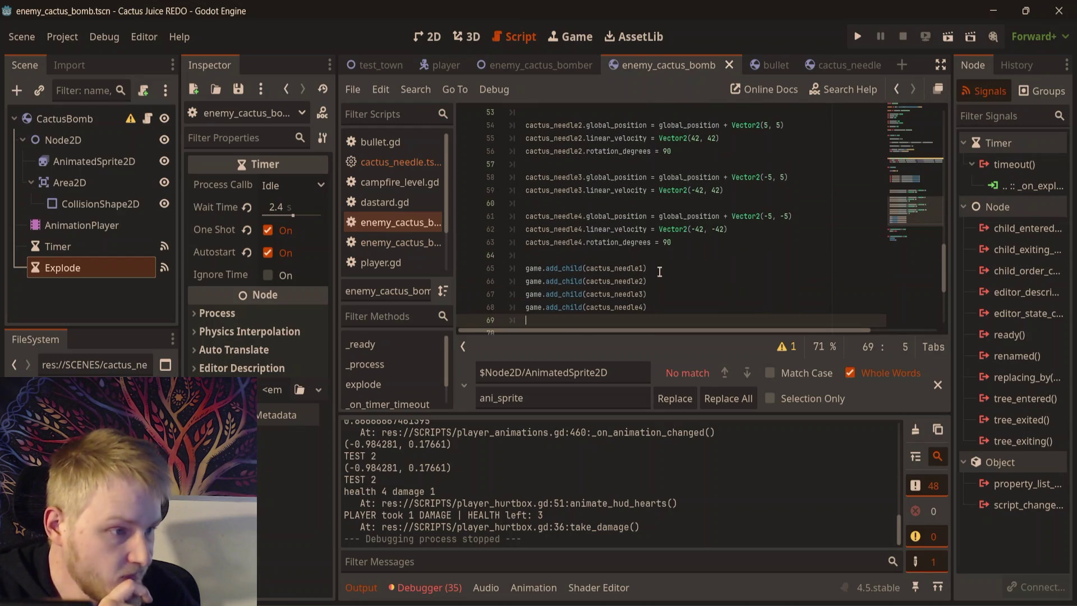
{"action": "left_click", "coordinate": [381, 65]}
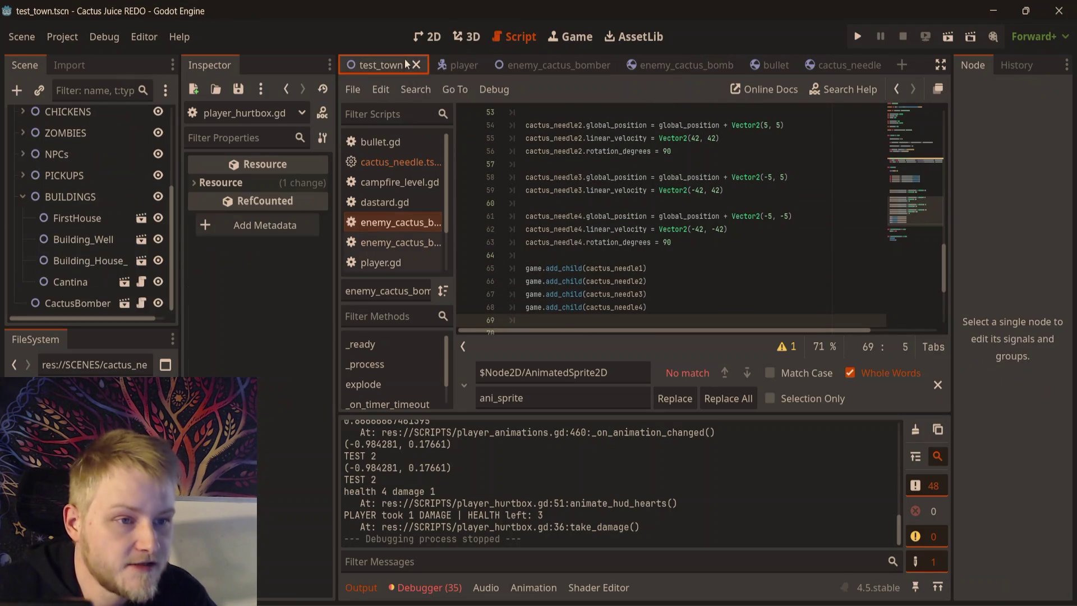
- Run test_town briefly with F6 and stop the game
{"action": "left_click", "coordinate": [421, 39]}
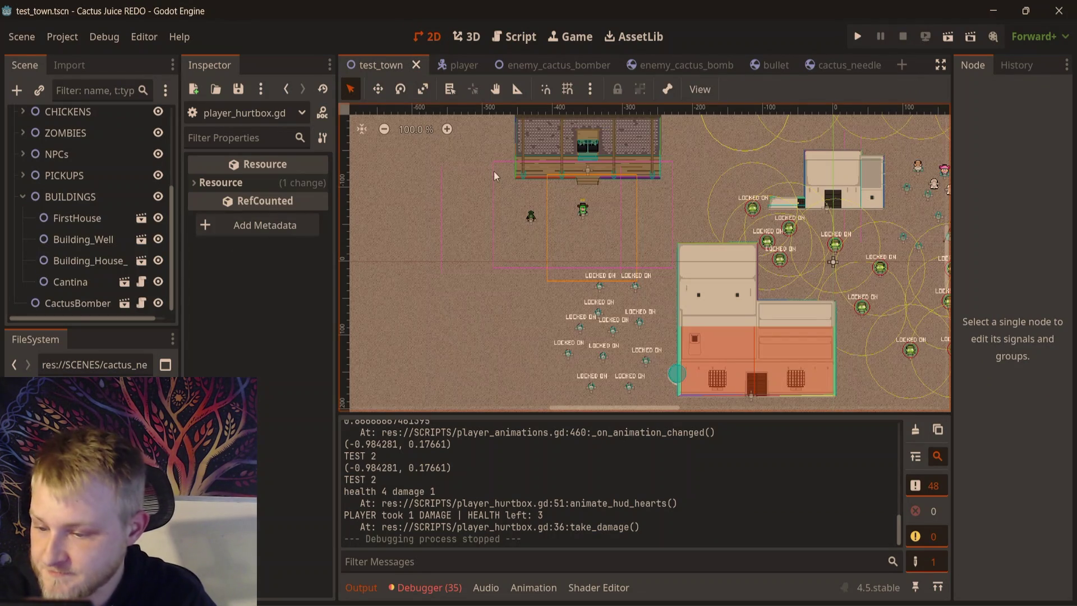
{"action": "key", "text": "F6"}
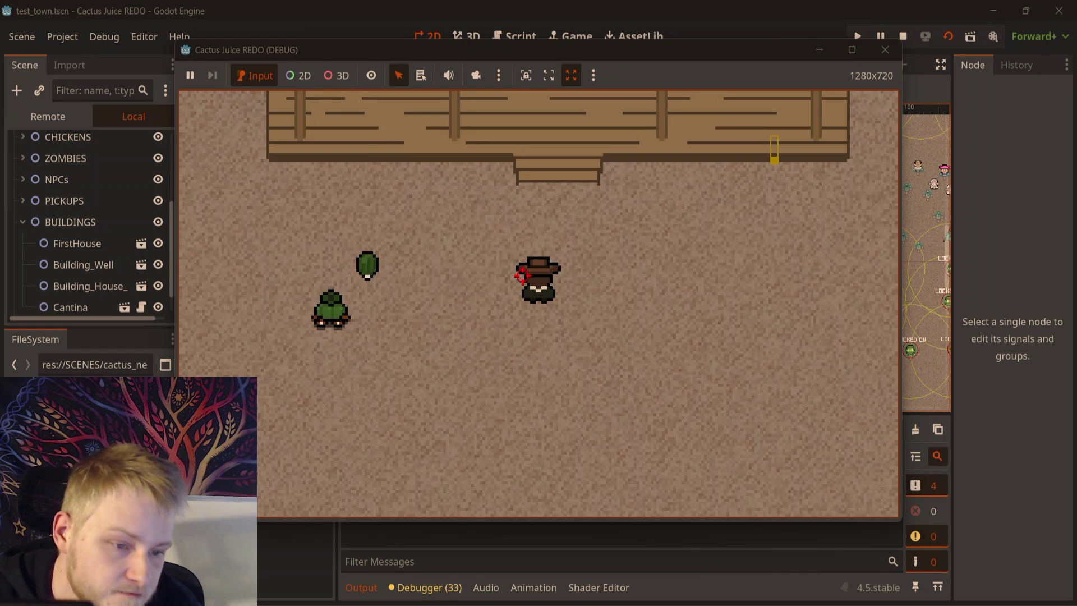
{"action": "left_click", "coordinate": [897, 55]}
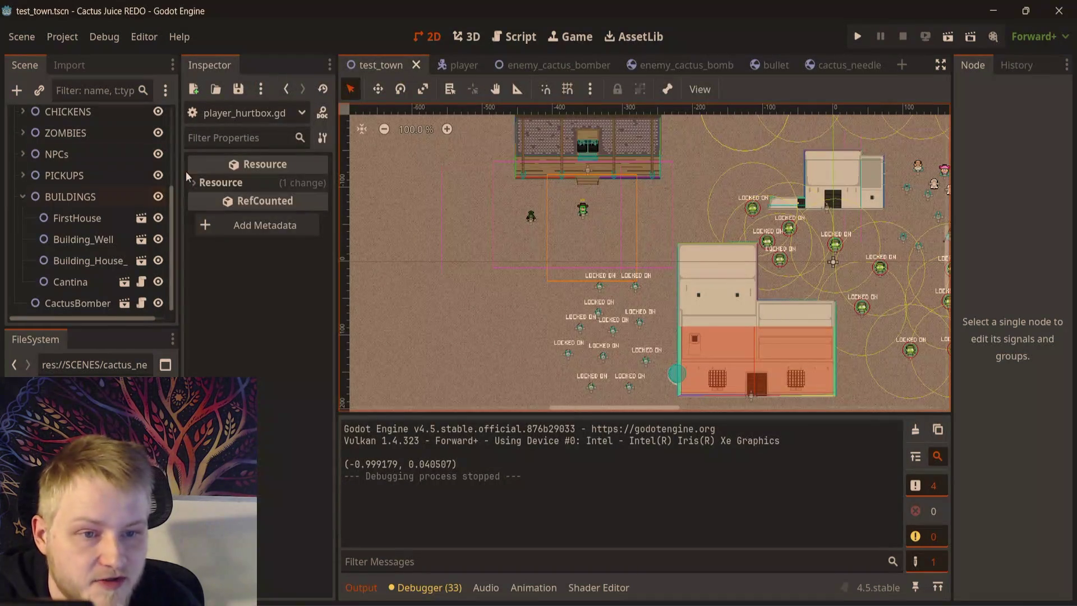
- In enemy_cactus_bomb, select Area2D and start connecting its area_entered signal
{"action": "left_click", "coordinate": [705, 63]}
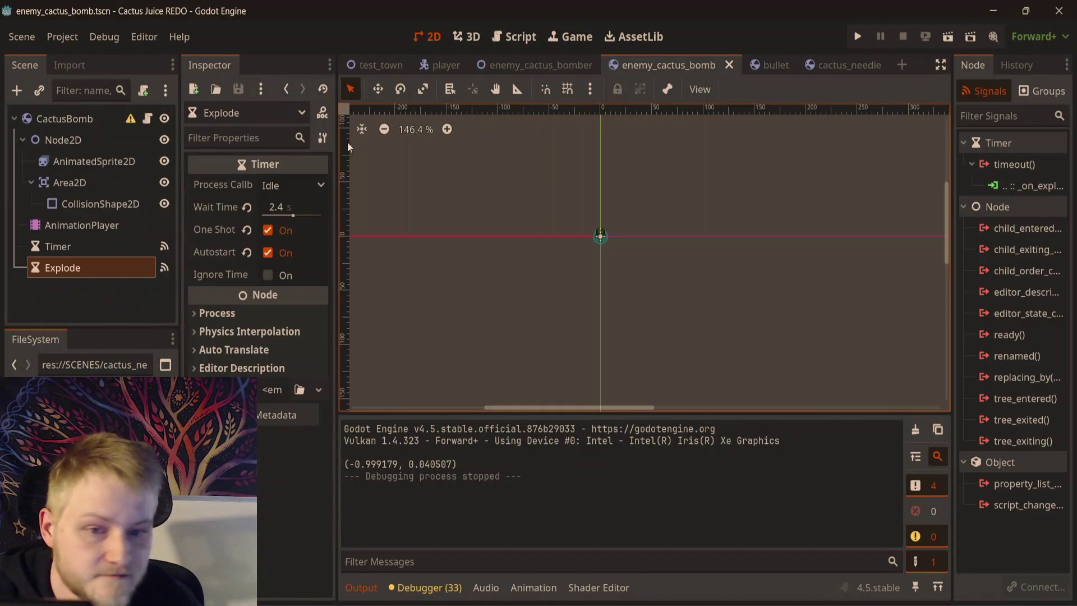
{"action": "left_click", "coordinate": [114, 182]}
{"action": "double_click", "coordinate": [1022, 165]}
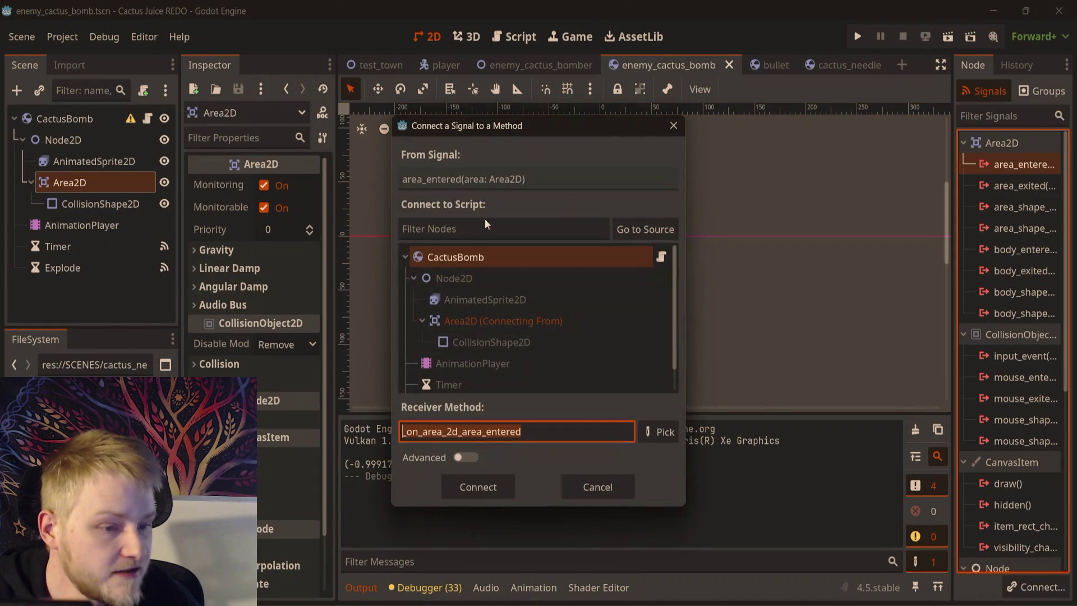
- Confirm the area_entered connection and copy the player-hit code from the needle script
{"action": "left_click", "coordinate": [479, 488]}
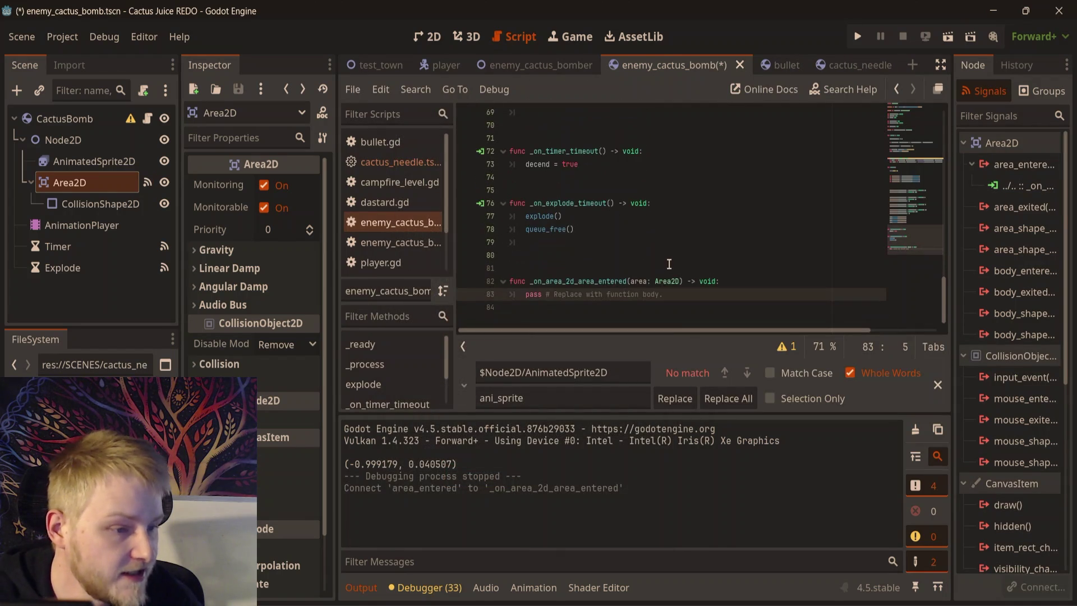
{"action": "left_click", "coordinate": [858, 62]}
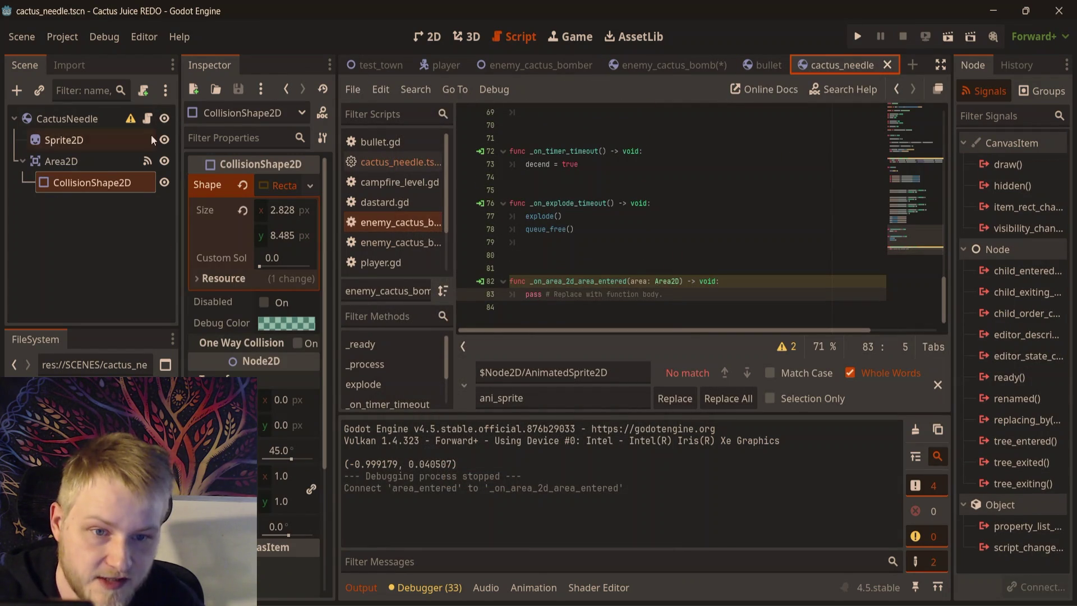
{"action": "left_click", "coordinate": [147, 119]}
{"action": "mouse_move", "coordinate": [575, 295]}
{"action": "left_mouse_down"}
{"action": "mouse_move", "coordinate": [541, 284]}
{"action": "mouse_move", "coordinate": [529, 257]}
{"action": "left_mouse_up"}
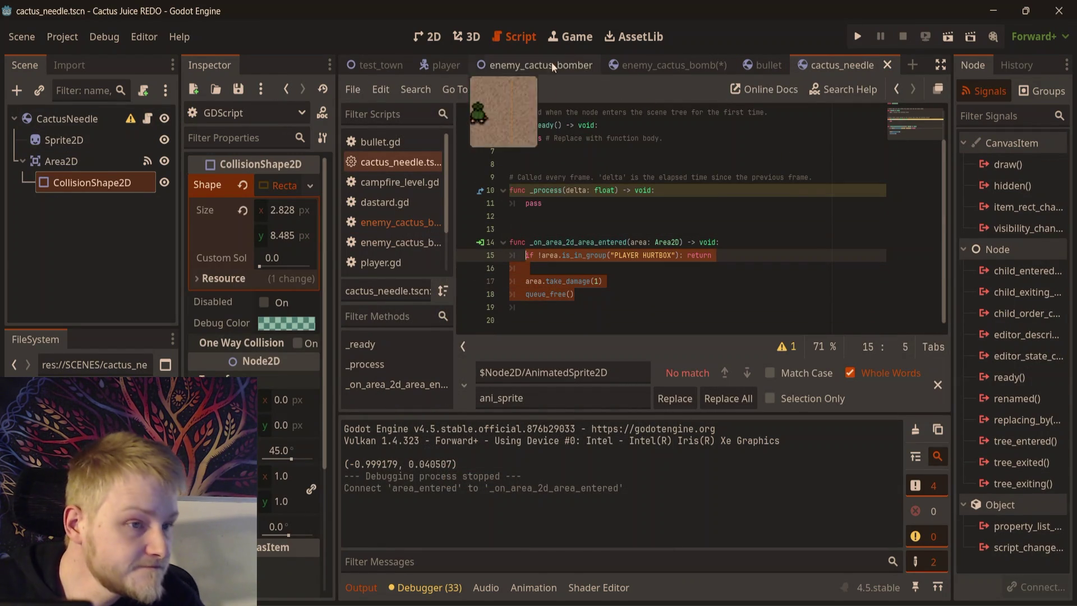
- Paste the hit code over pass in the bomb's handler, save, and launch with F6
{"action": "left_click", "coordinate": [681, 64]}
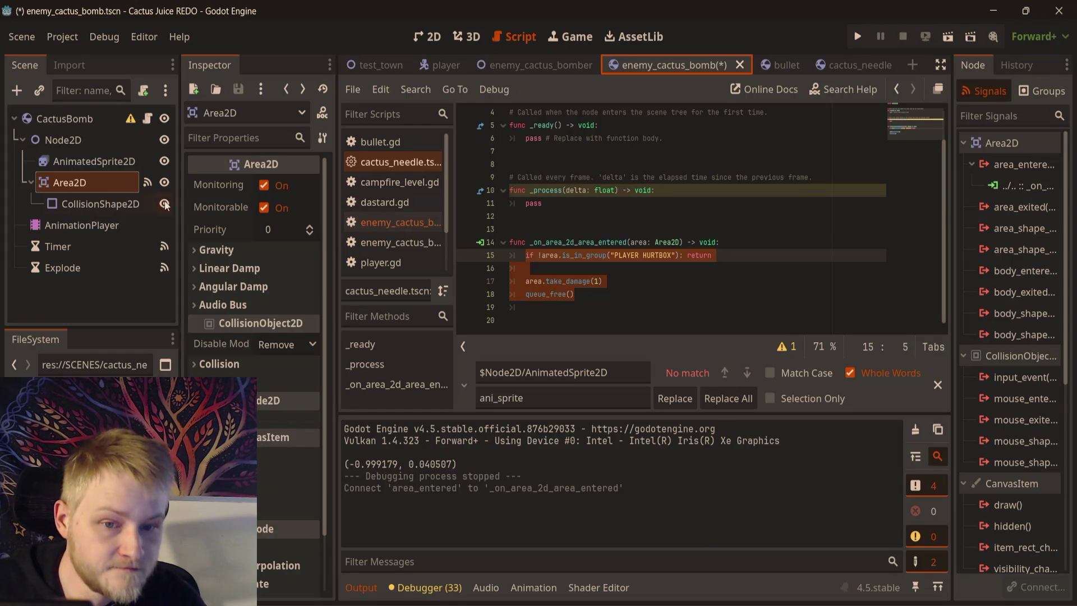
{"action": "left_click", "coordinate": [147, 120]}
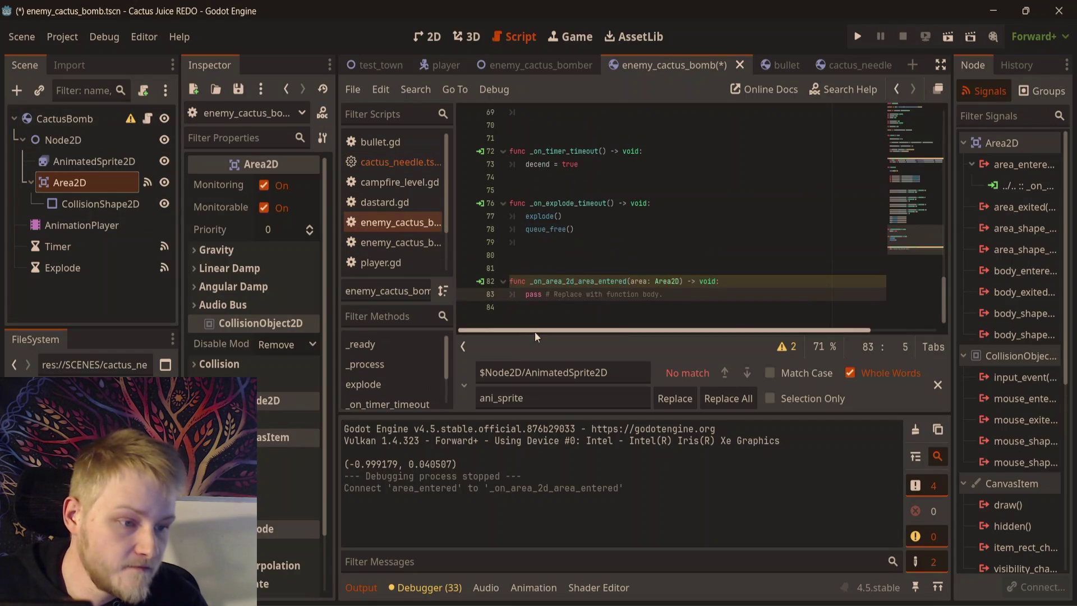
{"action": "left_click_drag", "start_coordinate": [724, 296], "coordinate": [521, 293]}
{"action": "type", "text": "if !area.is_in_group(\"PLAYER HURTBOX\"): return \t \tarea.take_damage(1) \tqueue_free()"}
{"action": "left_click", "coordinate": [650, 216]}
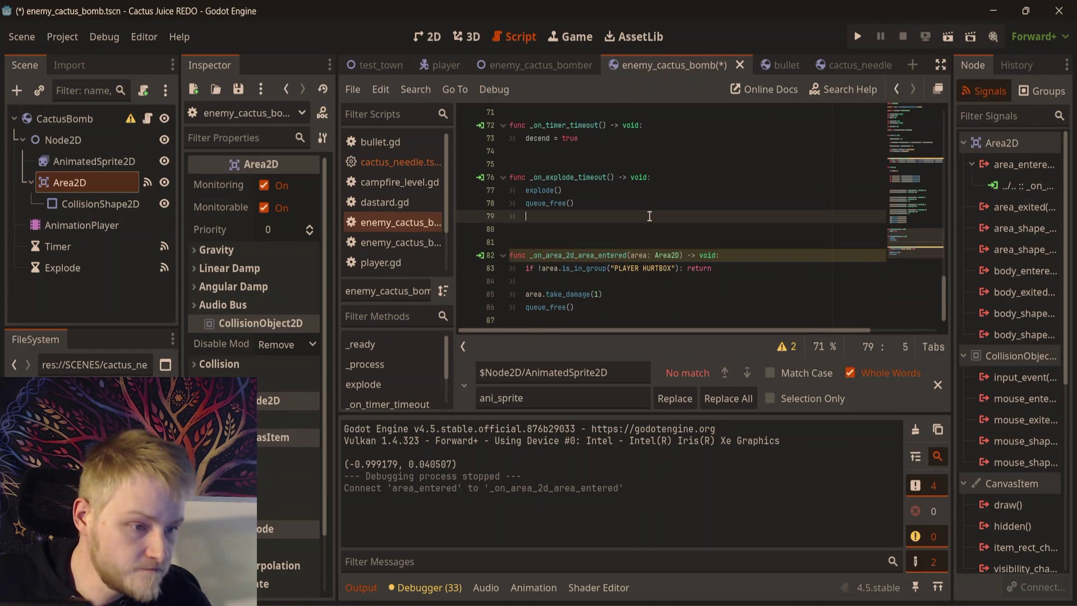
{"action": "key", "text": "ctrl+s"}
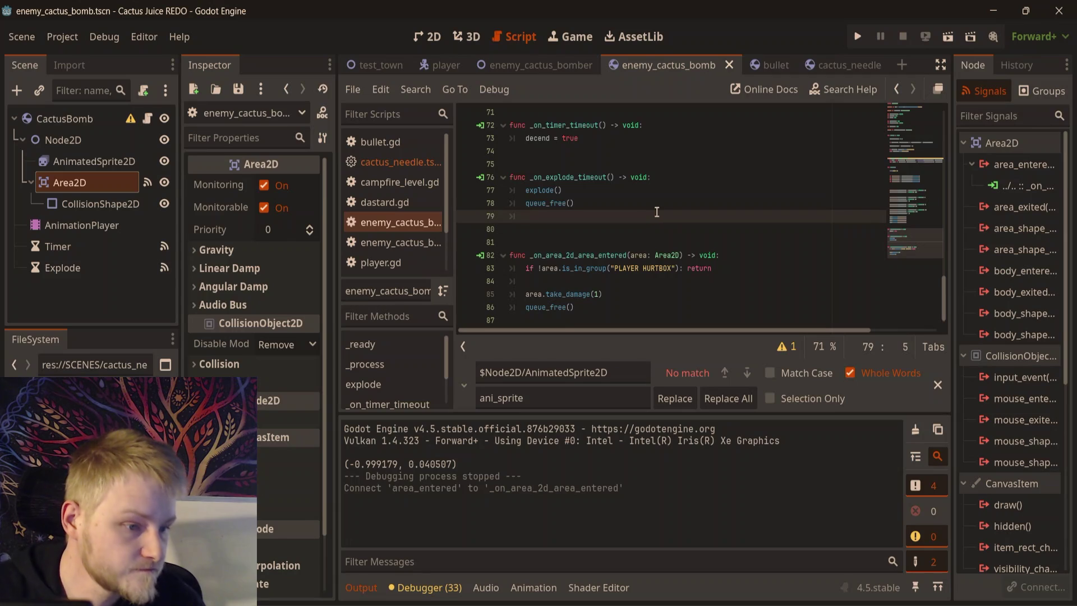
{"action": "key", "text": "F6"}
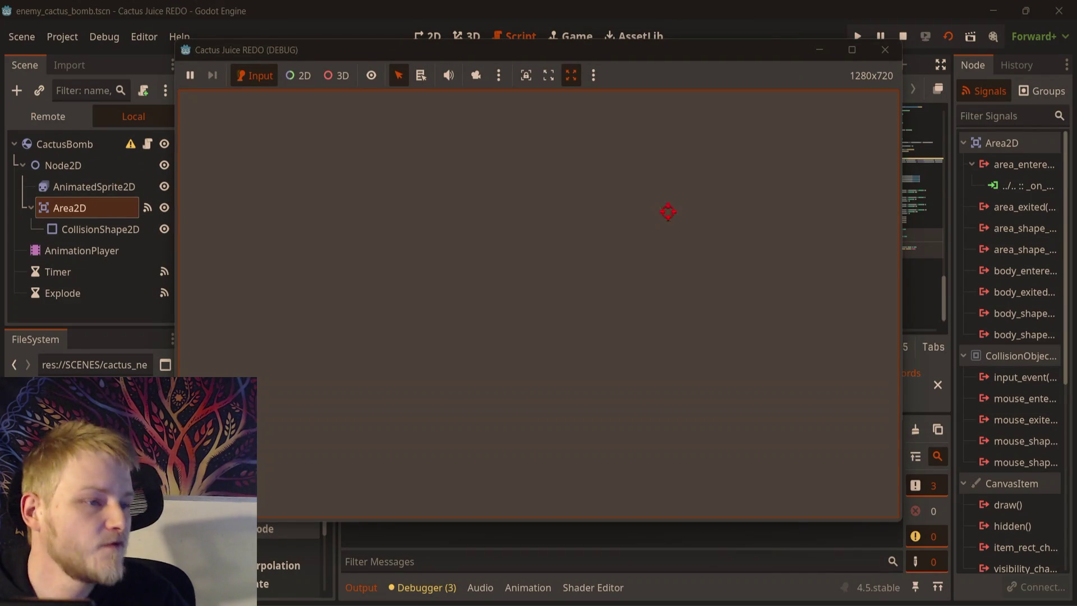
- Playtest the test_town scene, then stop the game
{"action": "key", "text": "F8"}
{"action": "left_click", "coordinate": [395, 66]}
{"action": "key", "text": "F6"}
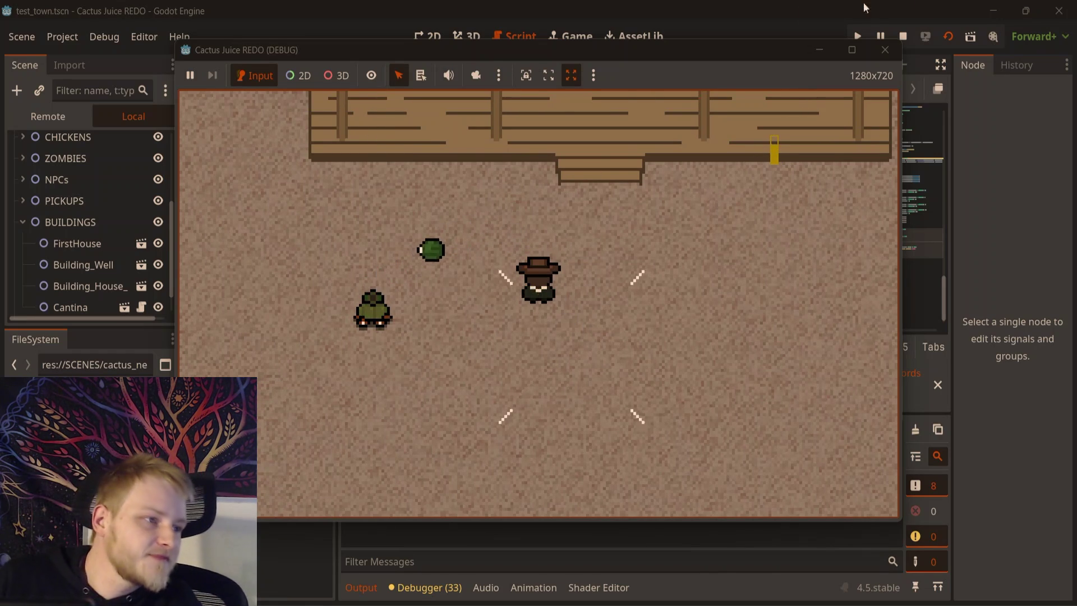
{"action": "left_click", "coordinate": [903, 37]}
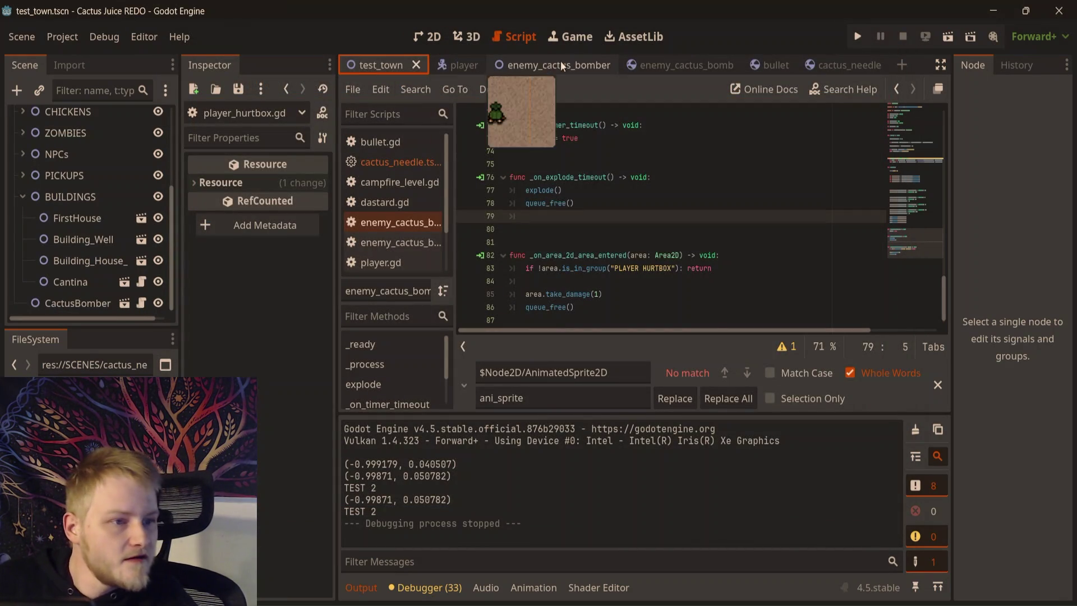
- Toggle the cactus bomb Area2D's collision layer and mask bits, save, and return to test_town
{"action": "left_click", "coordinate": [662, 64]}
{"action": "left_click", "coordinate": [60, 201]}
{"action": "left_click", "coordinate": [61, 182]}
{"action": "left_click", "coordinate": [219, 365]}
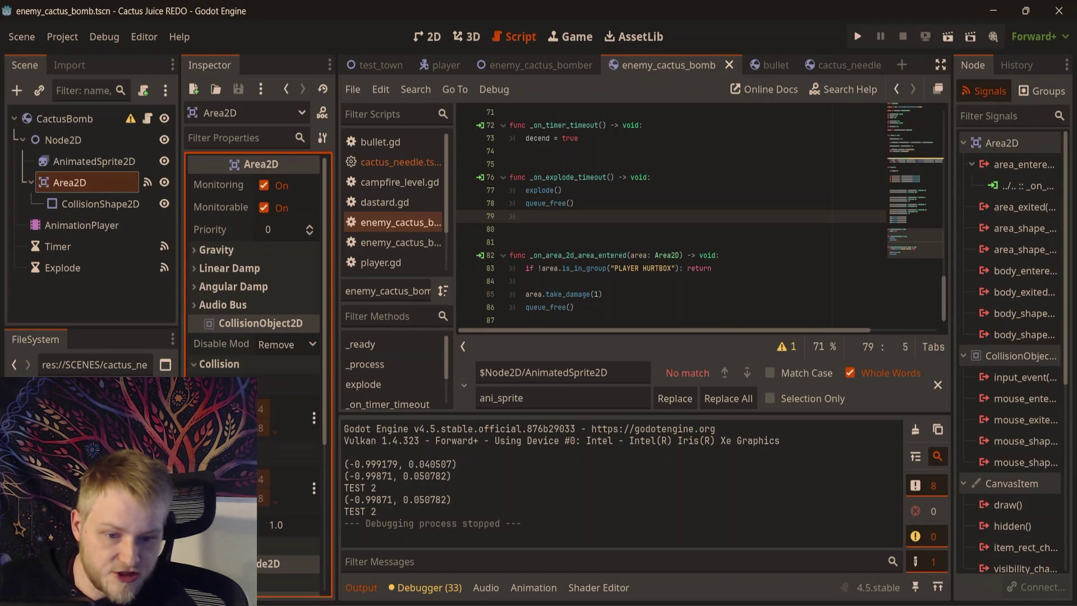
{"action": "left_click", "coordinate": [214, 409]}
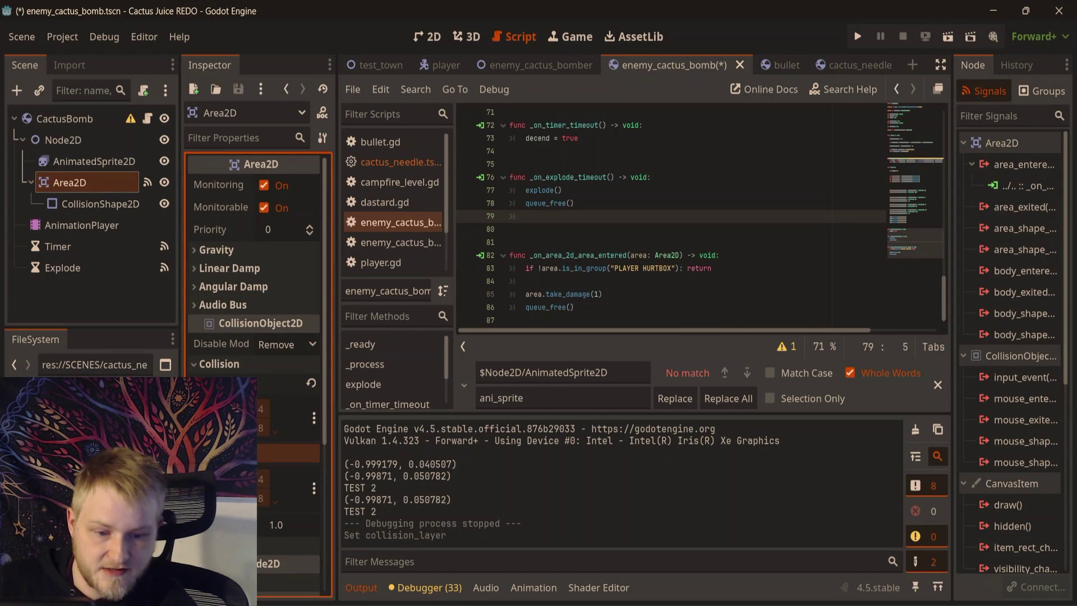
{"action": "left_click", "coordinate": [214, 479]}
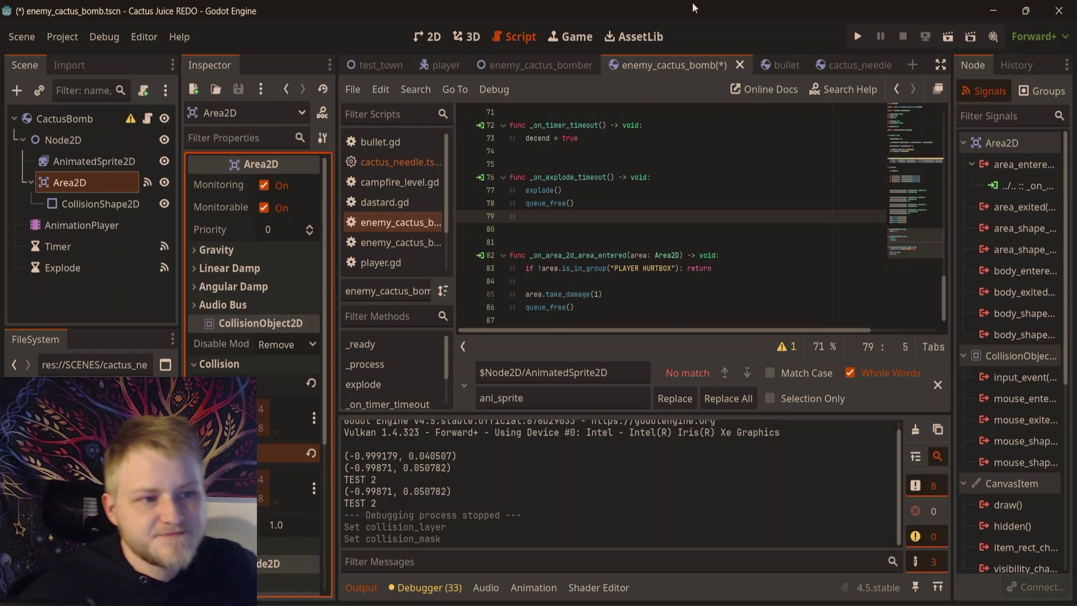
{"action": "key", "text": "ctrl+s"}
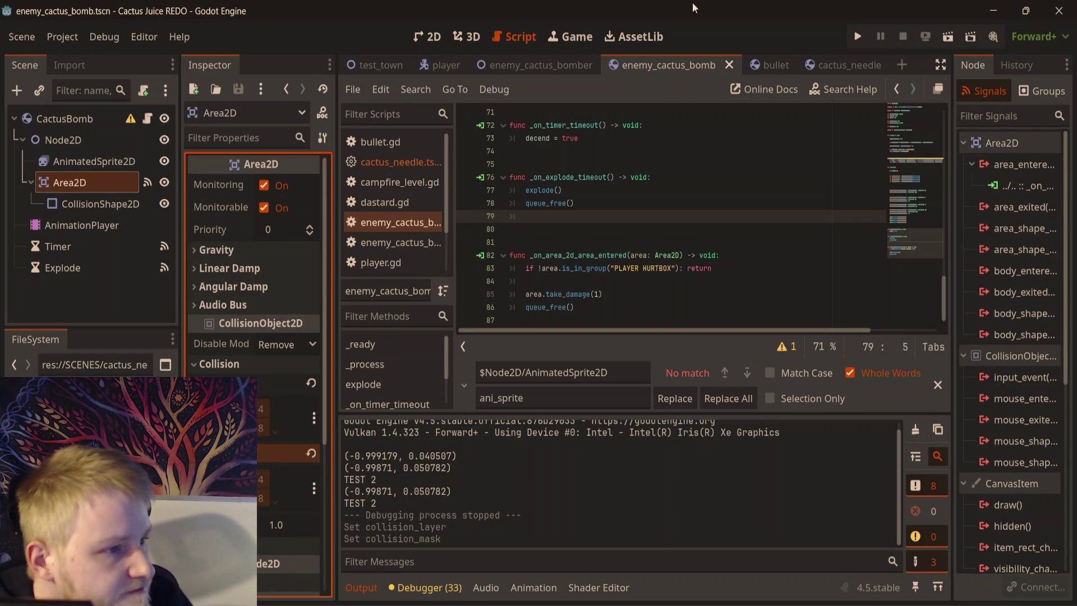
{"action": "left_click", "coordinate": [395, 68]}
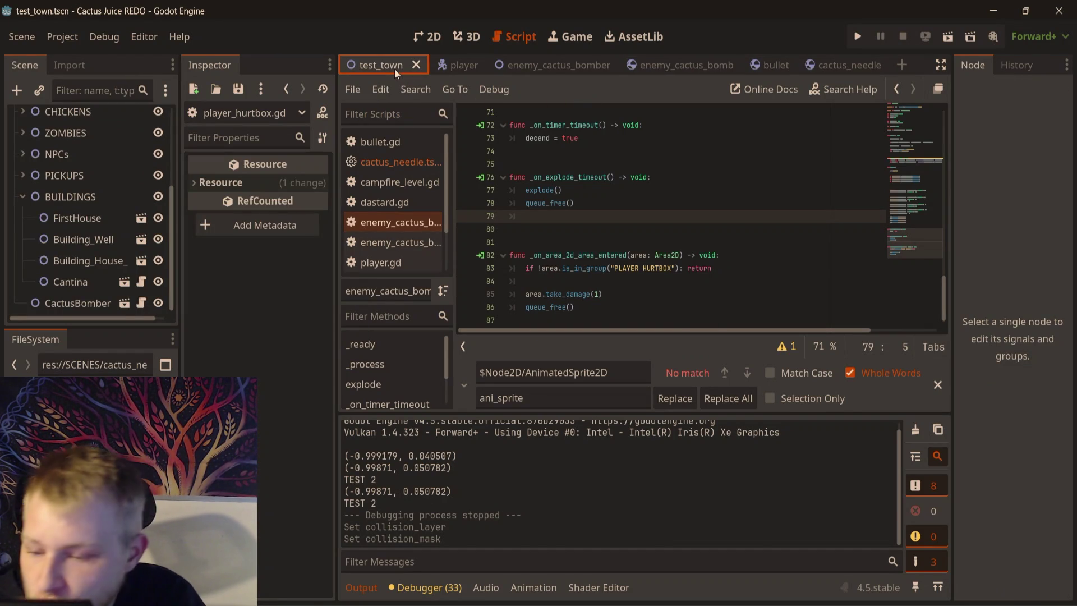
- Run test_town to see the bomb drop player health to 4, then reopen enemy_cactus_bomb in 2D
{"action": "key", "text": "F6"}
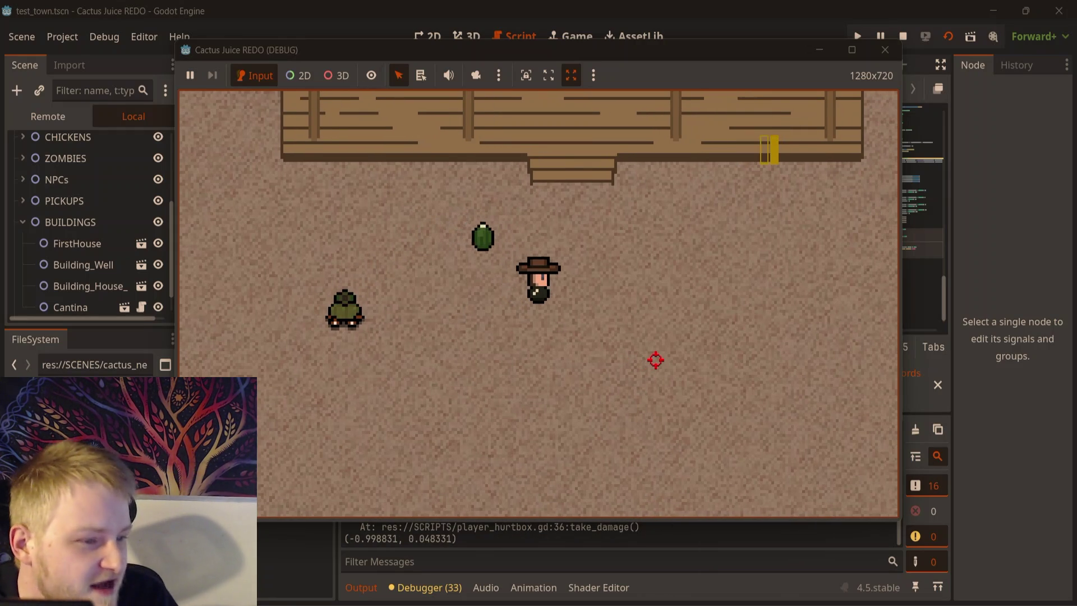
{"action": "left_click", "coordinate": [896, 45]}
{"action": "left_click", "coordinate": [428, 36]}
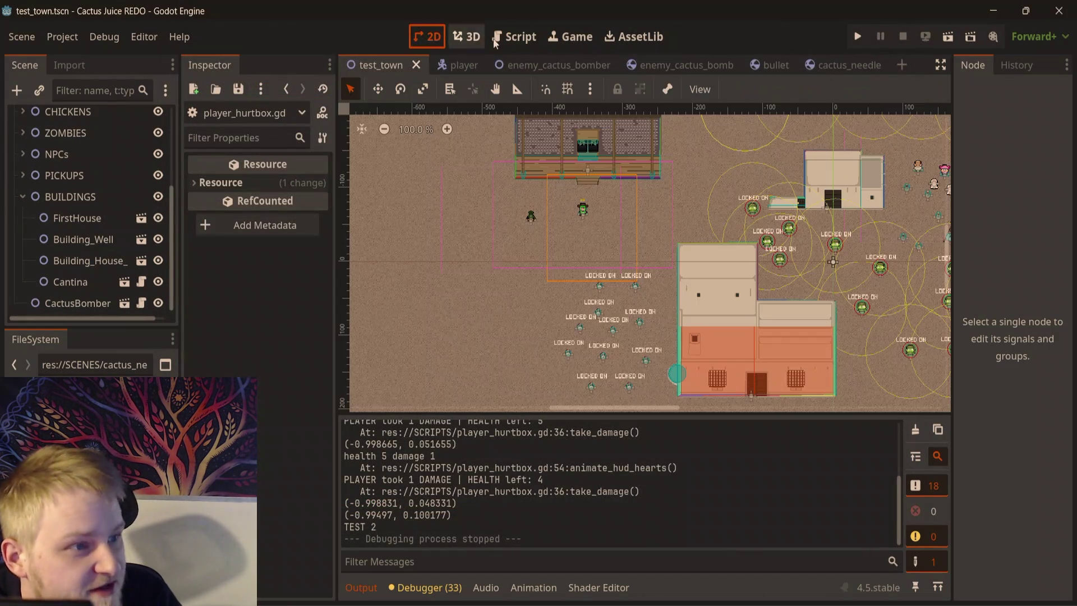
{"action": "left_click", "coordinate": [686, 72]}
- Move the bomb's collision circle up to (0, -4) and shrink its radius to fit the cactus sprite
{"action": "scroll", "coordinate": [729, 305], "scroll_direction": "up", "scroll_amount": 5}
{"action": "left_click", "coordinate": [101, 203]}
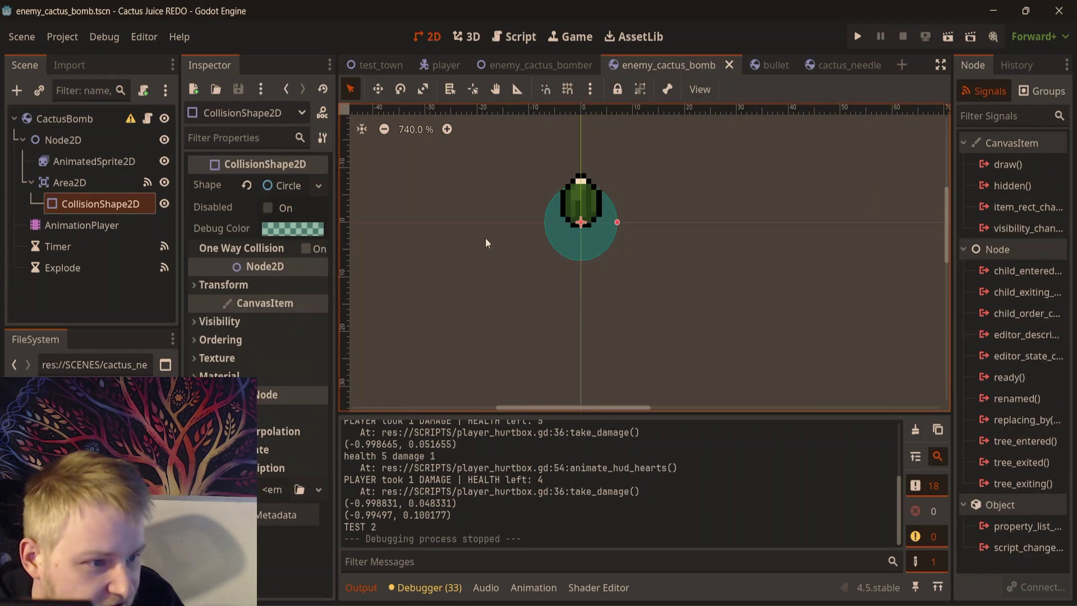
{"action": "scroll", "coordinate": [620, 257], "scroll_direction": "up", "scroll_amount": 3}
{"action": "key", "text": "w"}
{"action": "left_click_drag", "start_coordinate": [667, 329], "coordinate": [668, 302]}
{"action": "scroll", "coordinate": [754, 238], "scroll_direction": "up", "scroll_amount": 3}
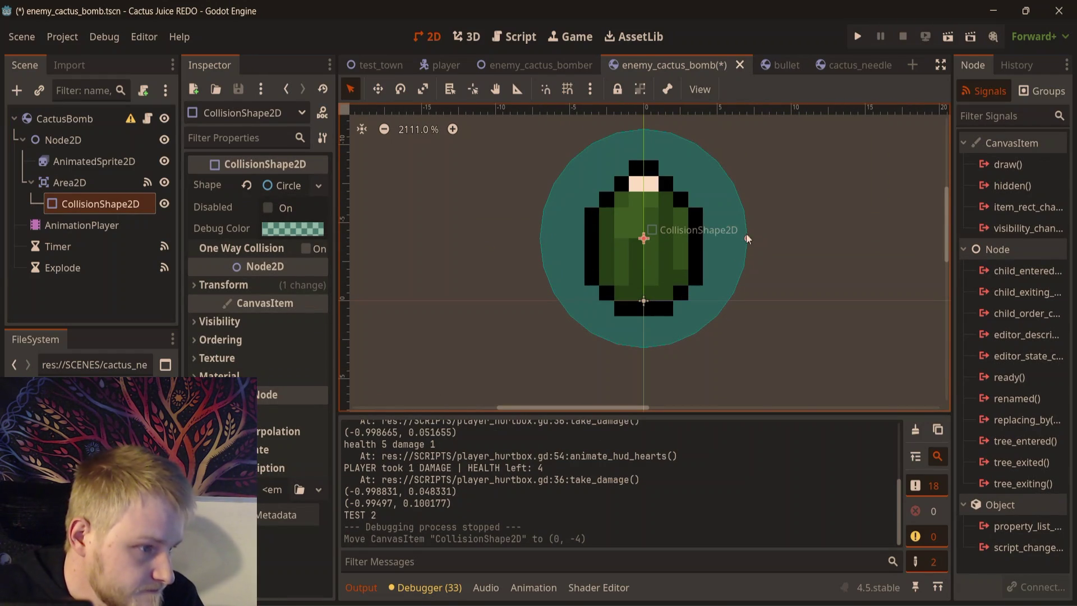
{"action": "left_click_drag", "start_coordinate": [749, 239], "coordinate": [720, 239]}
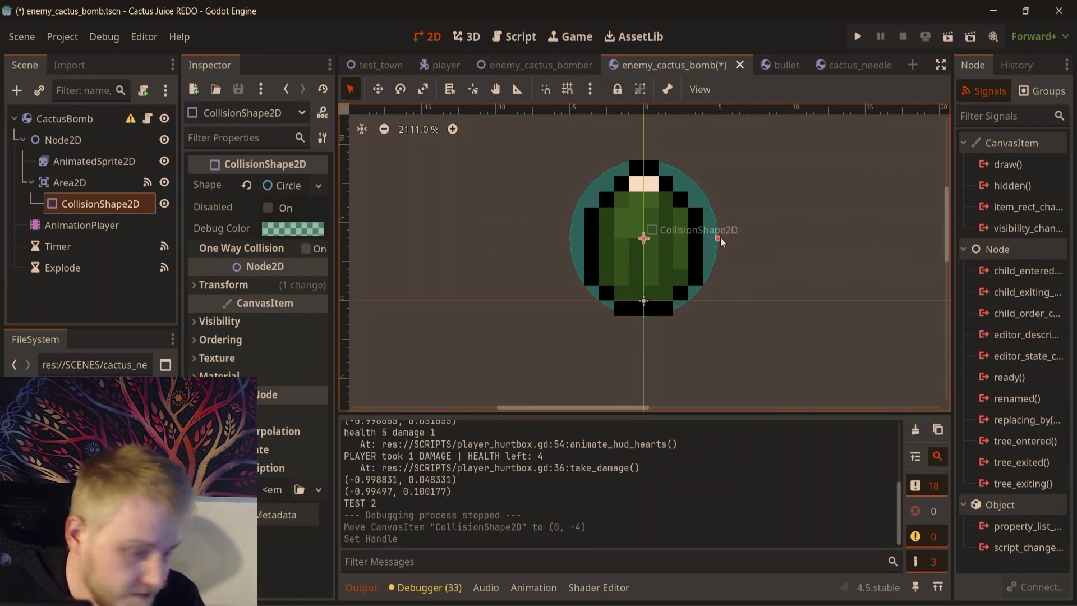
- Save the bomb scene and playtest test_town with F6
{"action": "key", "text": "ctrl+s"}
{"action": "left_click", "coordinate": [376, 65]}
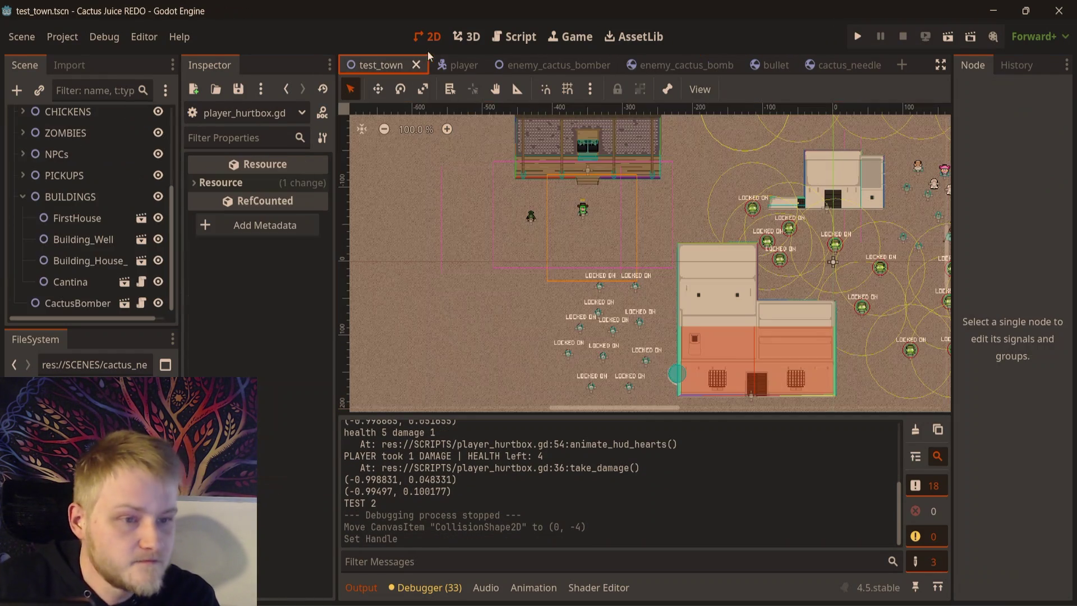
{"action": "key", "text": "F6"}
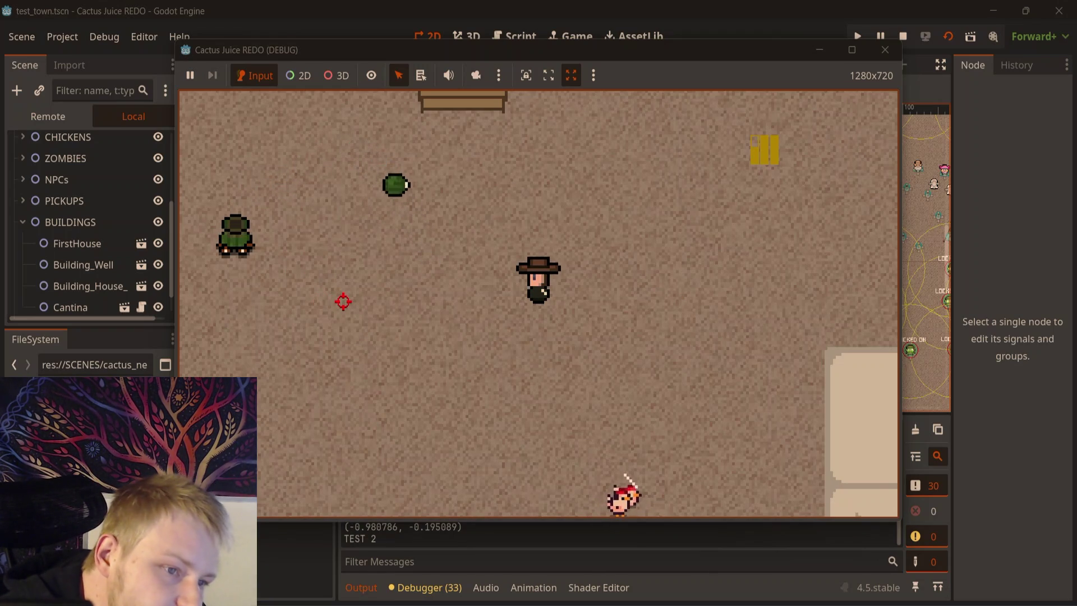
- Walk the player around the town with WASD to trigger the bomb's needle burst, then stop the game
{"action": "key", "text": "a"}
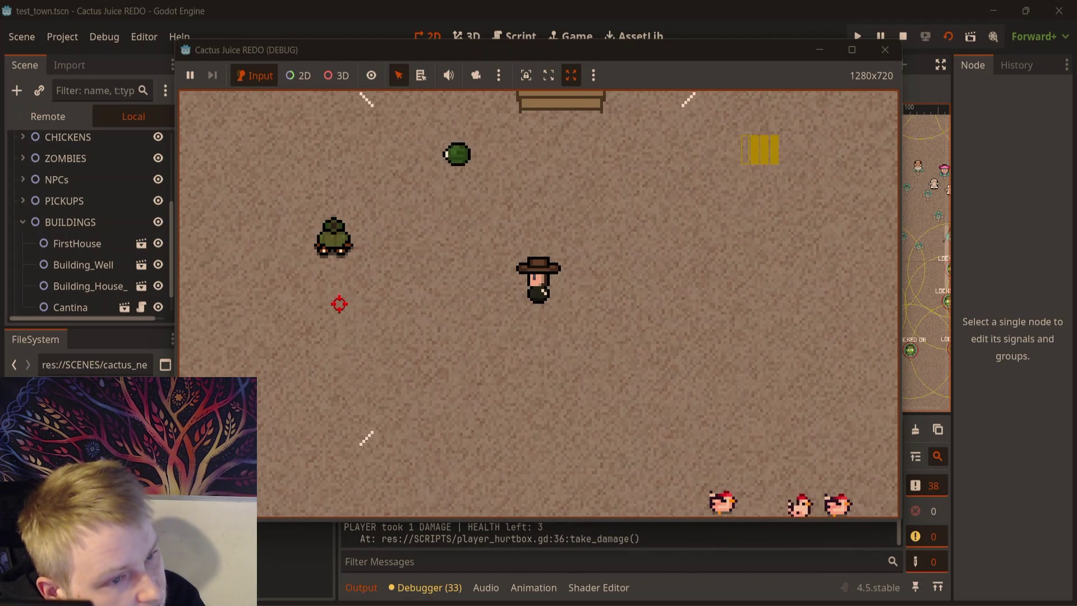
{"action": "key", "text": "d"}
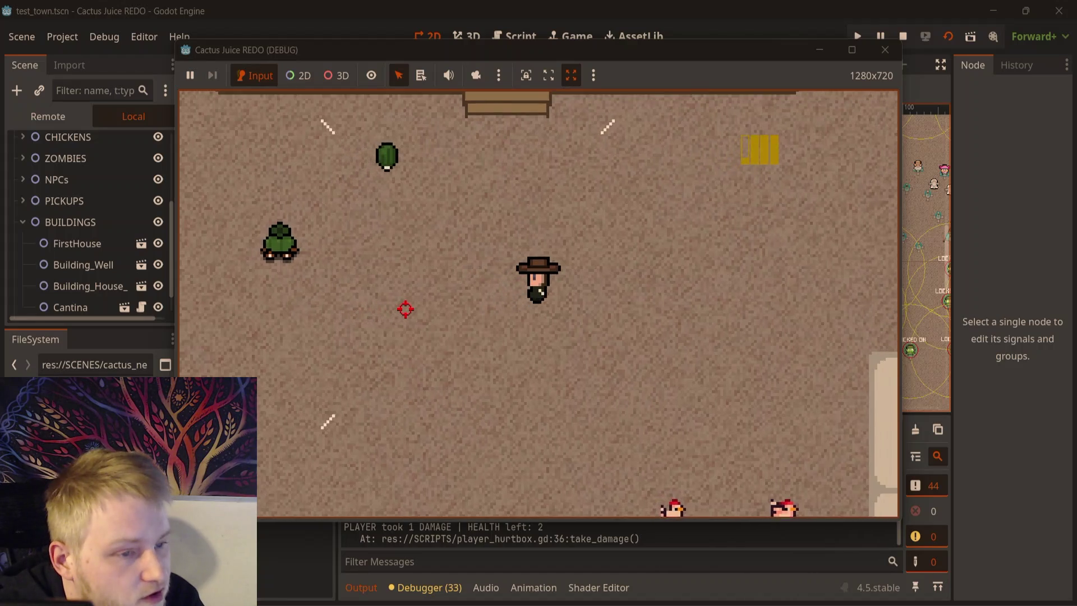
{"action": "key", "text": "w"}
{"action": "key", "text": "s"}
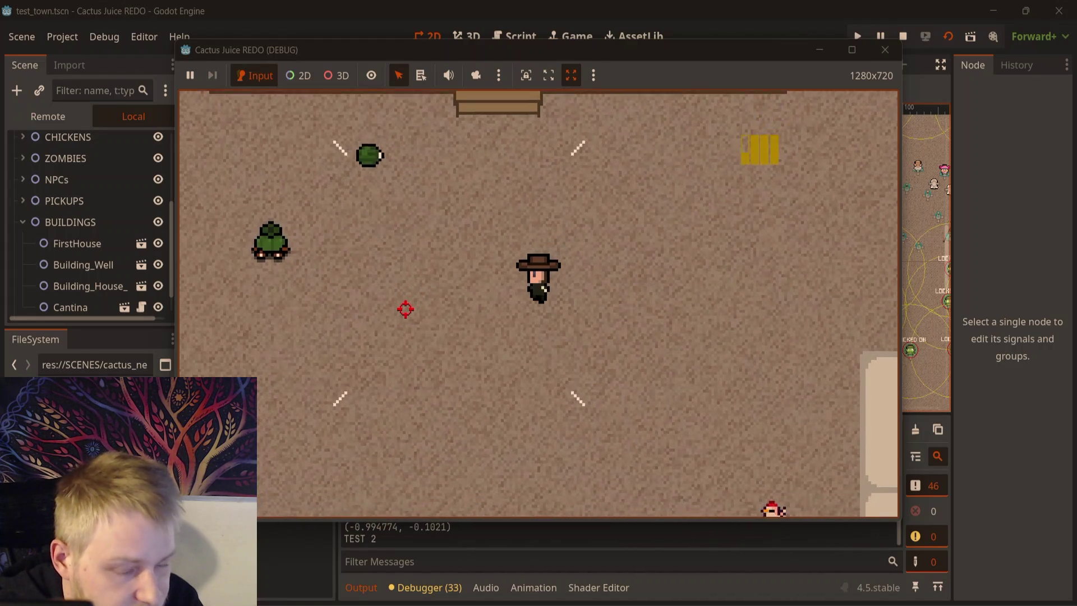
{"action": "key", "text": "a"}
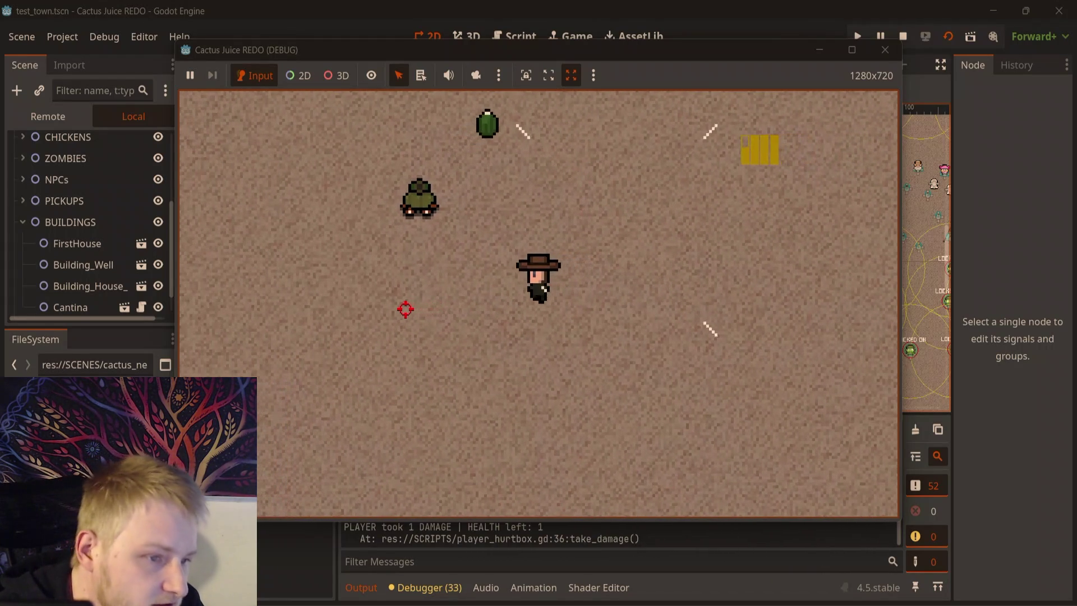
{"action": "key", "text": "a"}
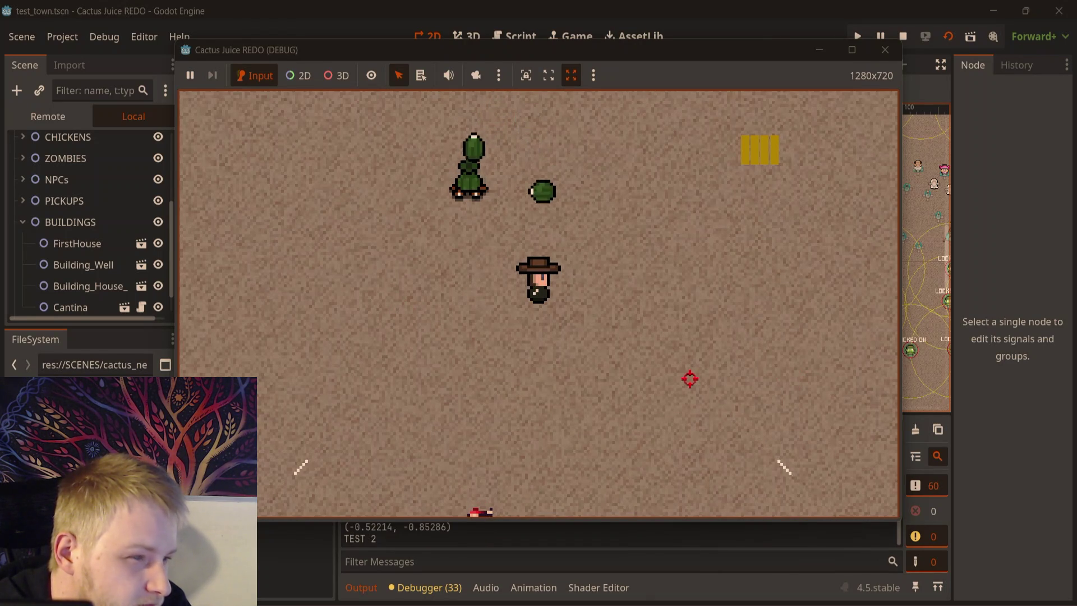
{"action": "left_click", "coordinate": [885, 50]}
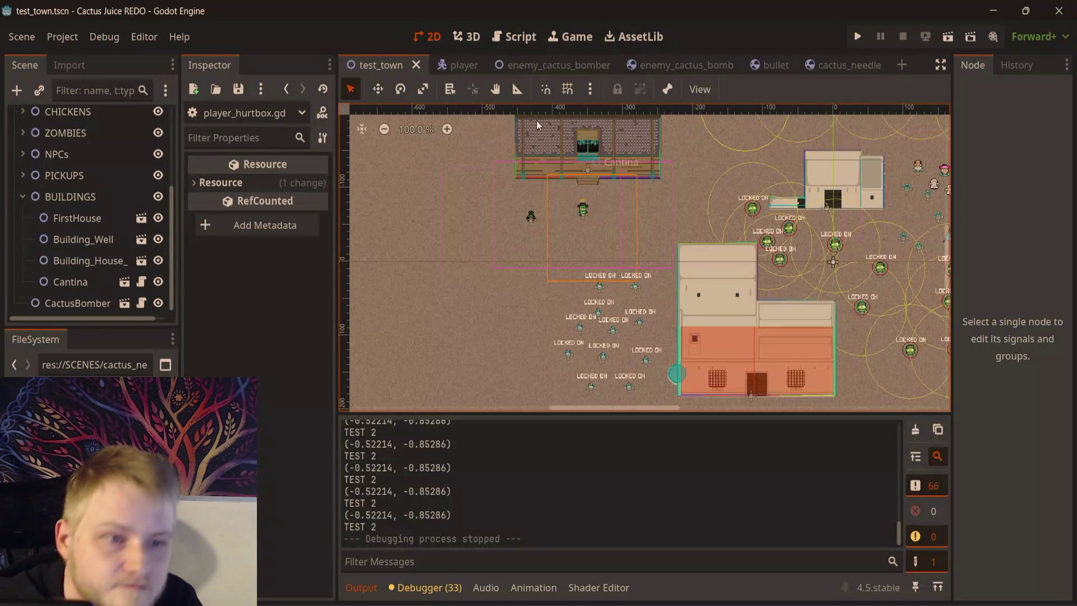
- Open the CactusBomb root node's script from the enemy_cactus_bomb scene
{"action": "left_click", "coordinate": [683, 59]}
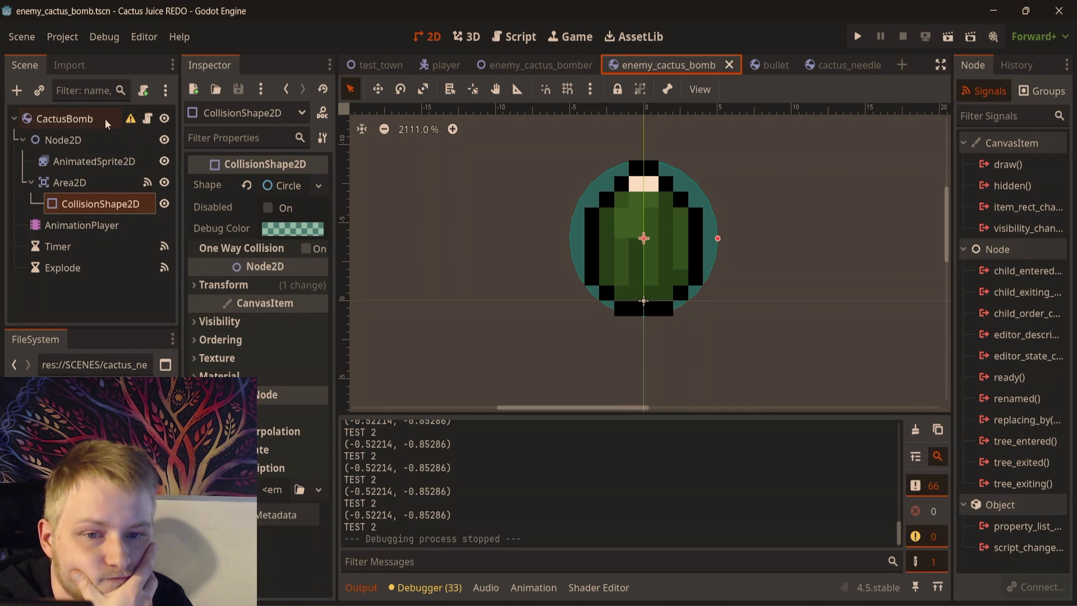
{"action": "left_click", "coordinate": [82, 120]}
{"action": "left_click", "coordinate": [517, 43]}
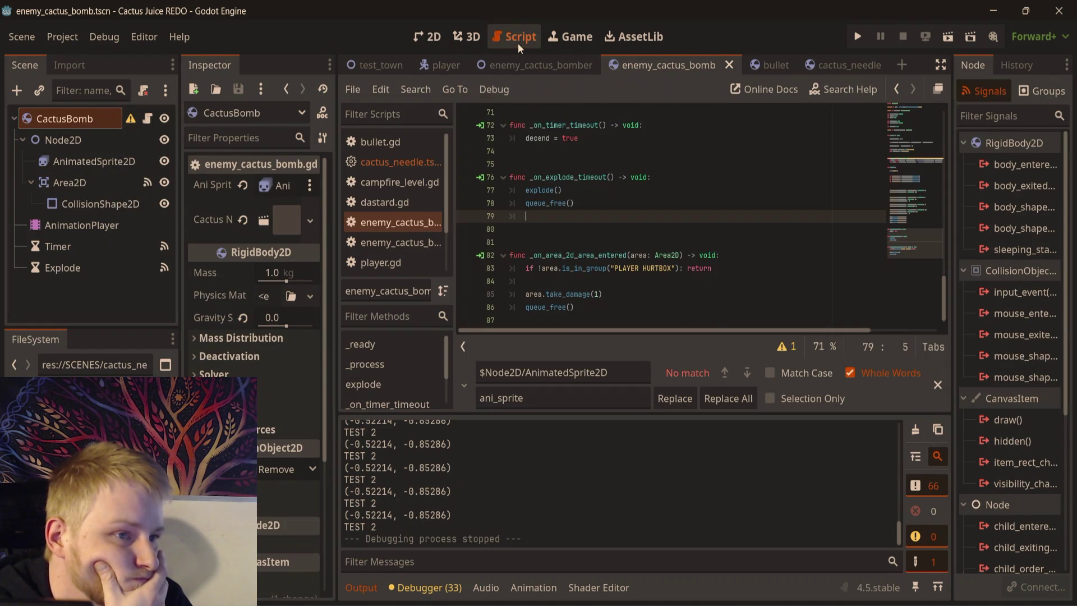
{"action": "scroll", "coordinate": [622, 271], "scroll_direction": "down", "scroll_amount": 1}
{"action": "scroll", "coordinate": [613, 254], "scroll_direction": "up", "scroll_amount": 8}
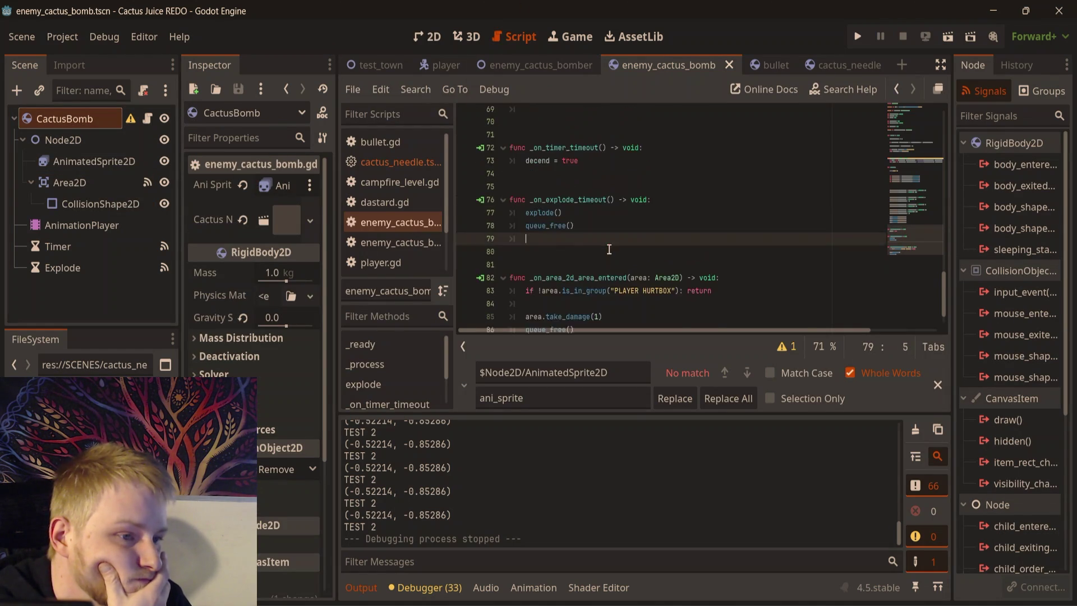
{"action": "scroll", "coordinate": [610, 248], "scroll_direction": "down", "scroll_amount": 5}
{"action": "scroll", "coordinate": [608, 248], "scroll_direction": "up", "scroll_amount": 9}
{"action": "scroll", "coordinate": [612, 245], "scroll_direction": "down", "scroll_amount": 3}
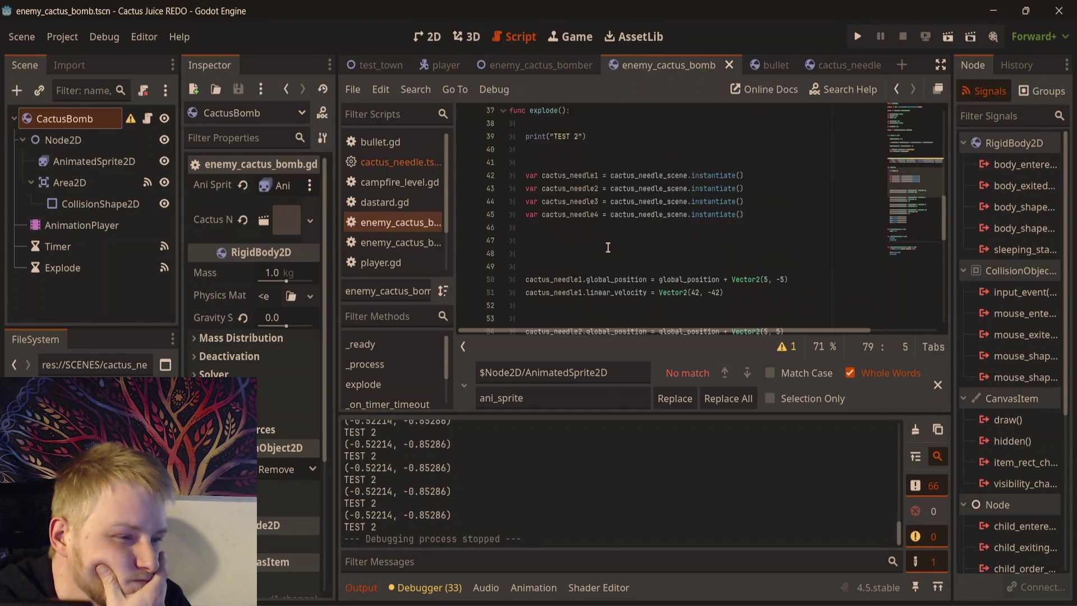
- Add a rotation_degrees = 90 line on line 48, then playtest test_town
{"action": "left_click", "coordinate": [596, 189]}
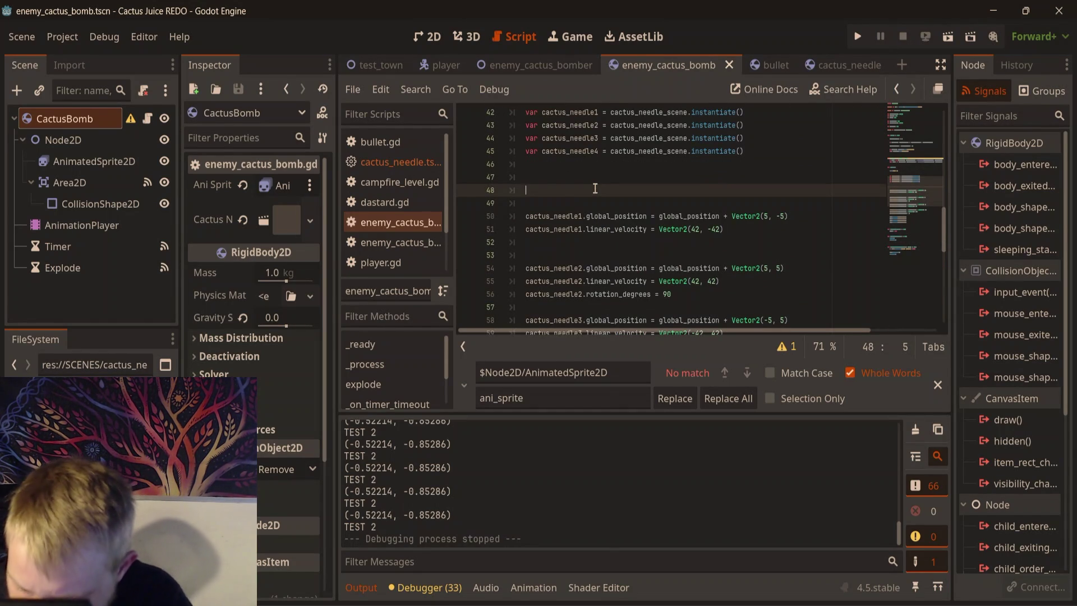
{"action": "type", "text": "rotation"}
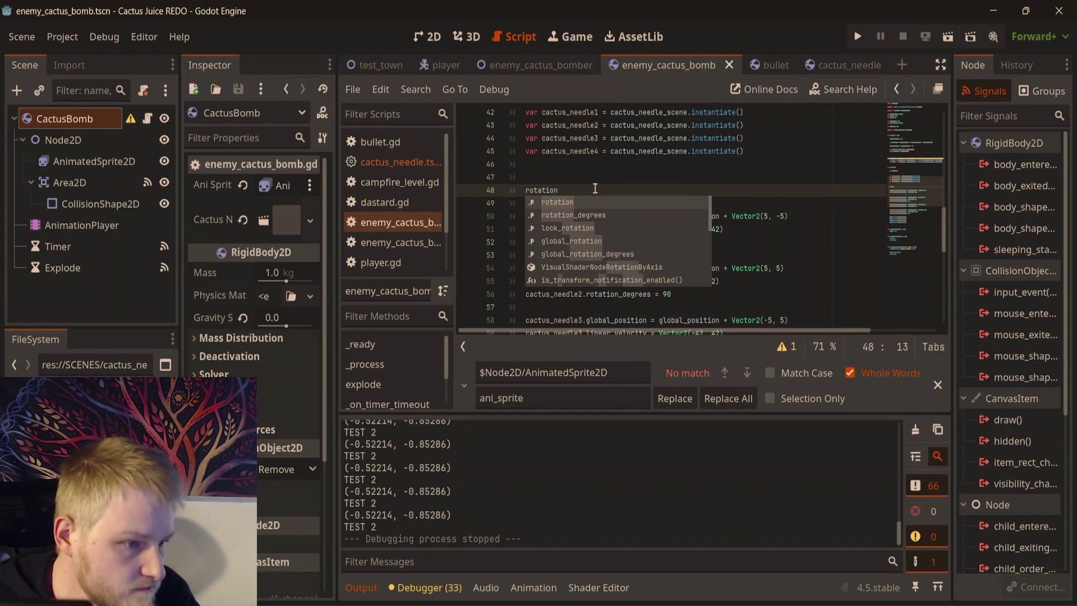
{"action": "key", "text": "BackSpace"}
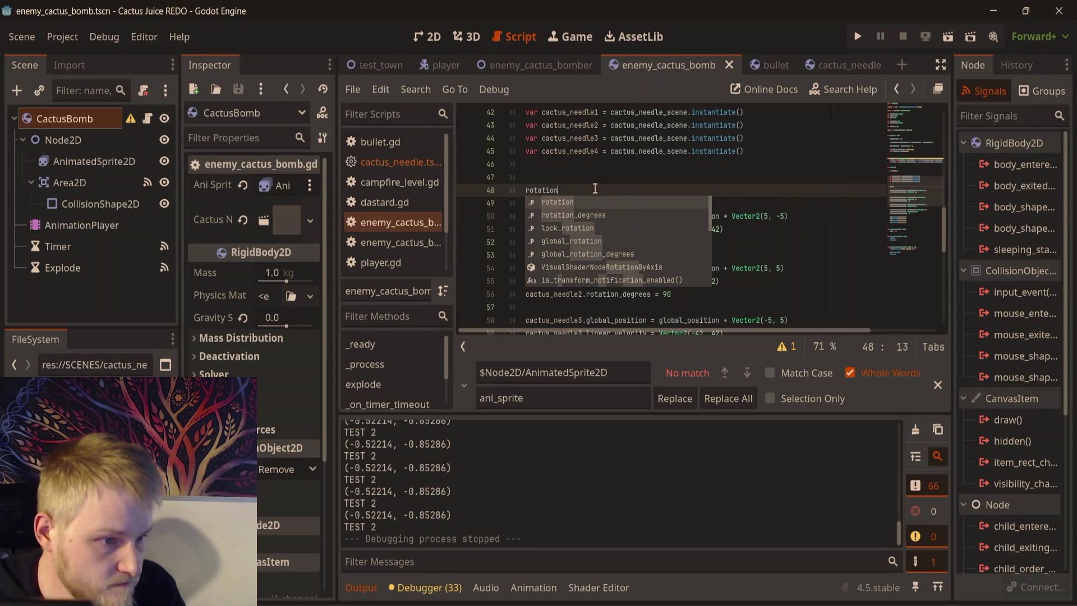
{"action": "key", "text": "Down"}
{"action": "key", "text": "Return"}
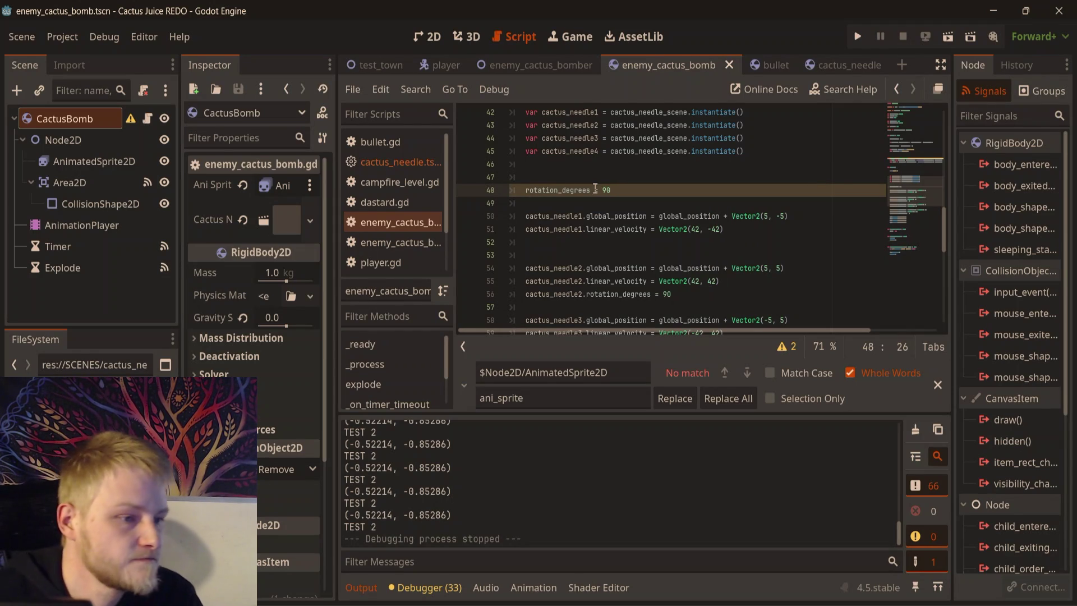
{"action": "left_click", "coordinate": [370, 70]}
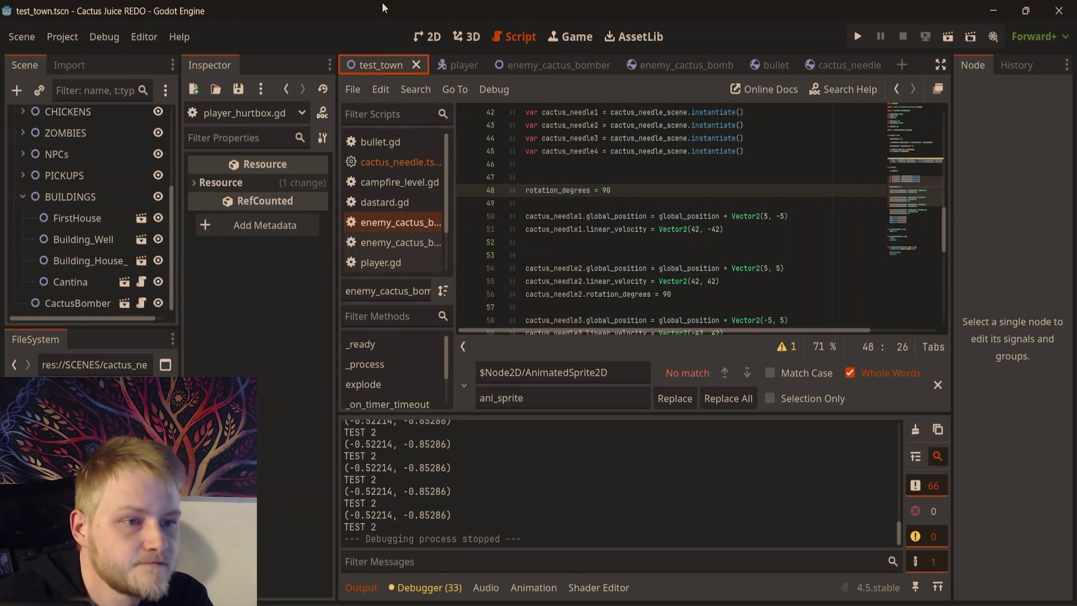
{"action": "key", "text": "F6"}
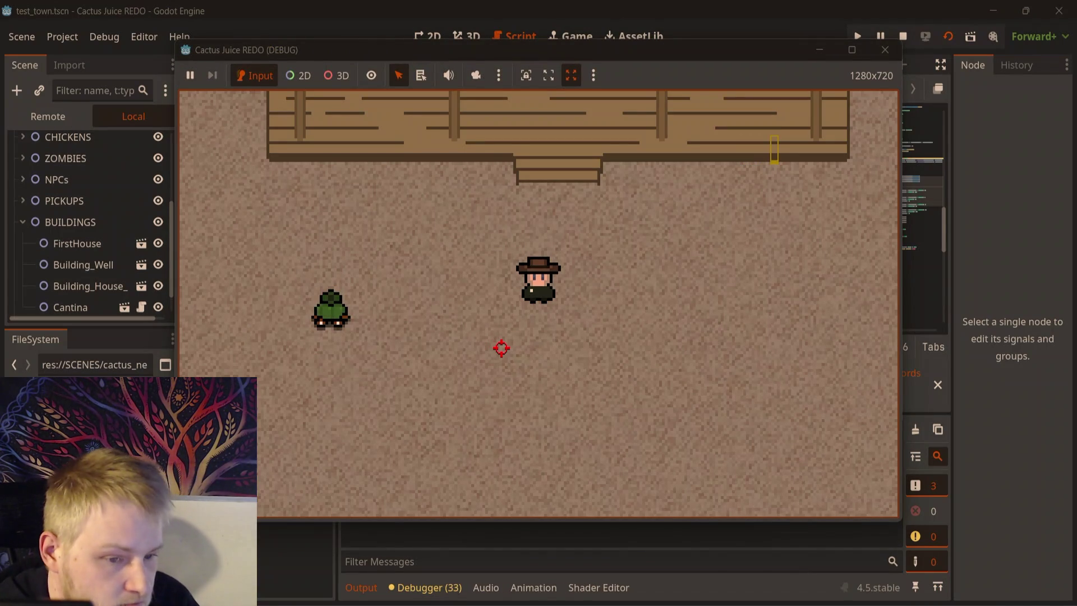
{"action": "key", "text": "d"}
{"action": "key", "text": "d"}
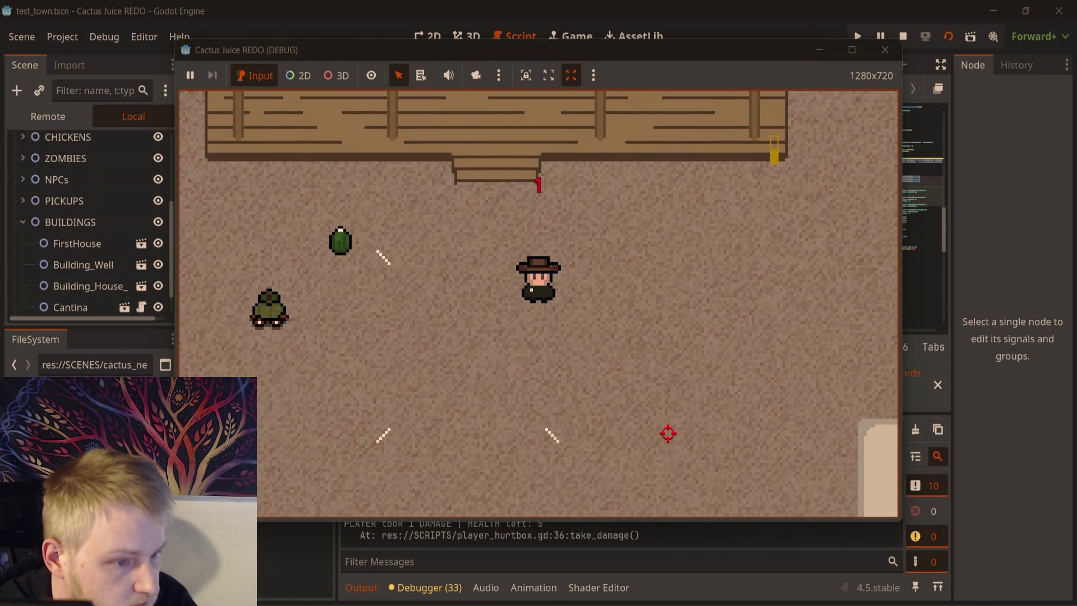
{"action": "left_click", "coordinate": [885, 49]}
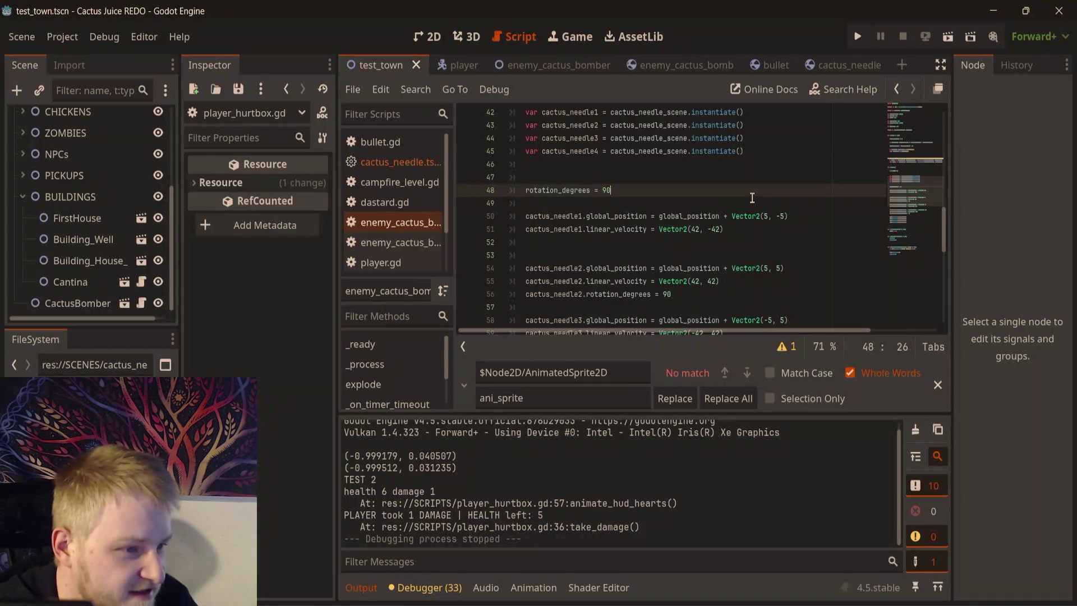
- Replace the rotation_degrees = 90 line with var random_num = randi_range(1,2)
{"action": "left_click_drag", "start_coordinate": [657, 190], "coordinate": [526, 188]}
{"action": "key", "text": "BackSpace"}
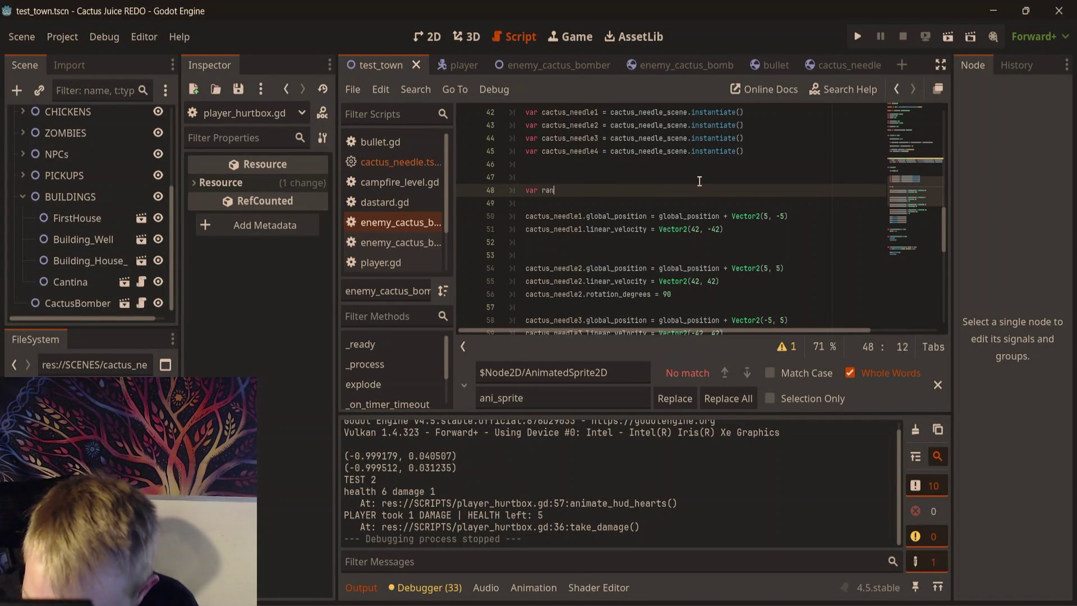
{"action": "type", "text": "ndfom_num"}
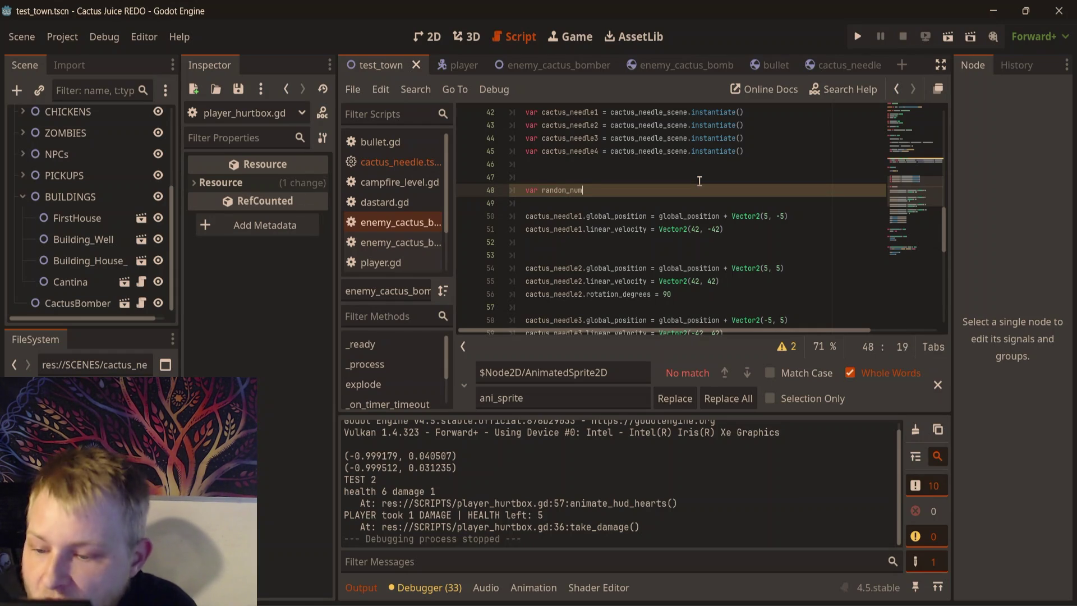
{"action": "type", "text": "= randi_range(1,"}
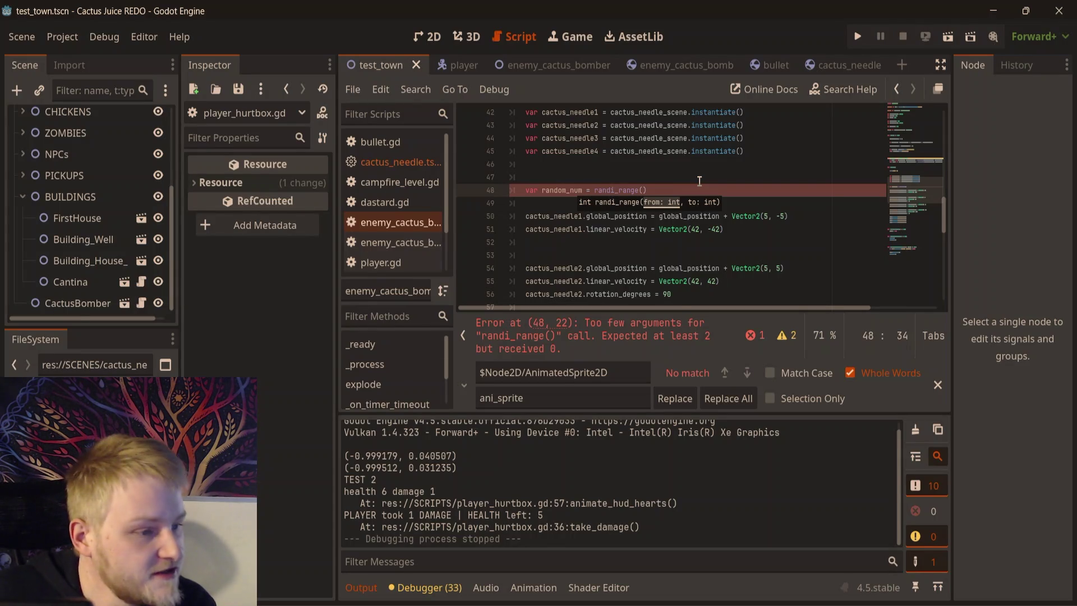
{"action": "type", "text": "2"}
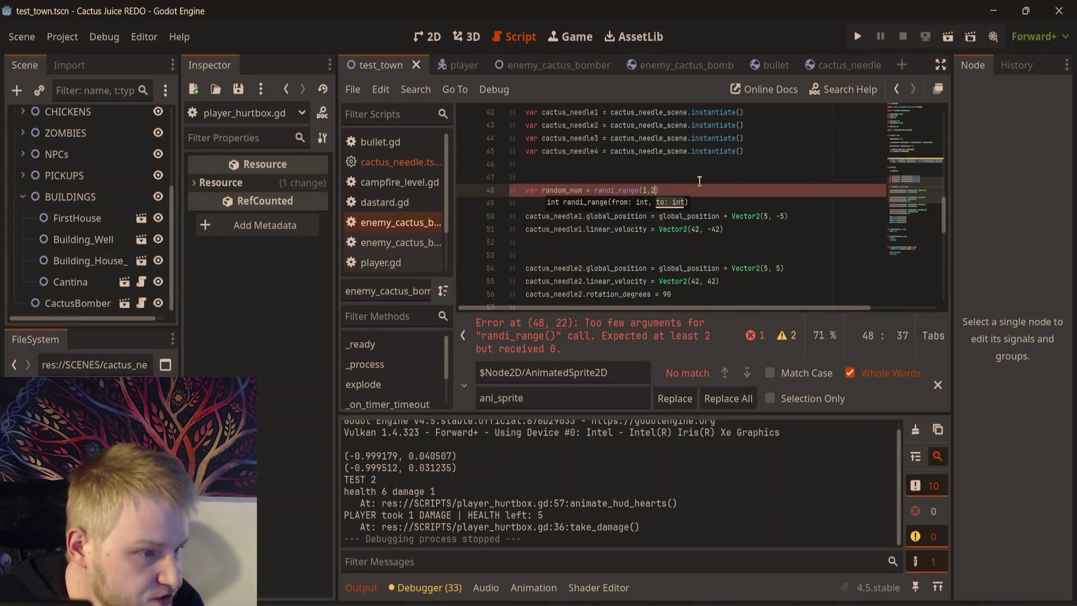
- Add blank lines after needle1's velocity line and below the random_num line
{"action": "left_click", "coordinate": [776, 181]}
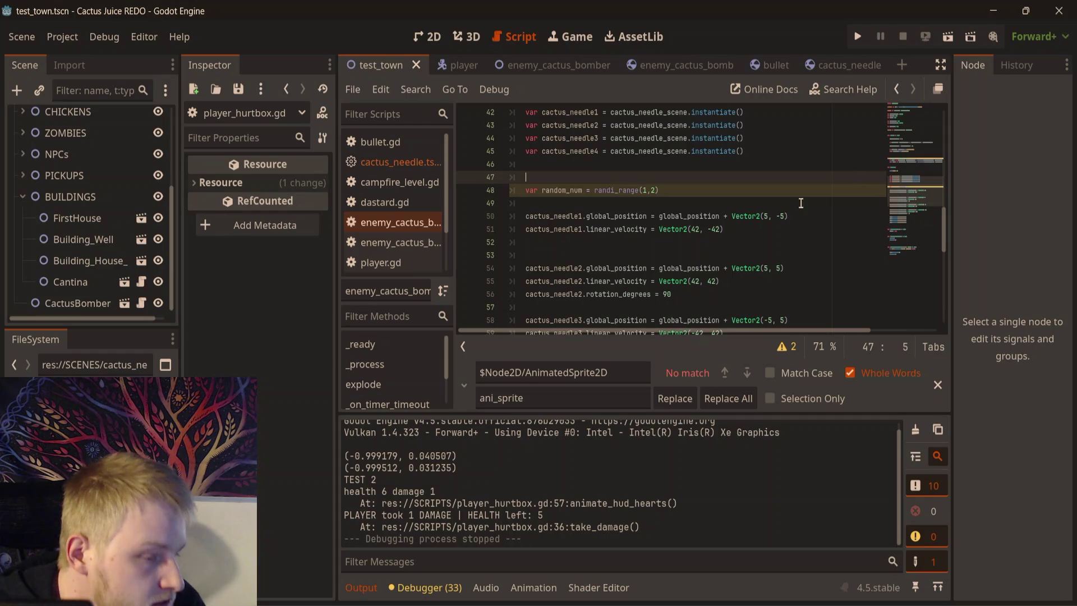
{"action": "left_click", "coordinate": [746, 216]}
{"action": "left_click", "coordinate": [752, 230]}
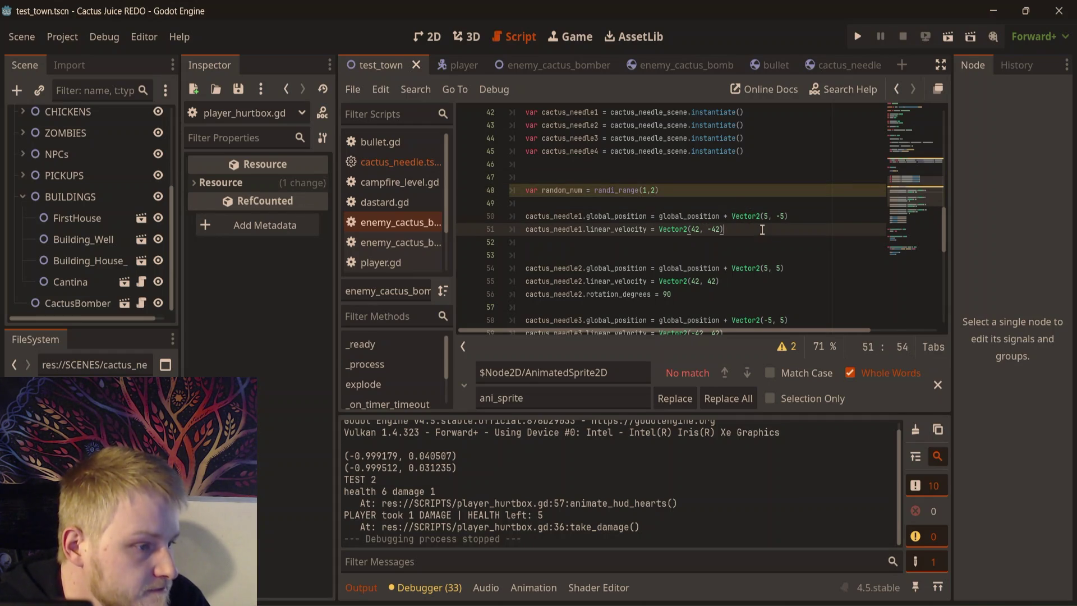
{"action": "key", "text": "Return"}
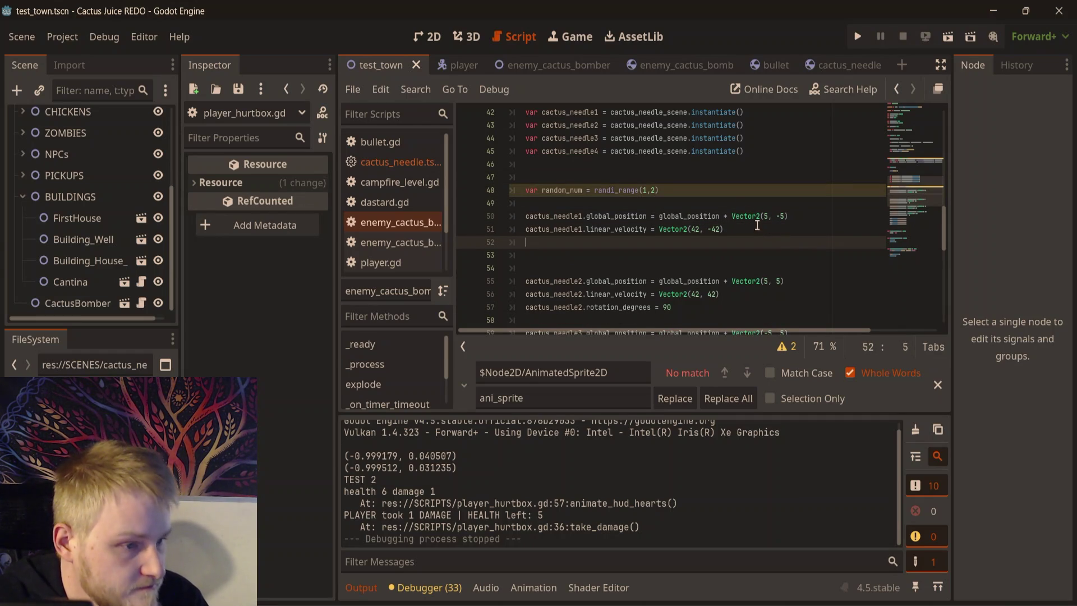
{"action": "left_click", "coordinate": [735, 190]}
{"action": "key", "text": "Return"}
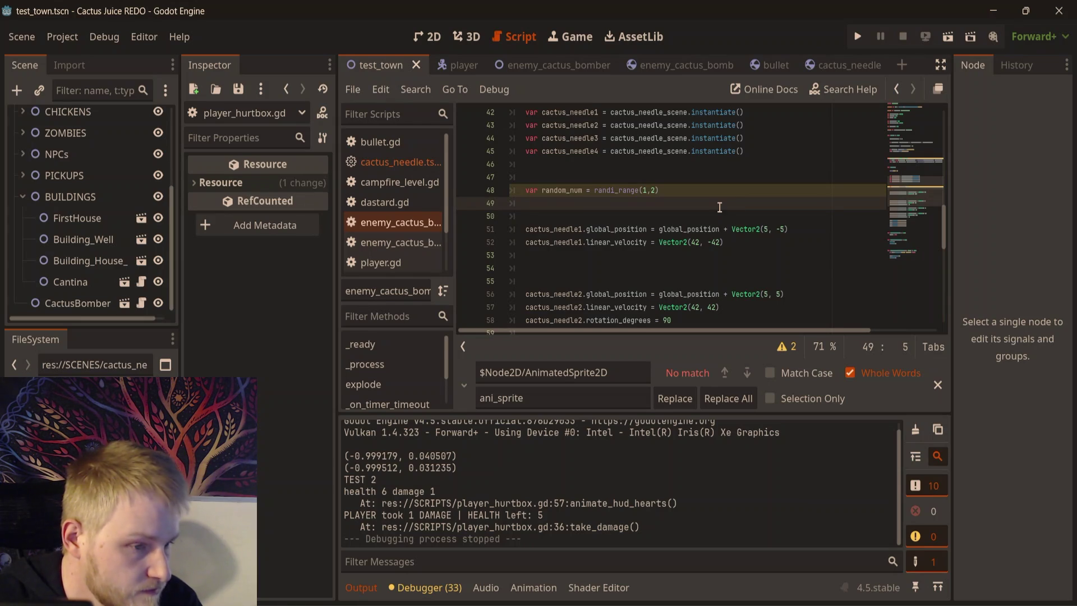
- Prefix needle1's position line with 'if random_num = 1: cactus_needle'
{"action": "left_click", "coordinate": [524, 228]}
{"action": "type", "text": "if random"}
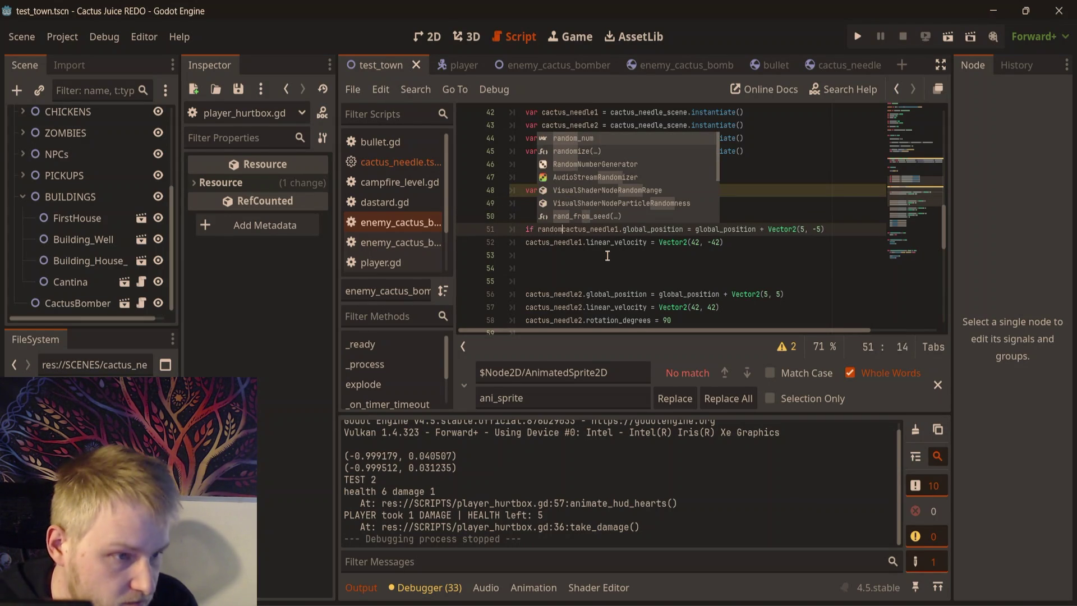
{"action": "key", "text": "Tab"}
{"action": "type", "text": "= 1"}
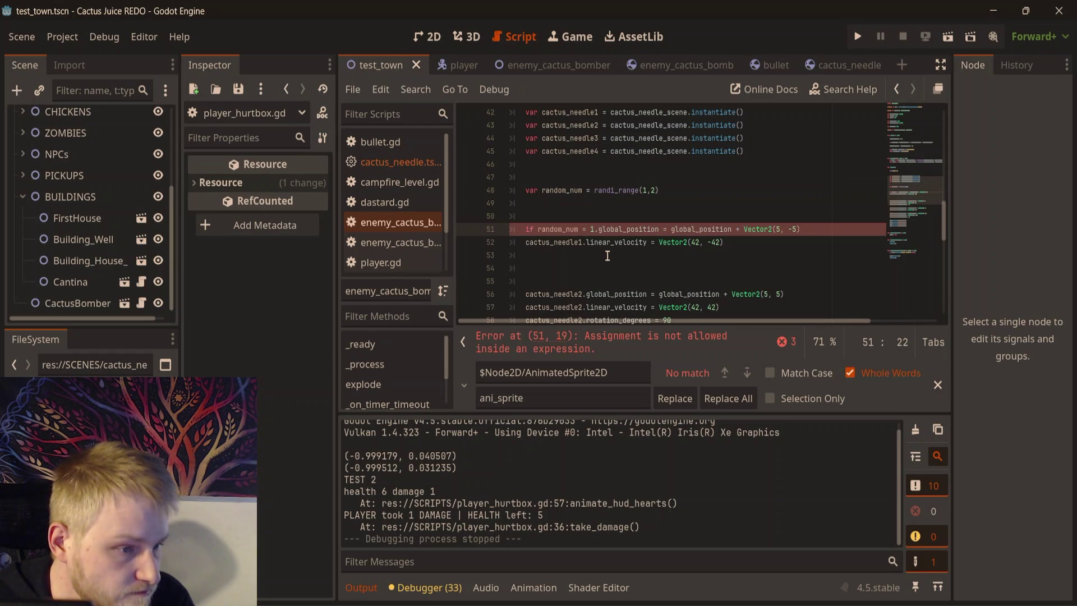
{"action": "type", "text": ": cactu"}
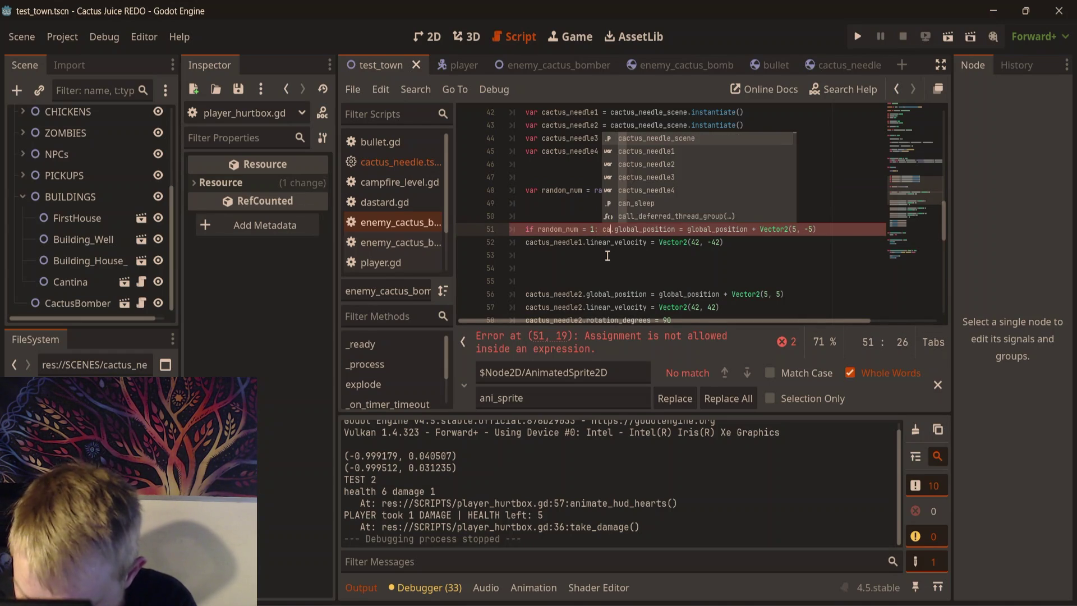
{"action": "type", "text": "s_needle"}
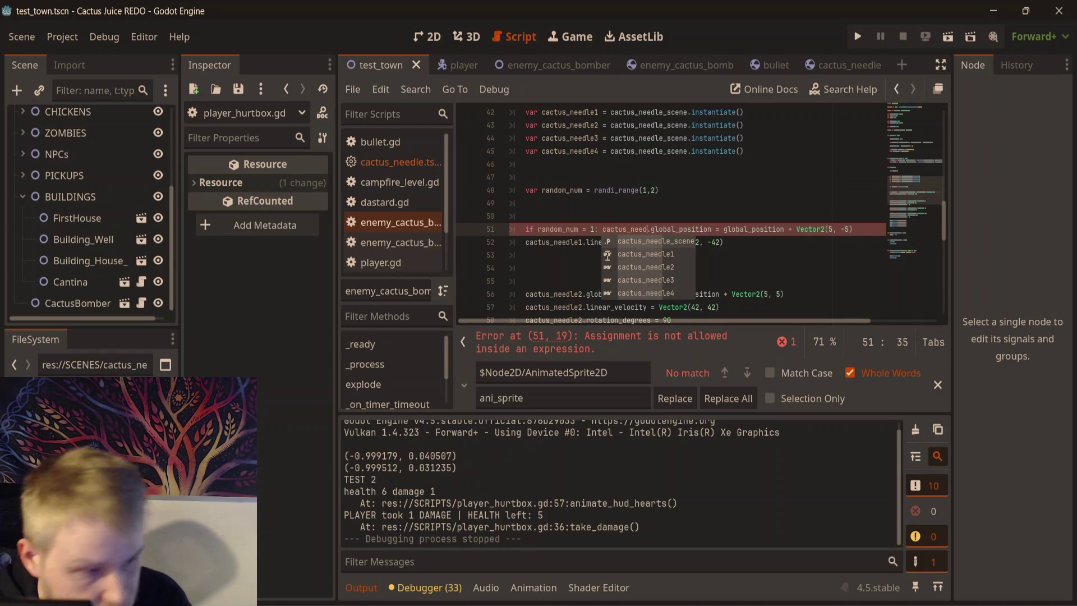
{"action": "left_click", "coordinate": [617, 205]}
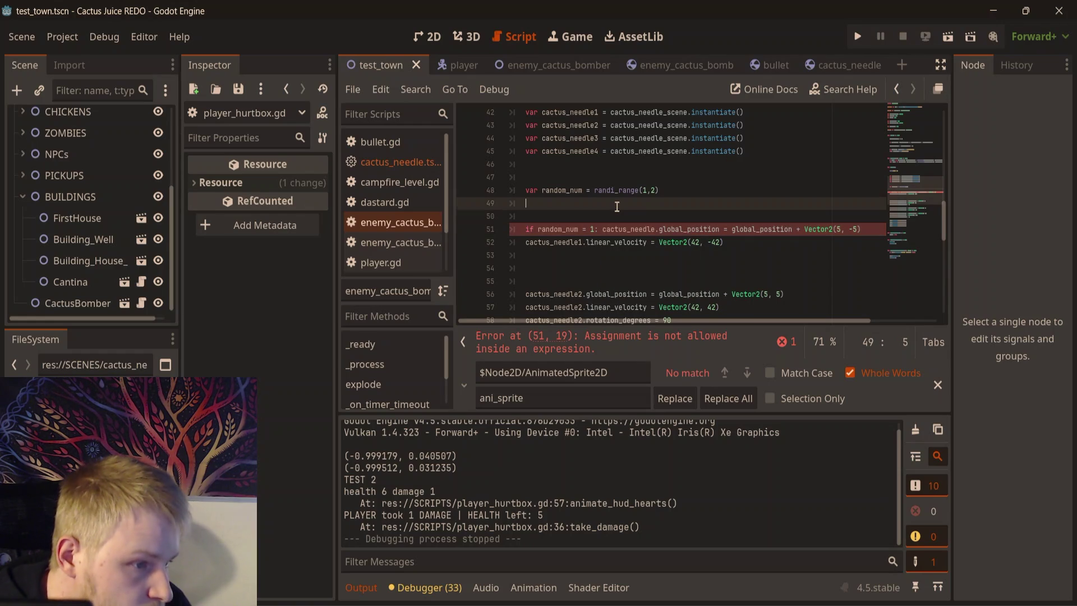
- Correct the name to cactus_needle1 and change the comparison to random_num == 1
{"action": "left_click", "coordinate": [658, 229]}
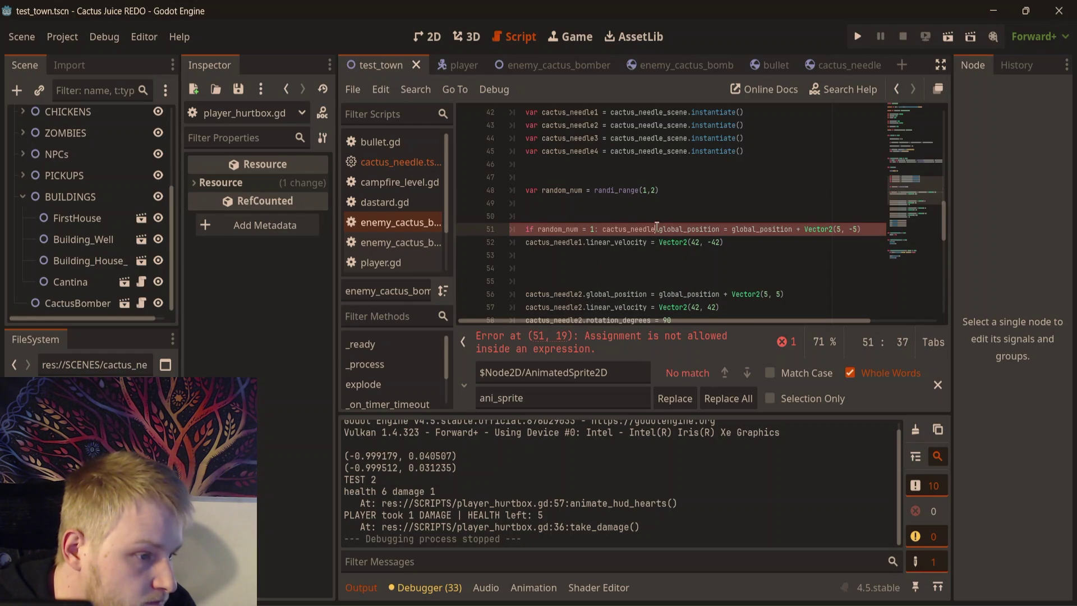
{"action": "type", "text": "1"}
{"action": "left_click", "coordinate": [670, 217]}
{"action": "scroll", "coordinate": [721, 319], "scroll_direction": "right", "scroll_amount": 3}
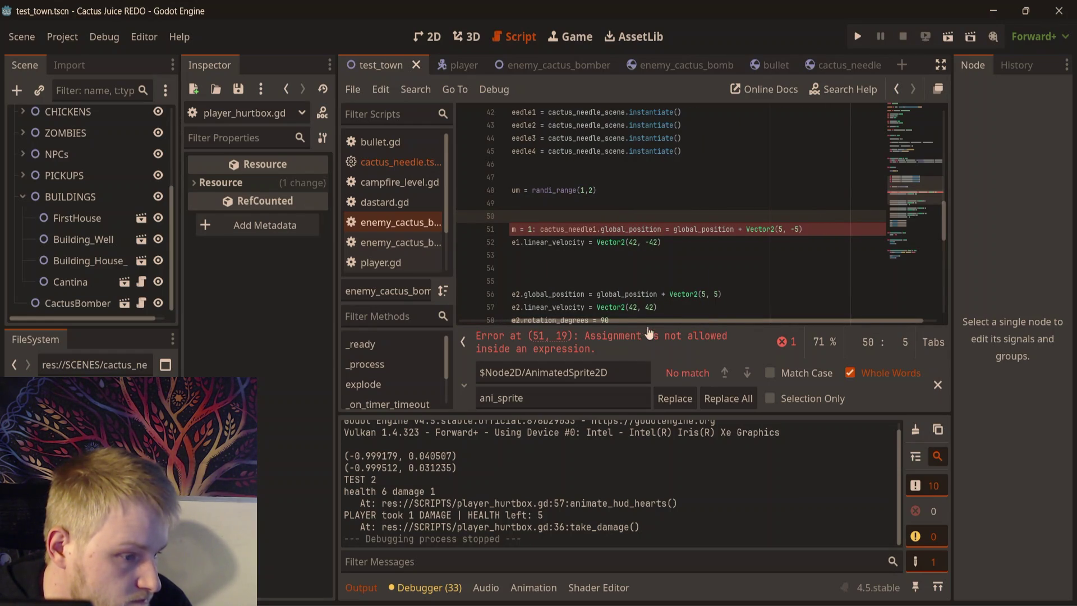
{"action": "left_click_drag", "start_coordinate": [653, 322], "coordinate": [517, 322]}
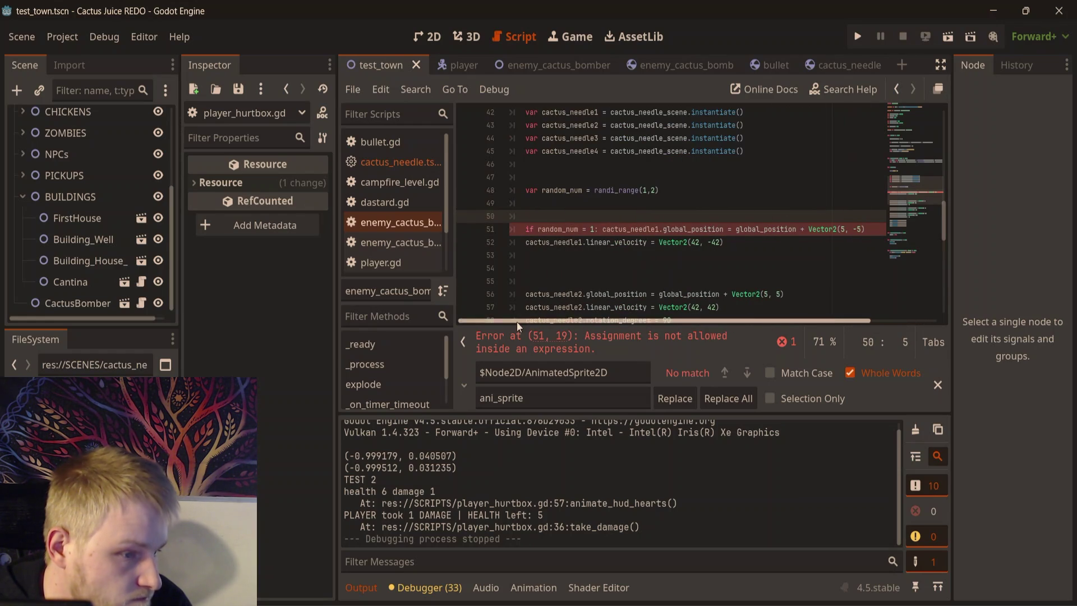
{"action": "left_click", "coordinate": [592, 230]}
{"action": "type", "text": "="}
{"action": "left_click", "coordinate": [561, 207]}
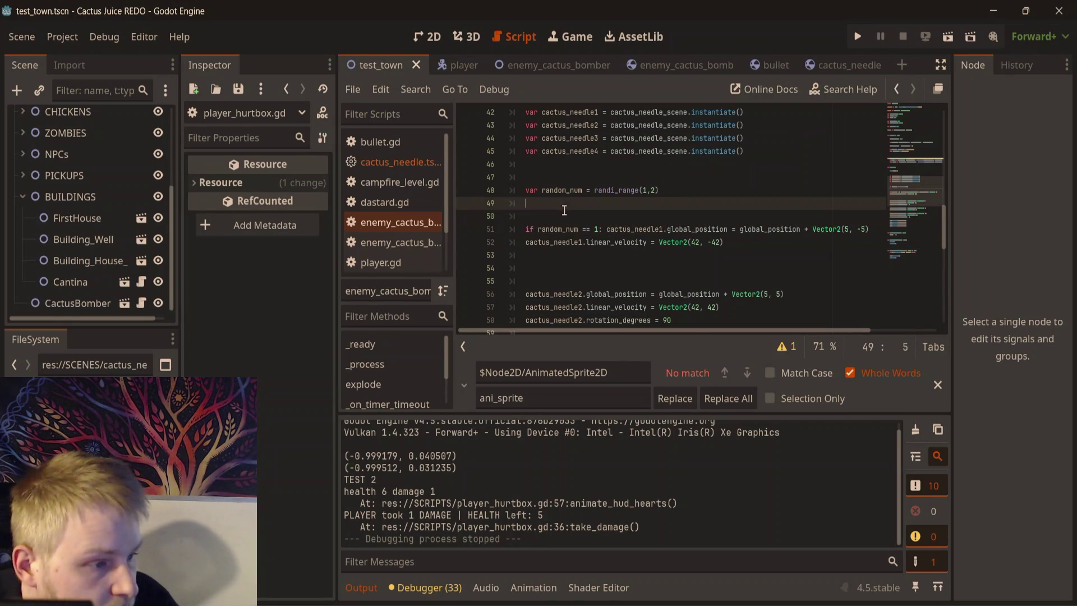
{"action": "left_click", "coordinate": [708, 269]}
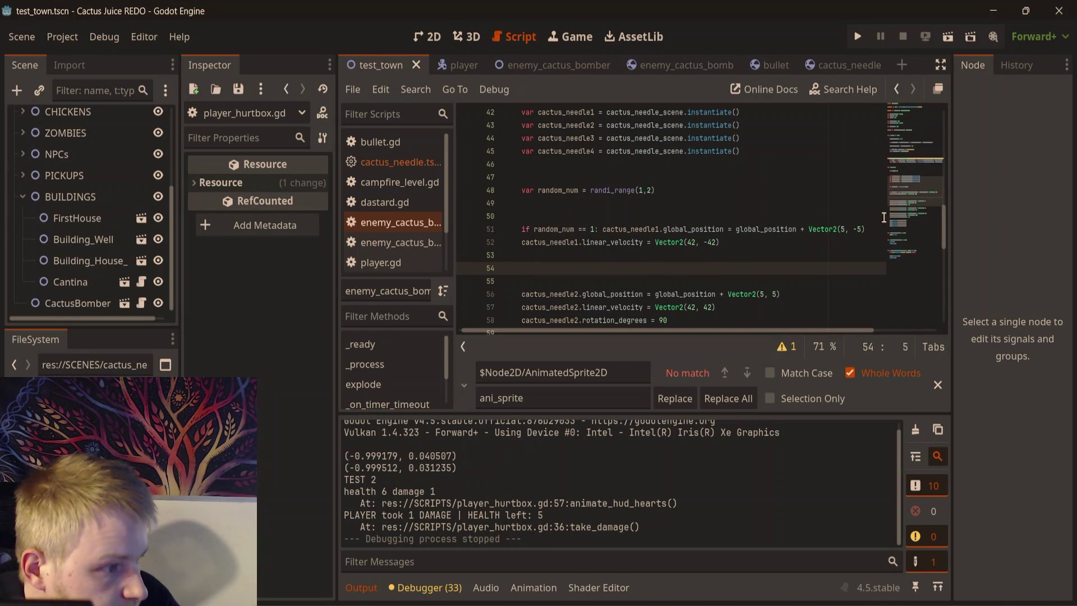
- Add an elif random_num == 2 branch positioning cactus_needle1 at Vector2(0, -5)
{"action": "left_click", "coordinate": [876, 229]}
{"action": "key", "text": "Return"}
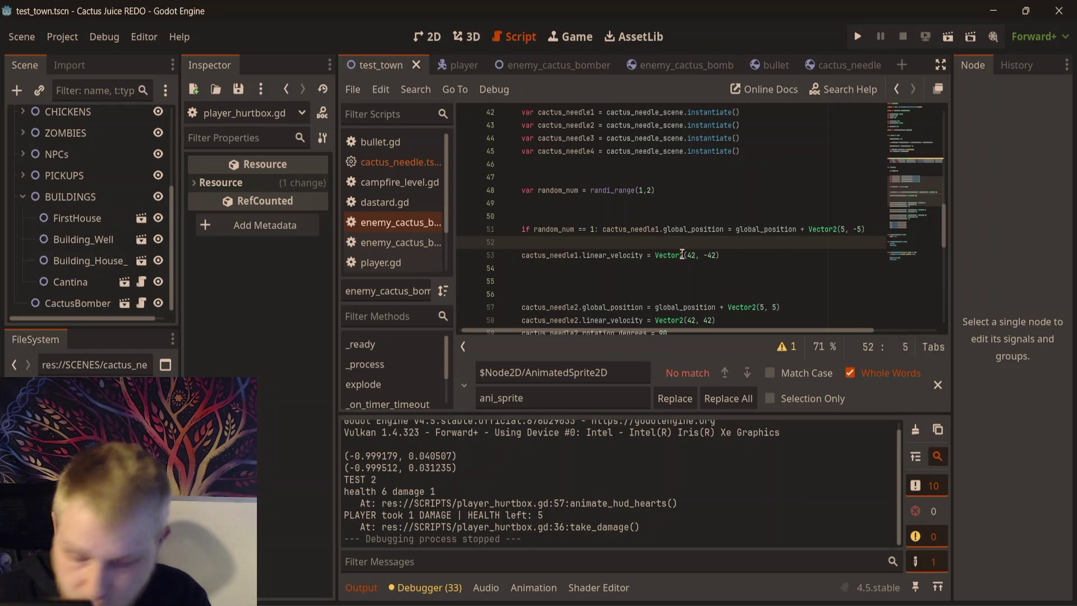
{"action": "type", "text": "elif "}
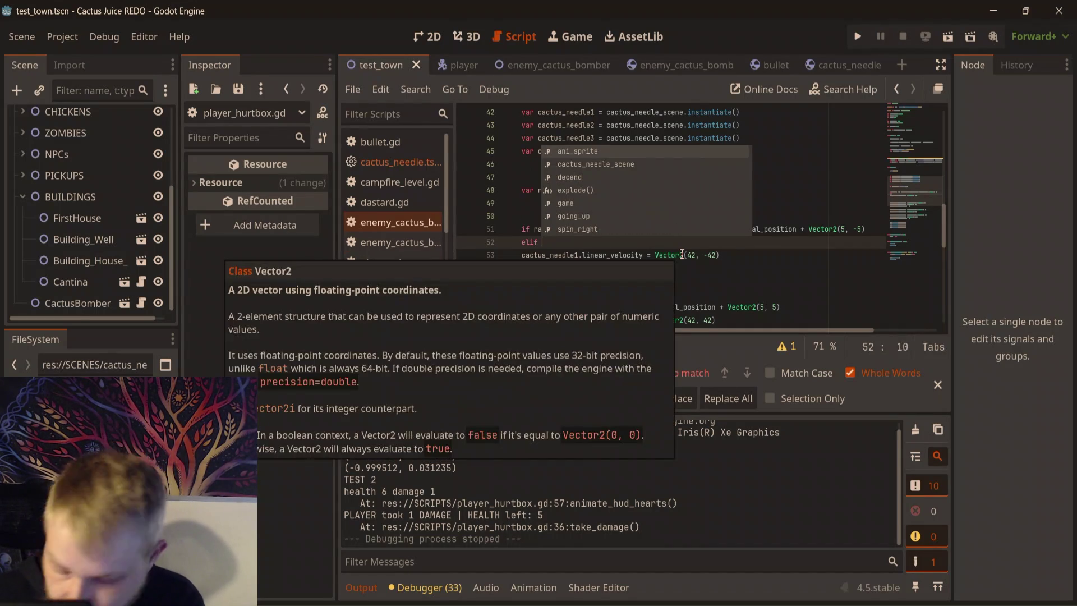
{"action": "type", "text": "random_"}
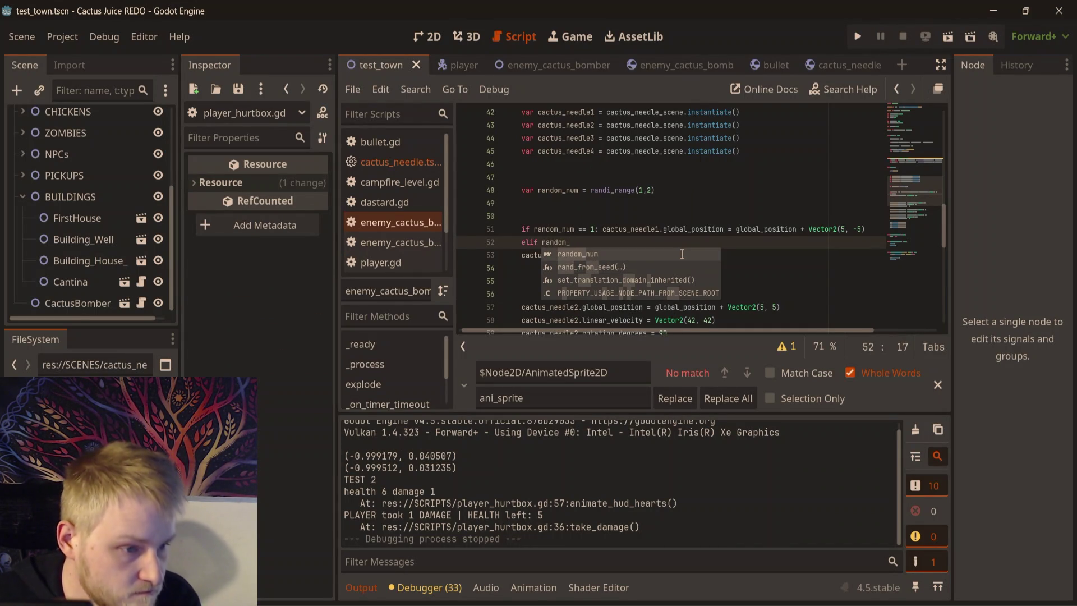
{"action": "type", "text": "num "}
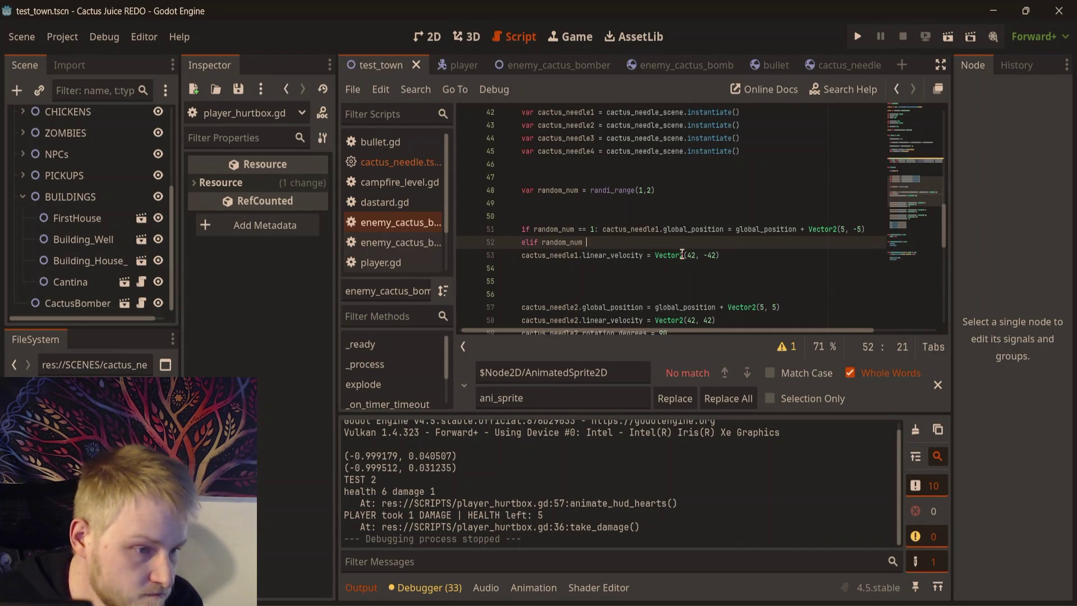
{"action": "type", "text": "== 2:"}
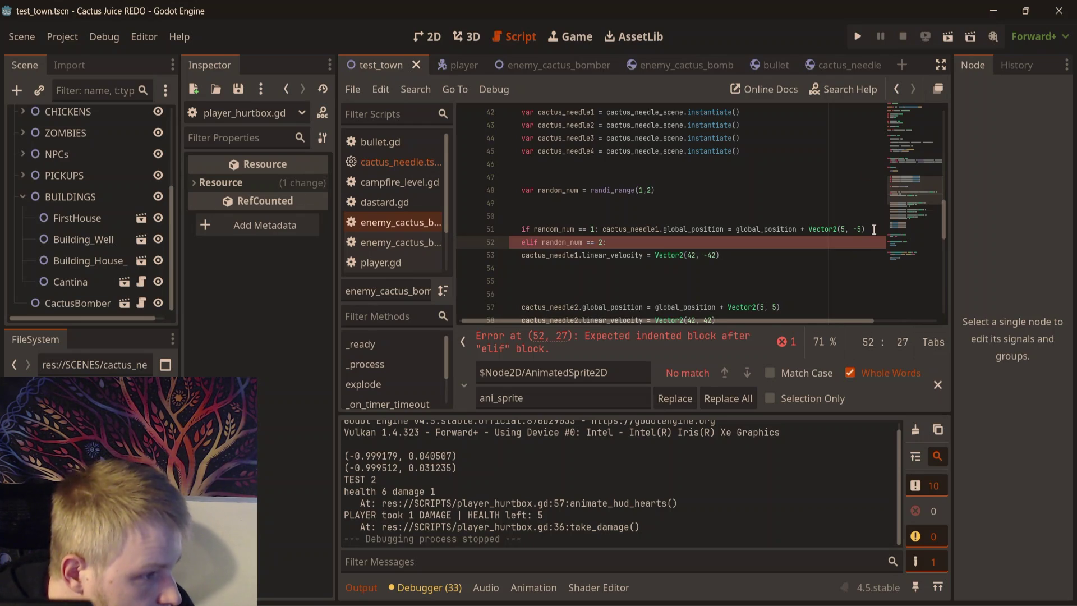
{"action": "left_click_drag", "start_coordinate": [866, 229], "coordinate": [603, 230]}
{"action": "key", "text": "ctrl+c"}
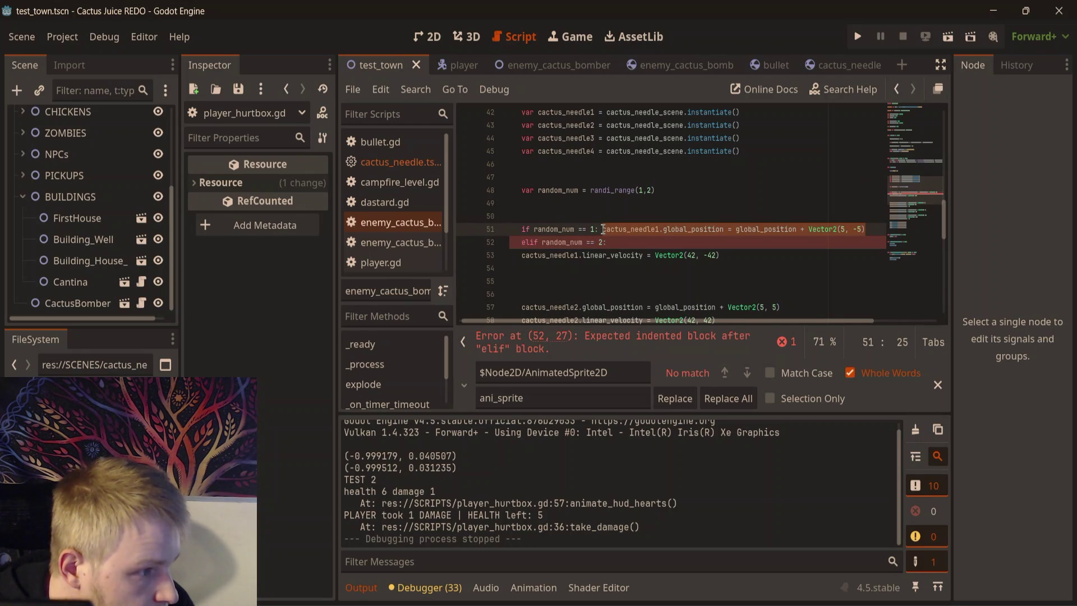
{"action": "left_click", "coordinate": [645, 242]}
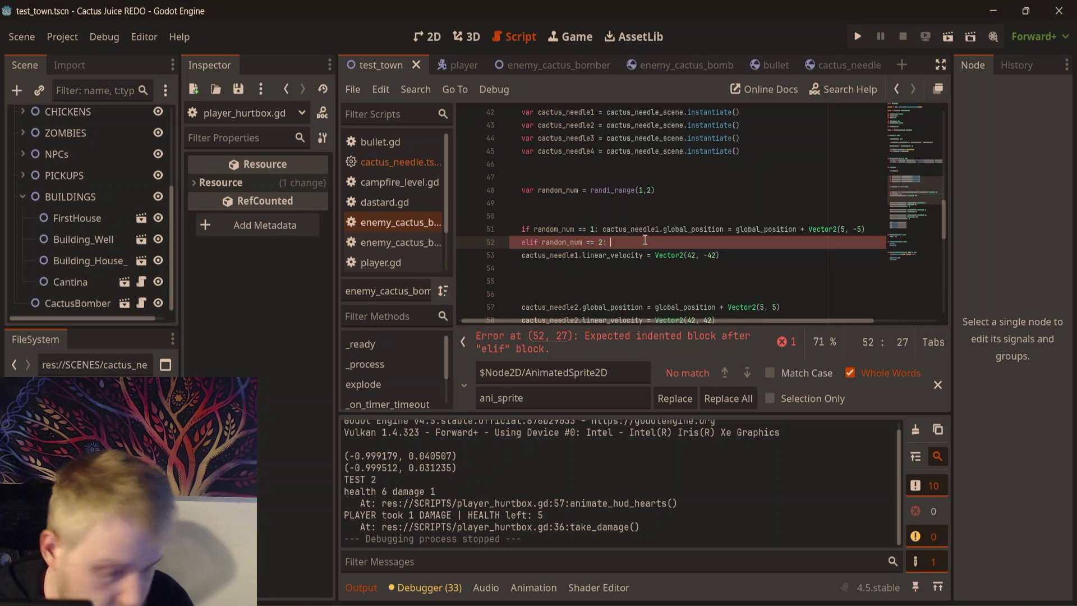
{"action": "key", "text": "ctrl+v"}
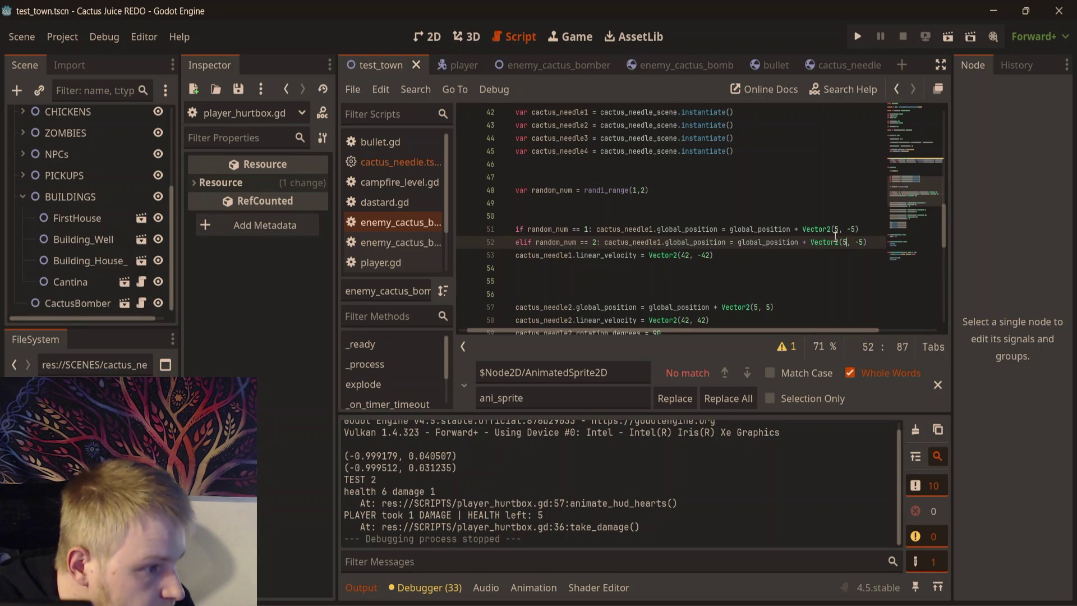
{"action": "key", "text": "BackSpace"}
{"action": "type", "text": "0"}
{"action": "left_click", "coordinate": [879, 243]}
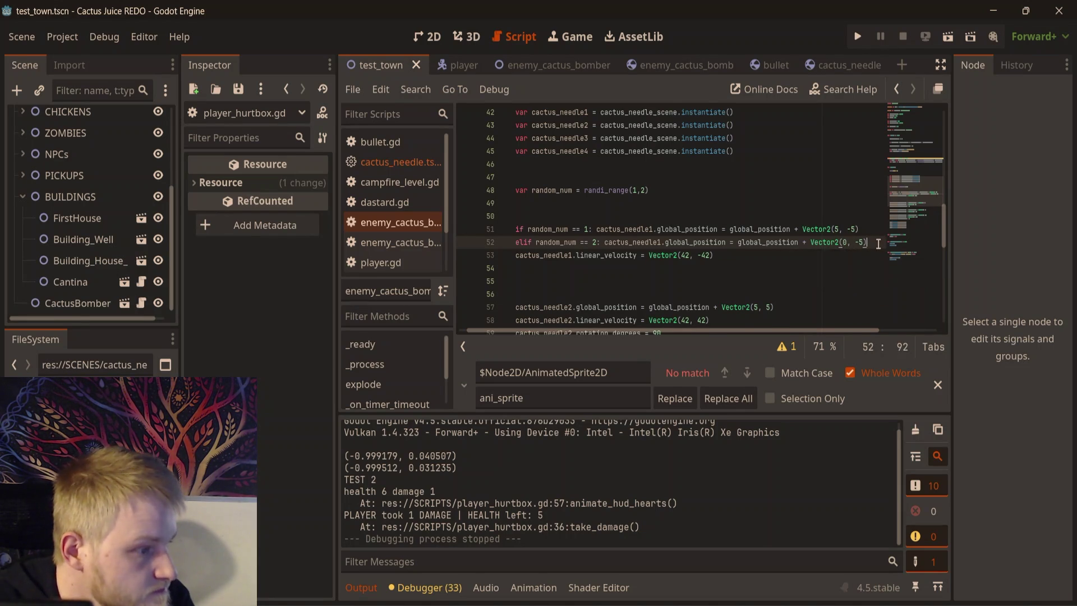
{"action": "key", "text": "Return"}
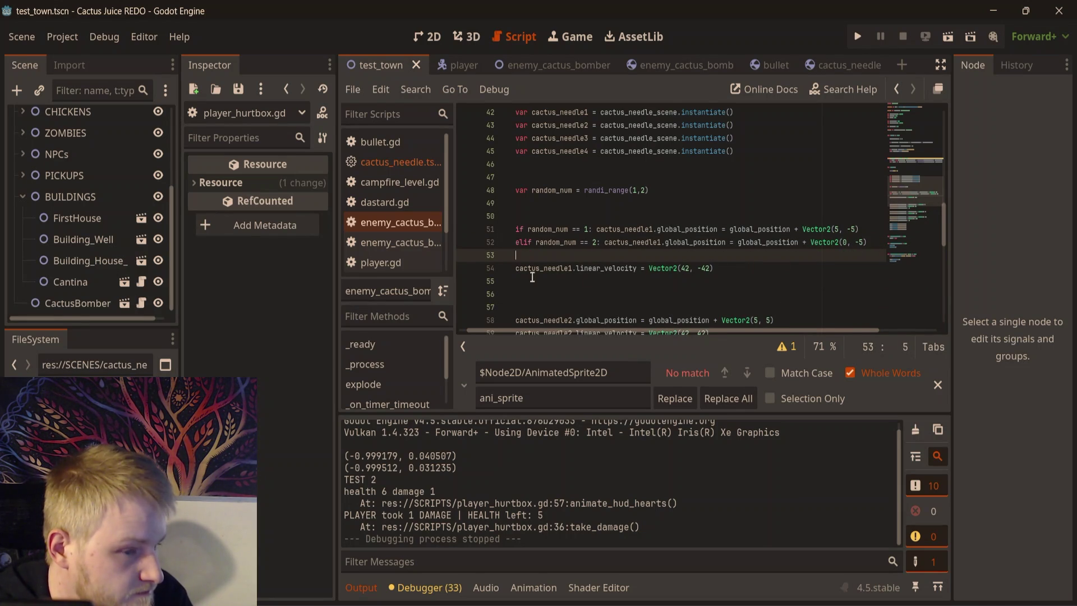
- Wrap the velocity line in if random_num == 1 and add an elif random_num == 2 condition
{"action": "left_click", "coordinate": [517, 269]}
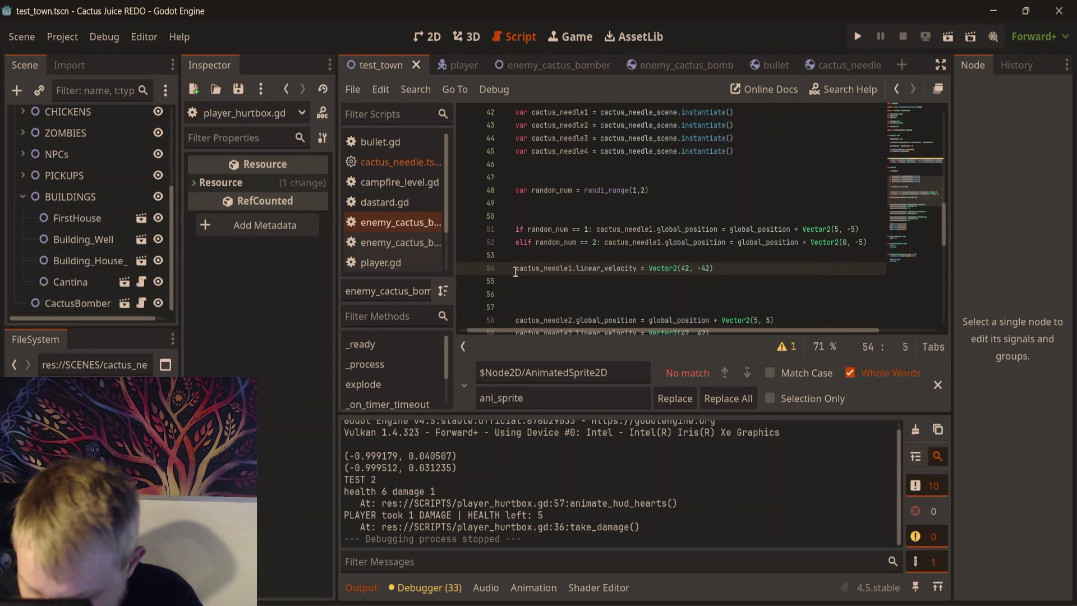
{"action": "left_click_drag", "start_coordinate": [599, 229], "coordinate": [515, 229]}
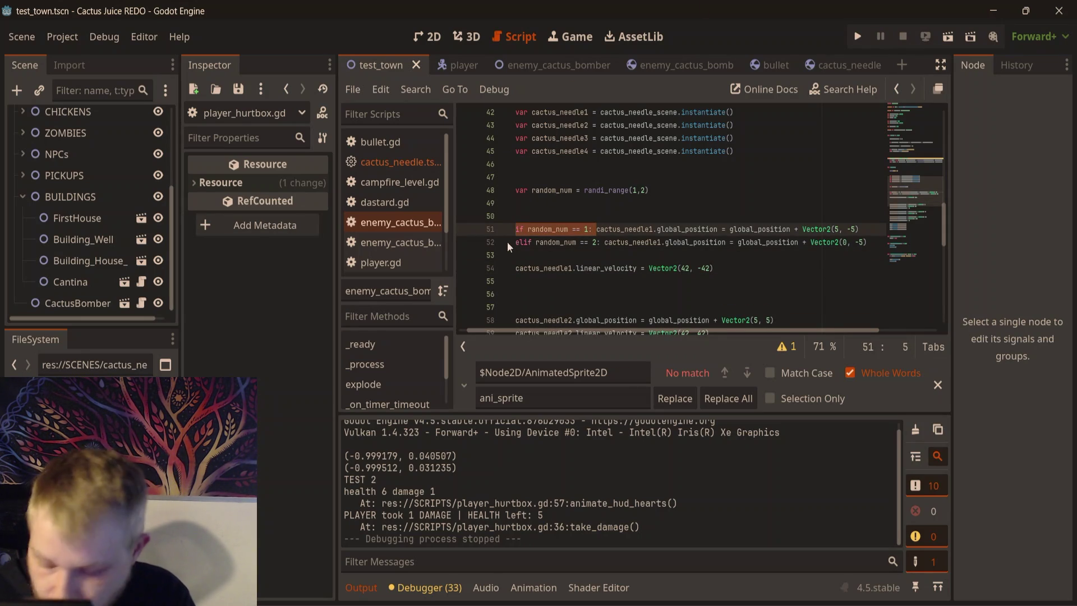
{"action": "key", "text": "ctrl+c"}
{"action": "left_click", "coordinate": [516, 268]}
{"action": "key", "text": "ctrl+v"}
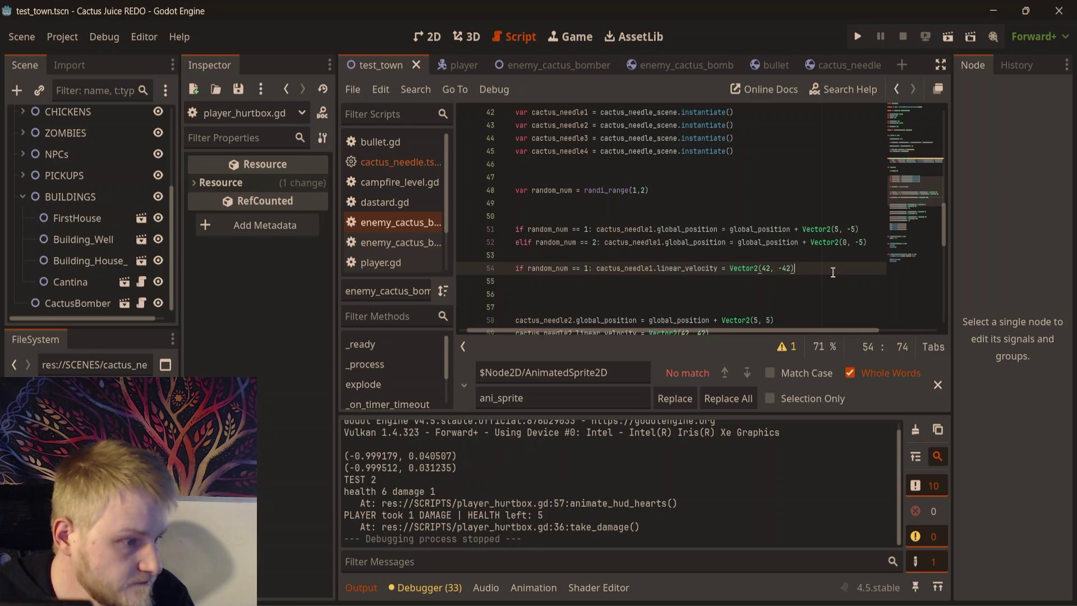
{"action": "key", "text": "Return"}
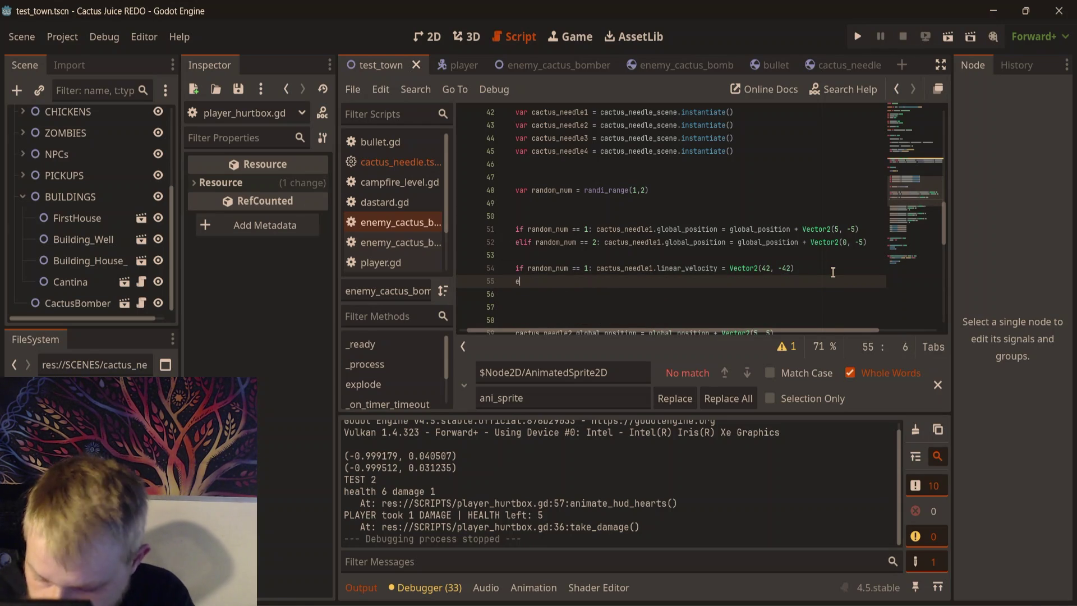
{"action": "type", "text": "lif random_num == 1:"}
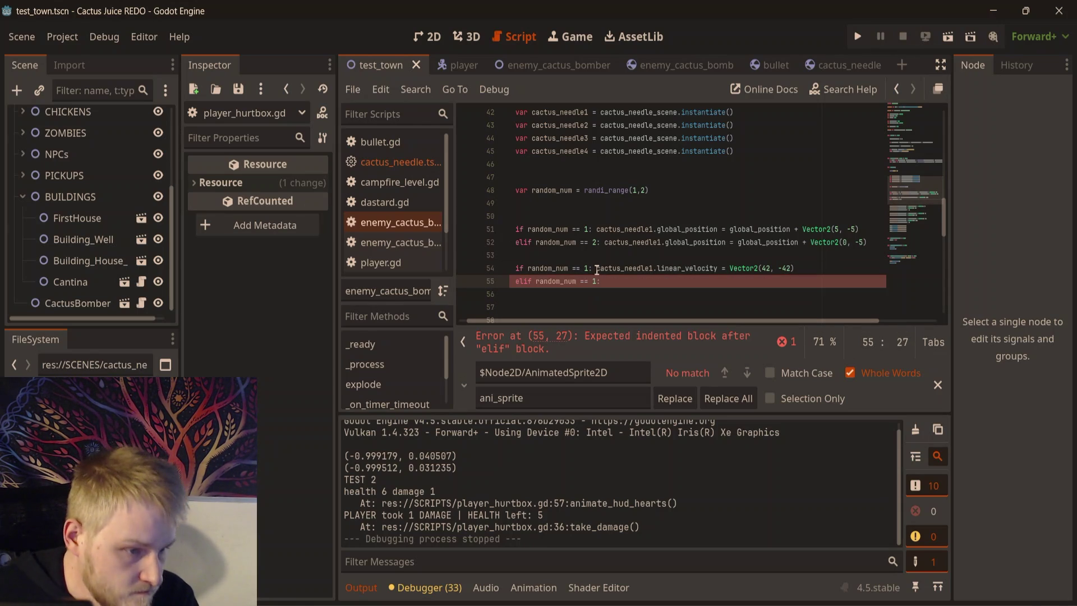
{"action": "key", "text": "BackSpace"}
{"action": "key", "text": "BackSpace"}
{"action": "key", "text": "BackSpace"}
{"action": "type", "text": "2"}
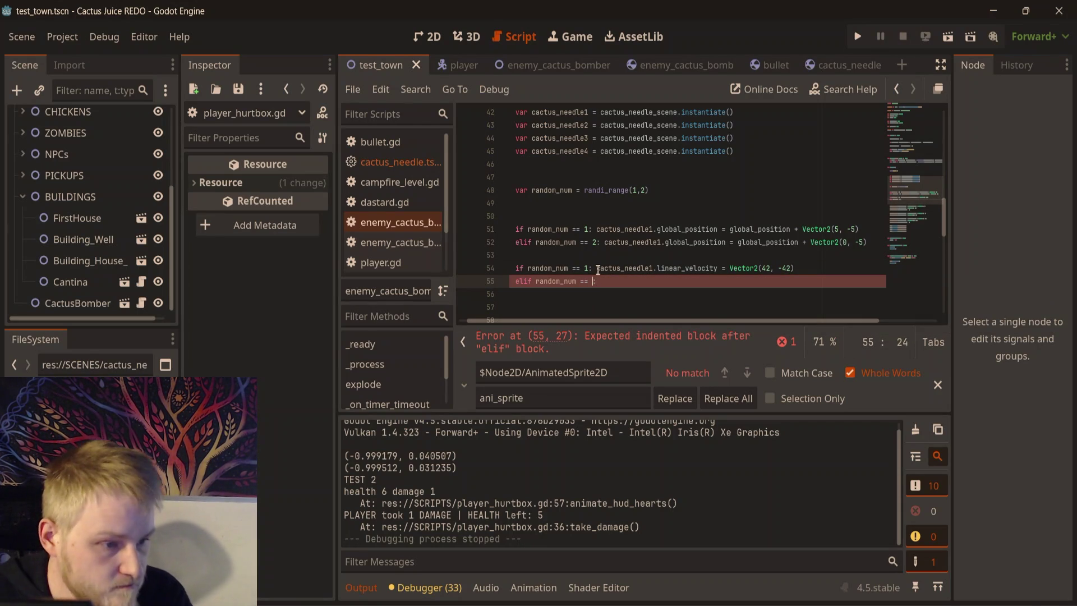
{"action": "type", "text": ":"}
- Give the elif branch cactus_needle1 velocity Vector2(0, -42) and add blank lines below
{"action": "left_click", "coordinate": [603, 270]}
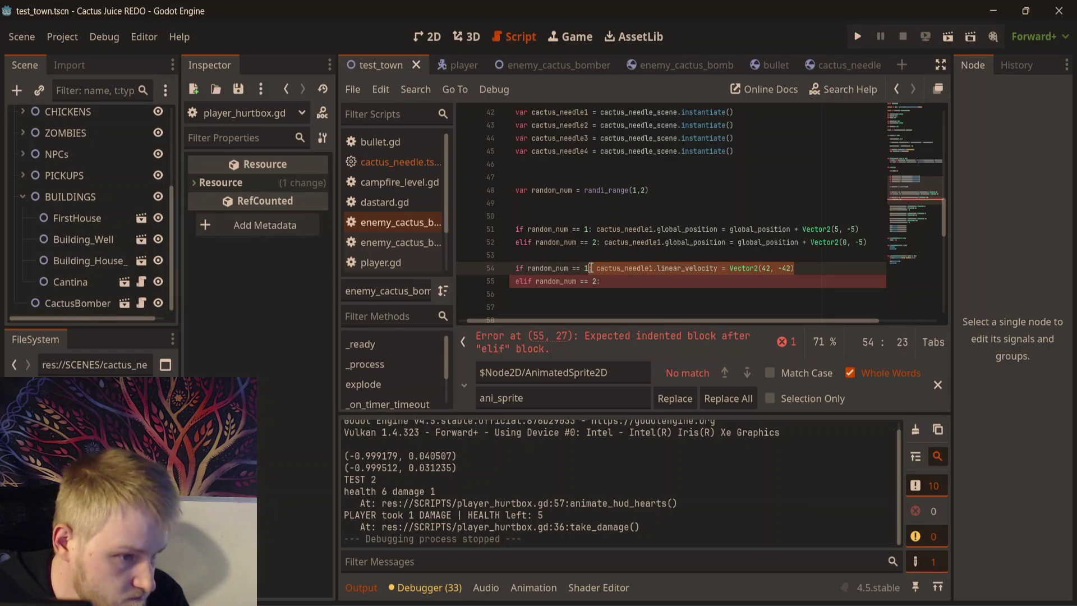
{"action": "left_click_drag", "start_coordinate": [603, 269], "coordinate": [594, 269]}
{"action": "key", "text": "ctrl+c"}
{"action": "left_click", "coordinate": [633, 286]}
{"action": "key", "text": "ctrl+v"}
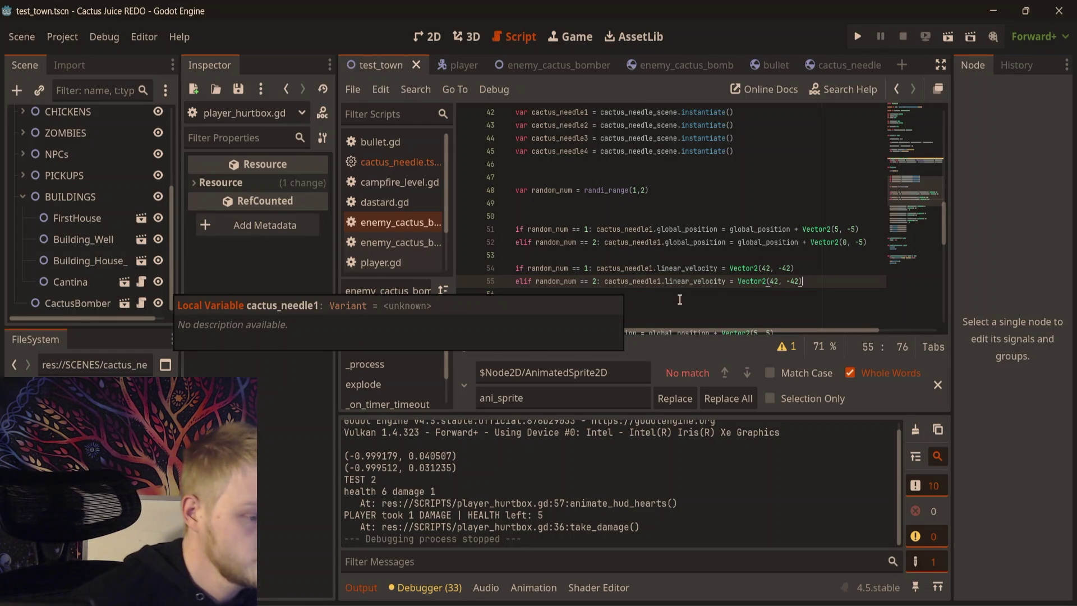
{"action": "left_click", "coordinate": [734, 242]}
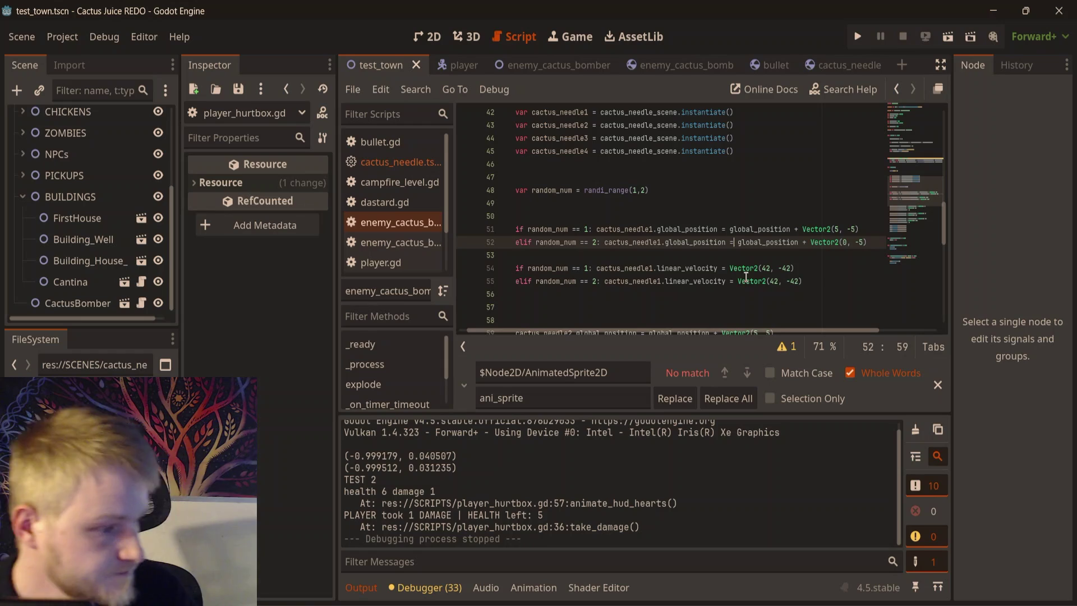
{"action": "left_click", "coordinate": [774, 282]}
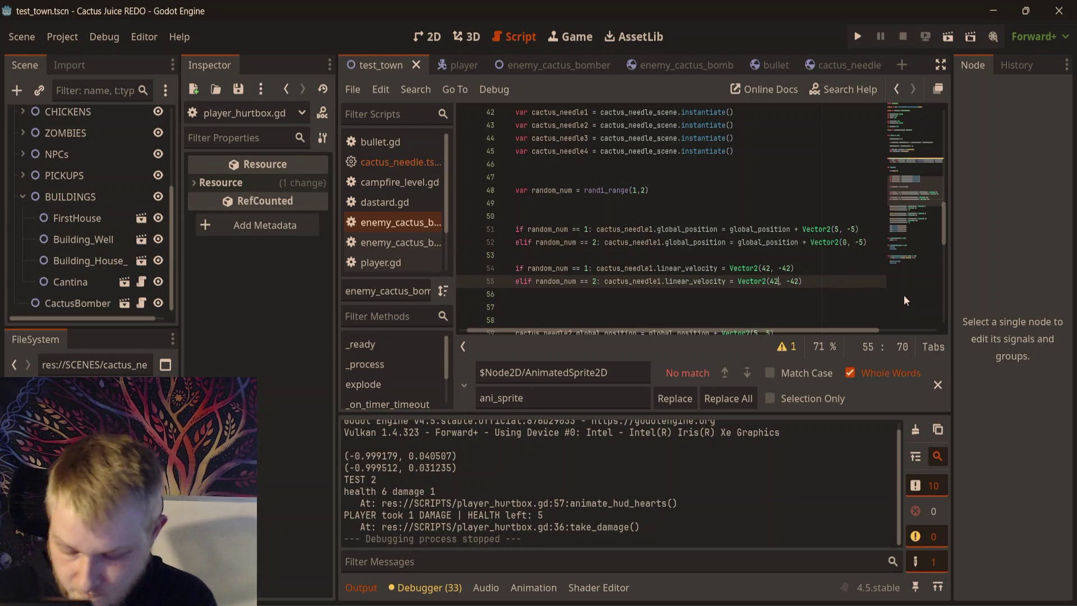
{"action": "key", "text": "BackSpace"}
{"action": "key", "text": "BackSpace"}
{"action": "type", "text": "0"}
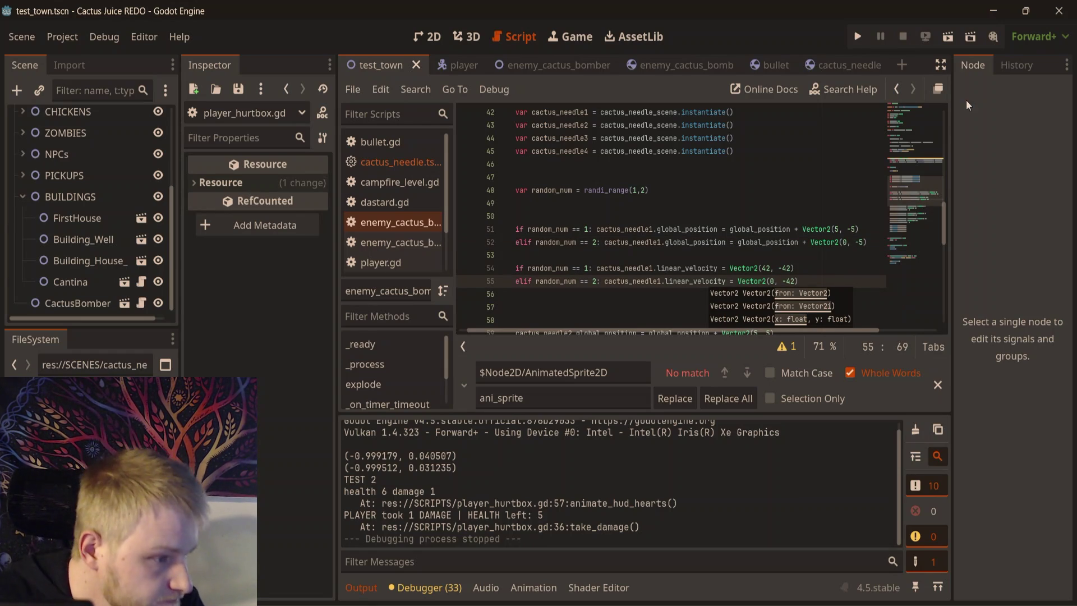
{"action": "key", "text": "End"}
{"action": "key", "text": "Return"}
{"action": "key", "text": "Return"}
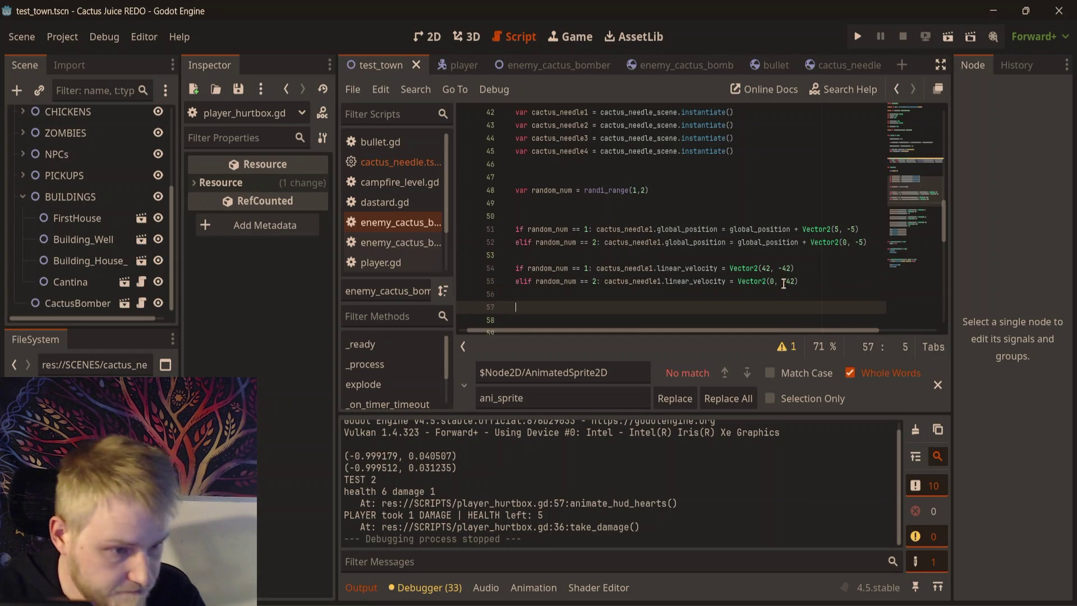
- Start an 'if randim_num == 2' check on line 57 and save the script
{"action": "type", "text": "if"}
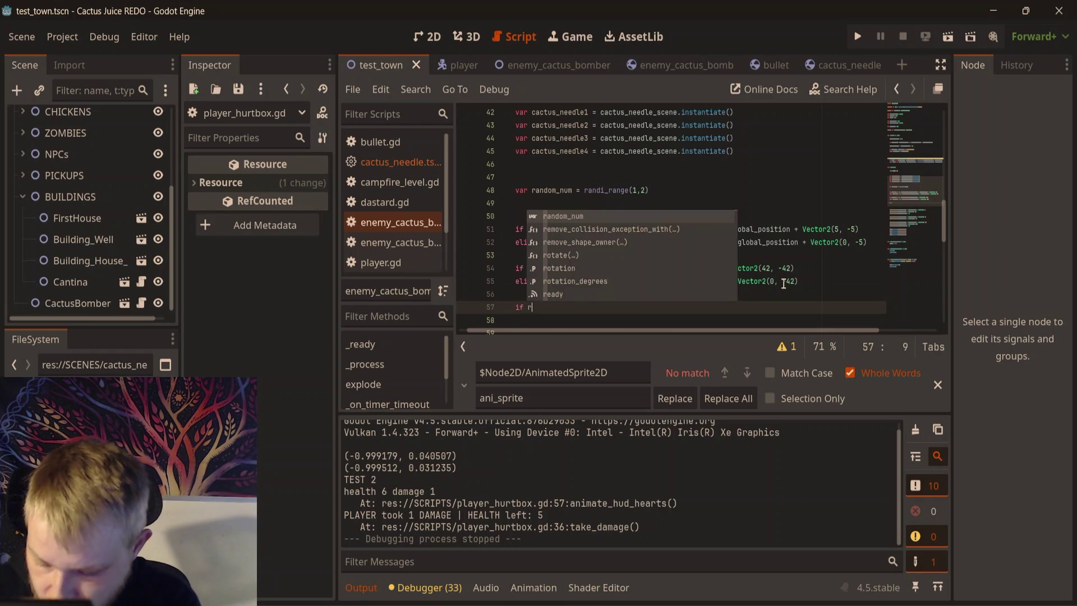
{"action": "key", "text": "ctrl+v"}
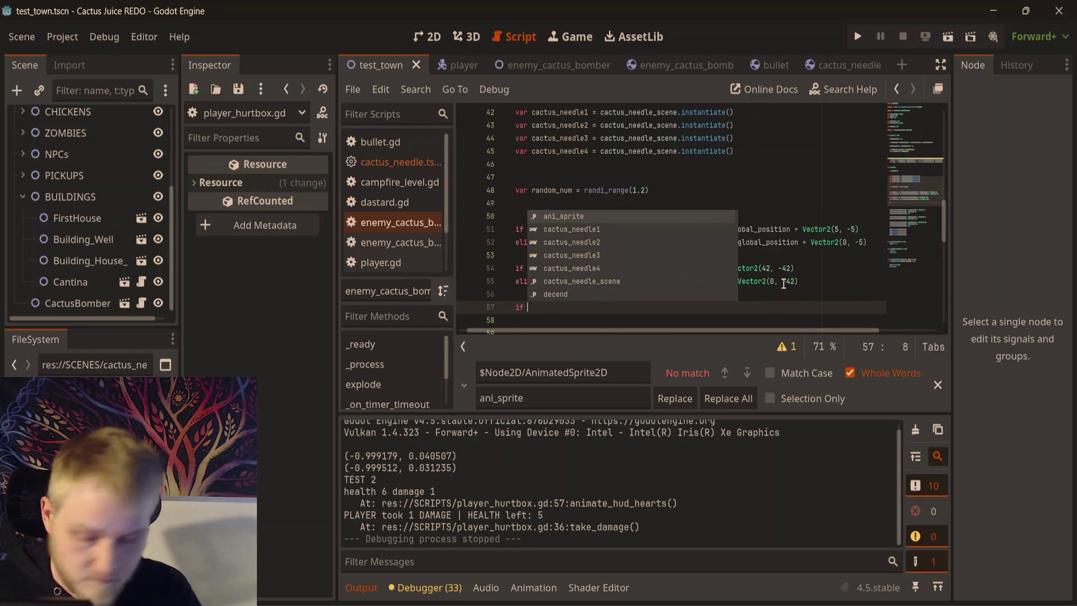
{"action": "key", "text": "ctrl+z"}
{"action": "type", "text": "randim_num == 2:"}
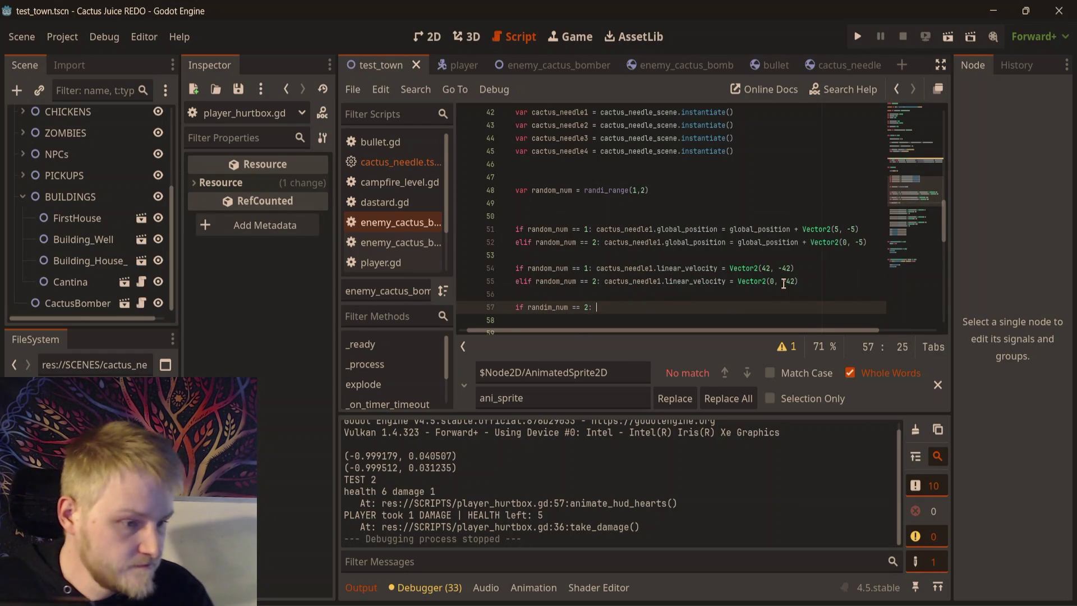
{"action": "left_click", "coordinate": [768, 242]}
{"action": "left_click", "coordinate": [736, 283]}
{"action": "left_click", "coordinate": [735, 306]}
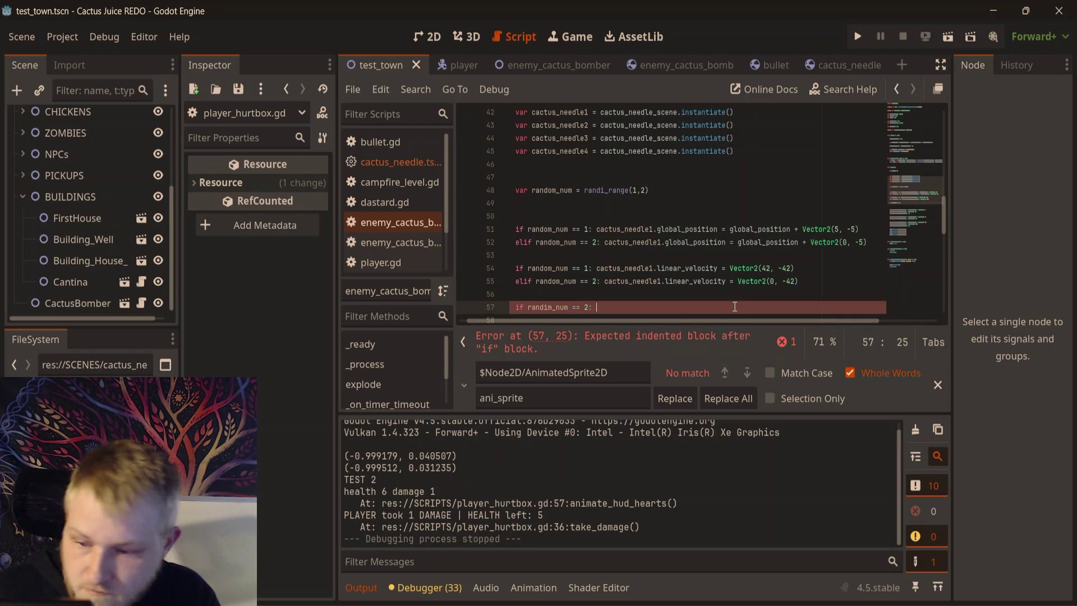
{"action": "left_click", "coordinate": [742, 269]}
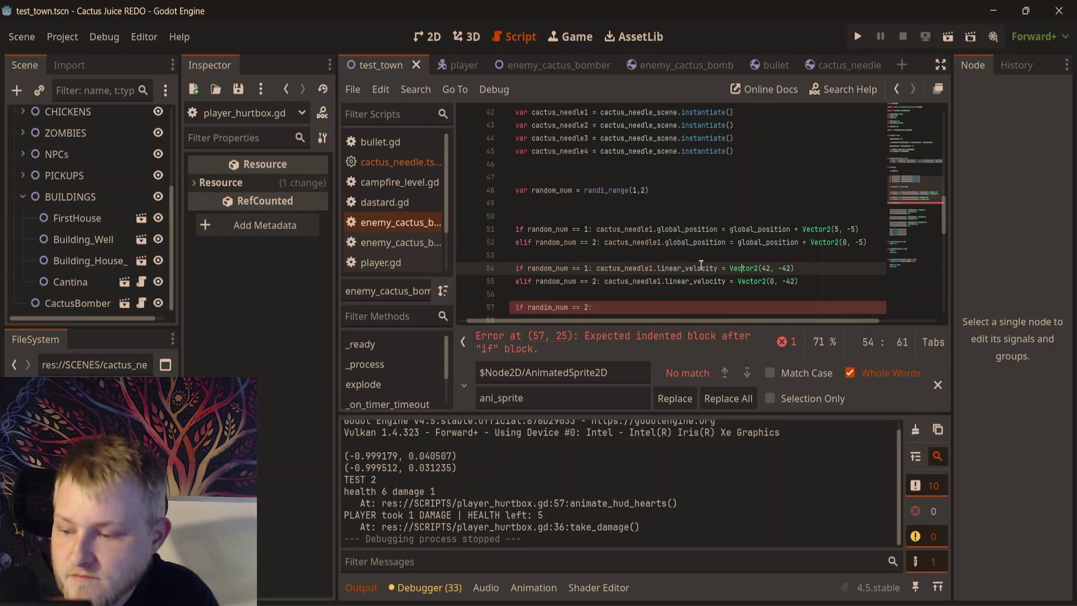
{"action": "key", "text": "ctrl+s"}
{"action": "left_click", "coordinate": [692, 243]}
{"action": "left_click", "coordinate": [684, 295]}
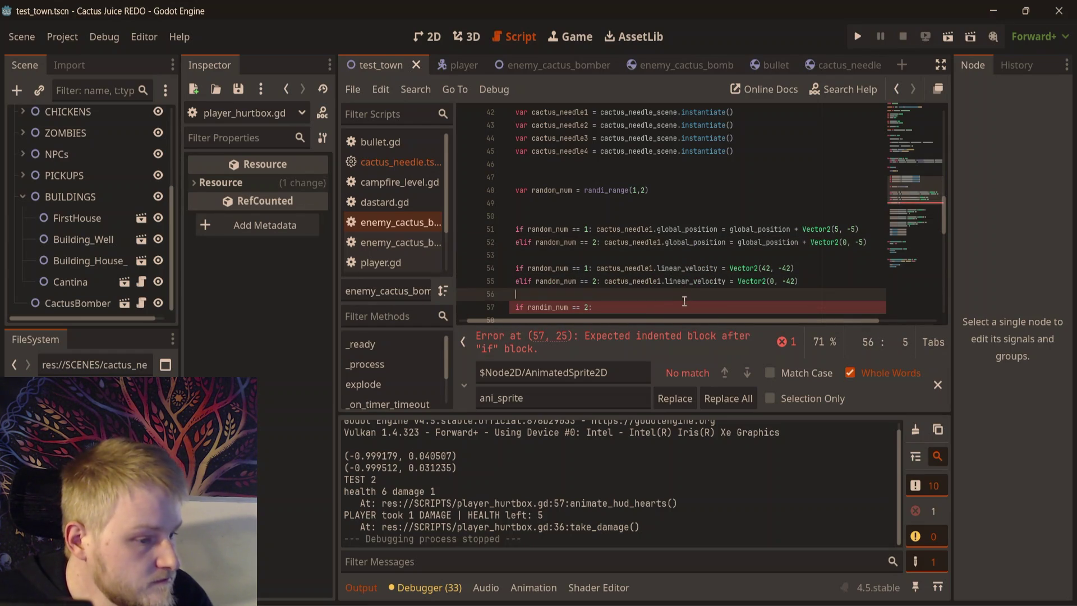
{"action": "left_click", "coordinate": [685, 307]}
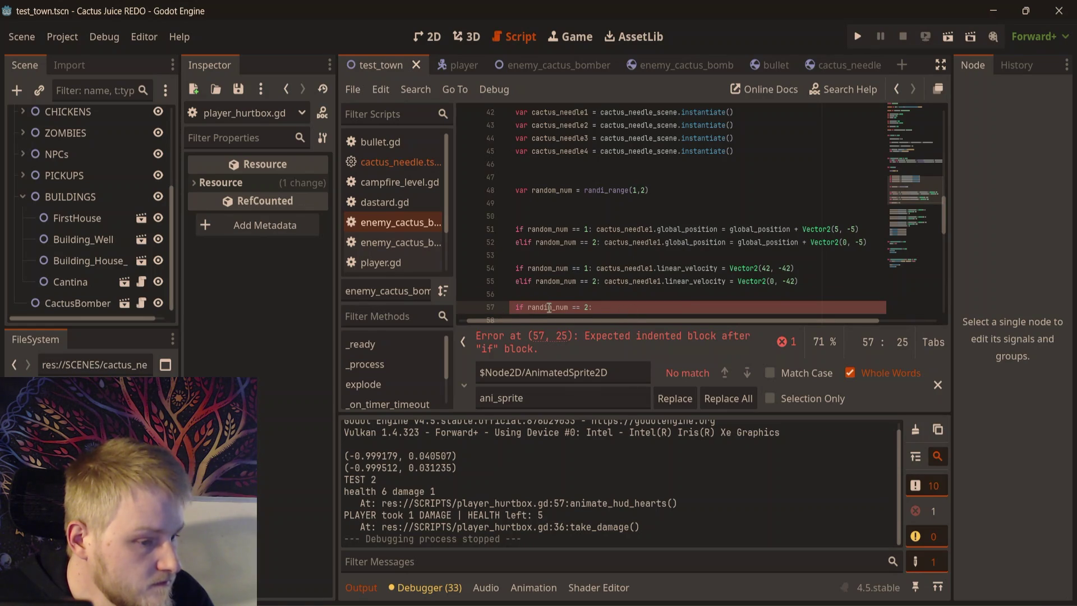
- Fix randim_num to random_num and add cactus_needle1.rotation_degrees = 45 after the colon
{"action": "key", "text": "BackSpace"}
{"action": "type", "text": "om"}
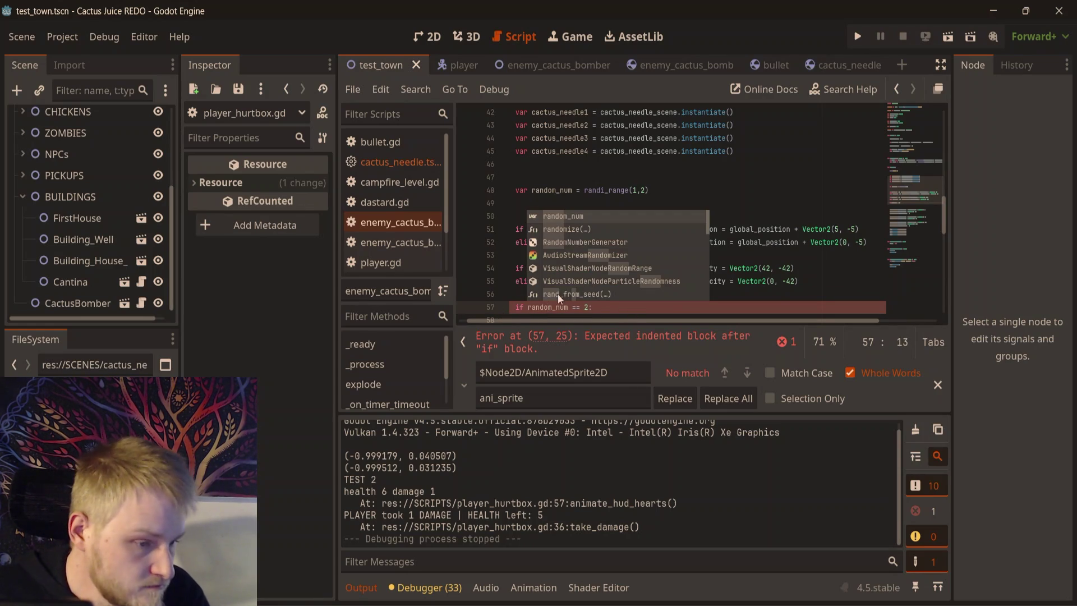
{"action": "left_click", "coordinate": [528, 307]}
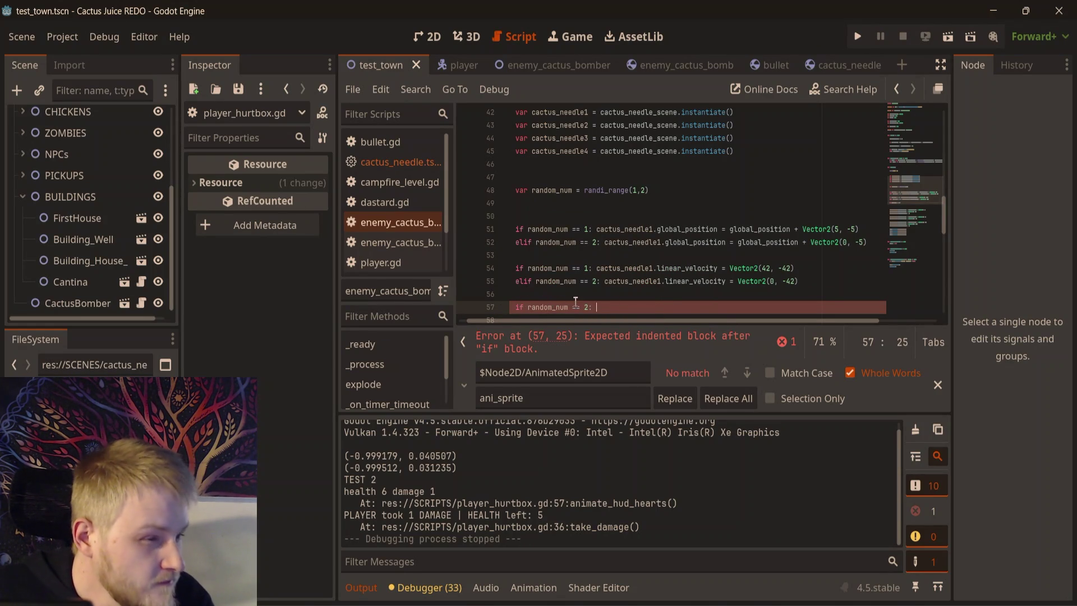
{"action": "type", "text": "cac"}
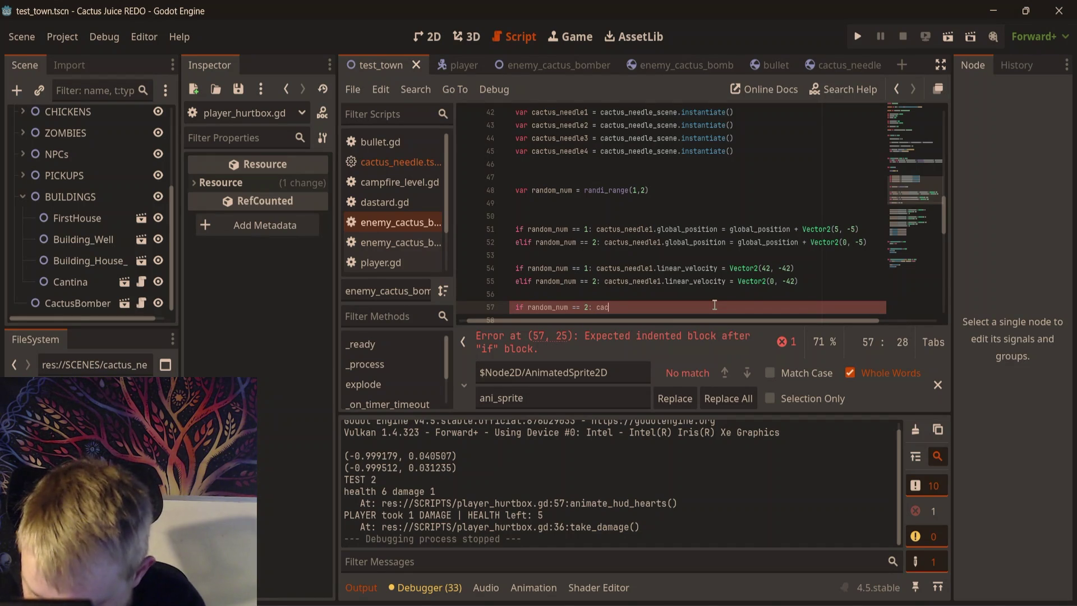
{"action": "type", "text": "tus_needle"}
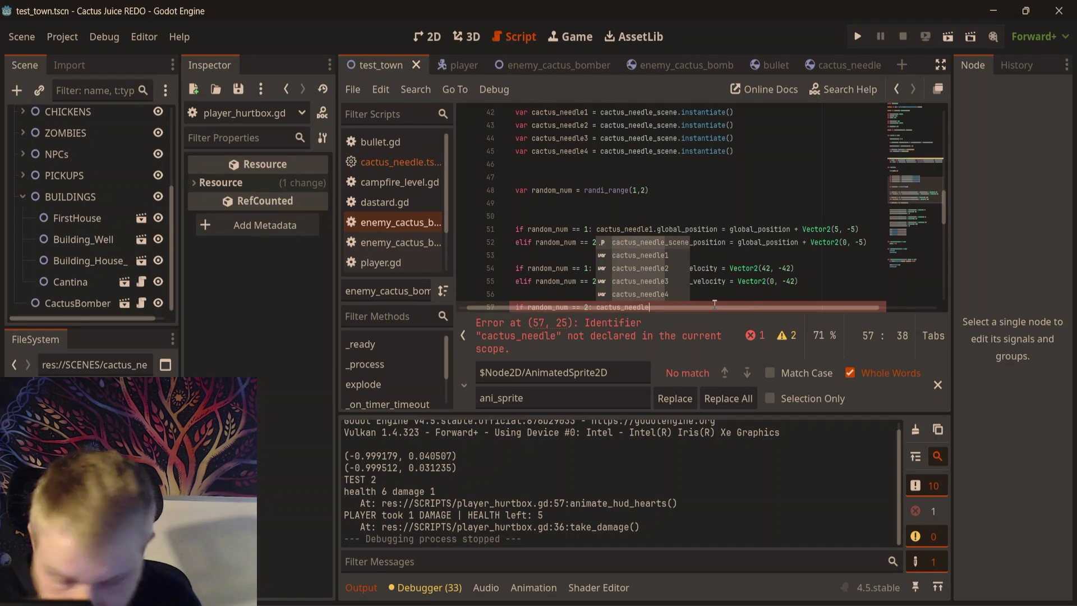
{"action": "type", "text": "1.rotation"}
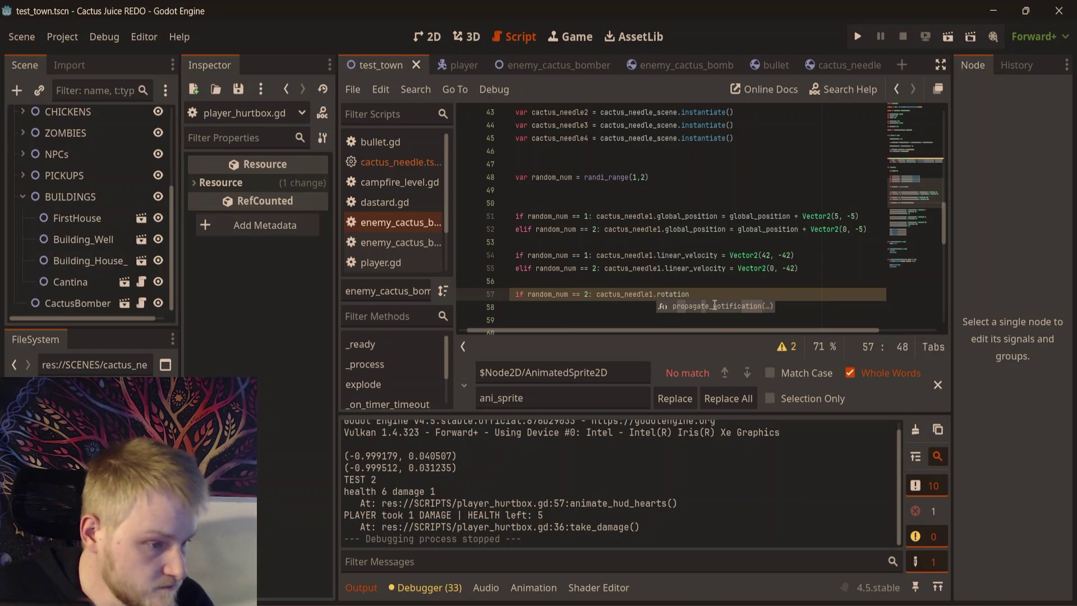
{"action": "type", "text": "_degrees"}
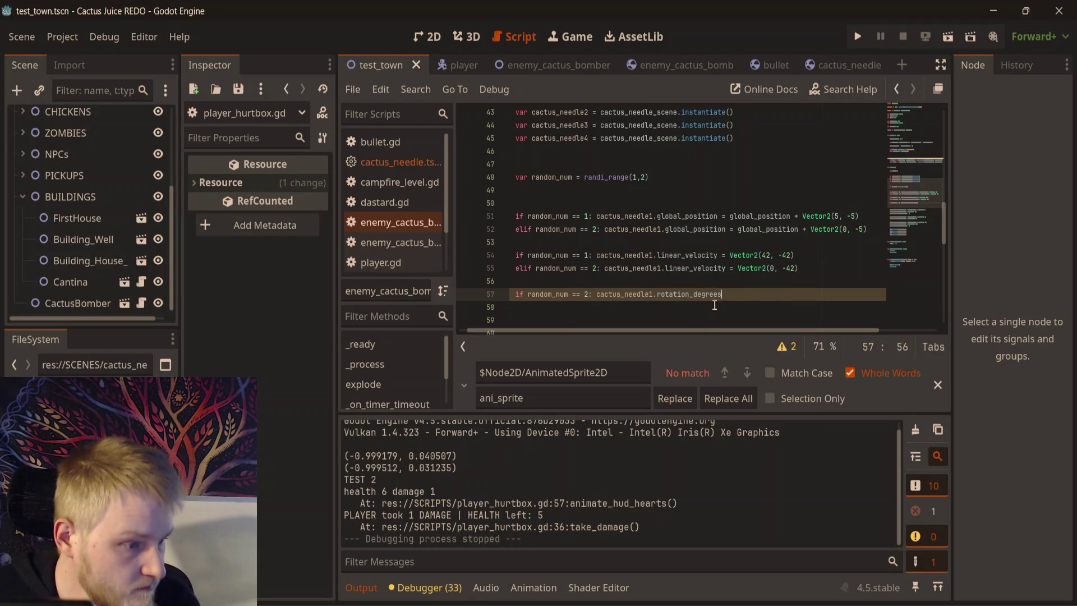
{"action": "type", "text": " = 45"}
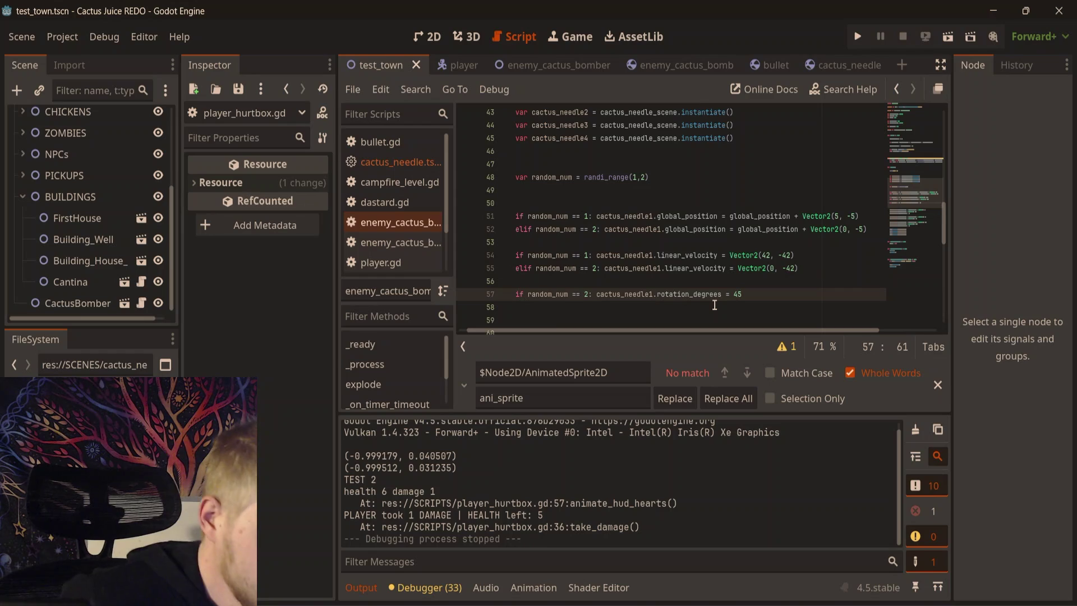
{"action": "scroll", "coordinate": [662, 298], "scroll_direction": "down", "scroll_amount": 2}
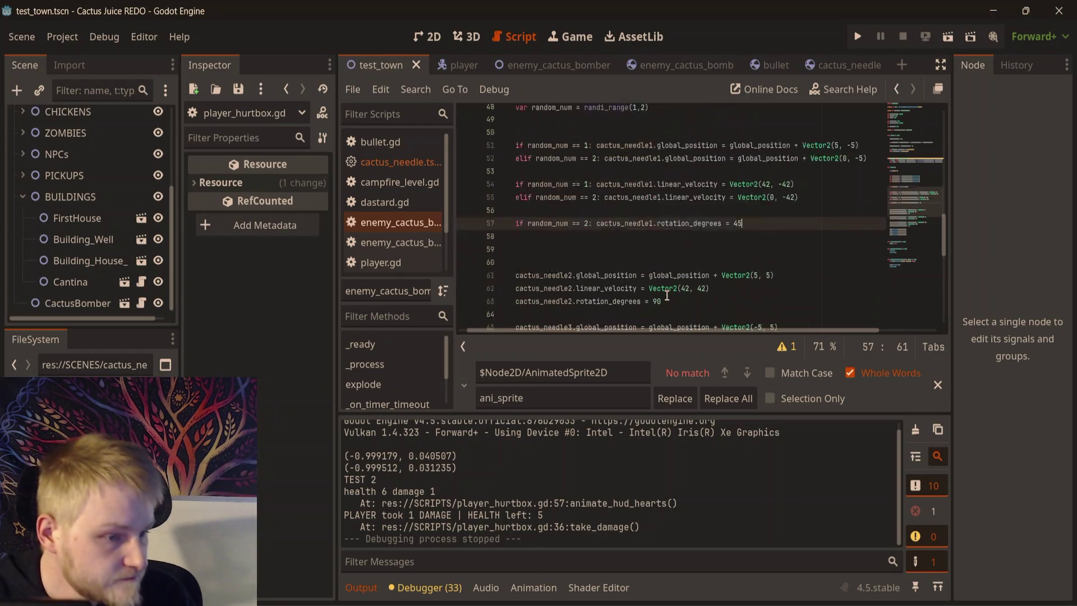
{"action": "scroll", "coordinate": [662, 298], "scroll_direction": "down", "scroll_amount": 7}
{"action": "left_click", "coordinate": [671, 221]}
- Comment out the add_child lines for cactus_needle2, 3 and 4 with Ctrl+K and save
{"action": "left_click_drag", "start_coordinate": [671, 221], "coordinate": [506, 187]}
{"action": "left_click", "coordinate": [527, 191]}
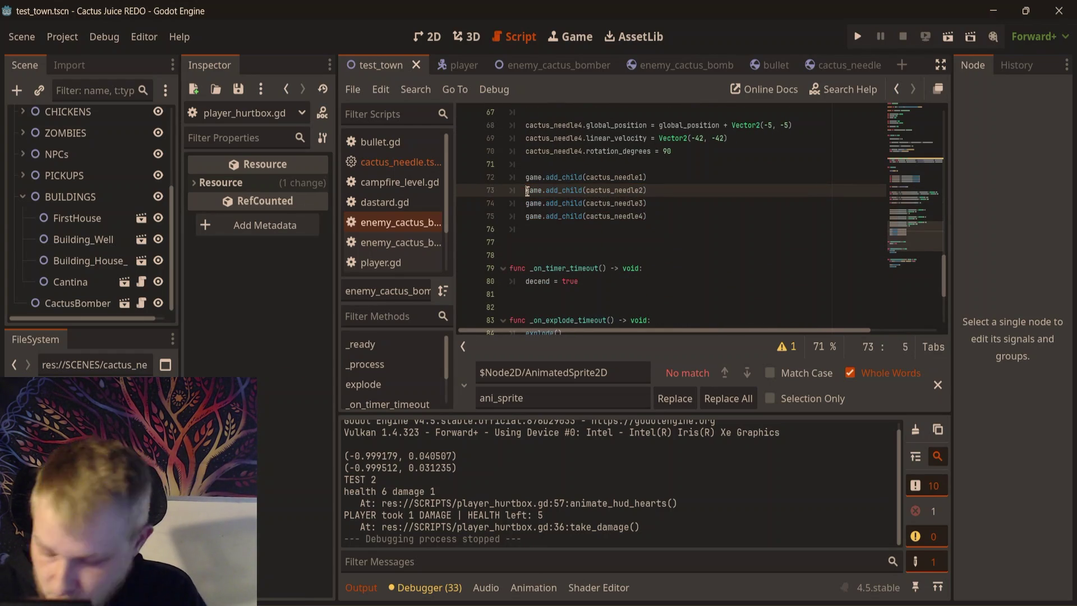
{"action": "key", "text": "ctrl+k"}
{"action": "key", "text": "Down"}
{"action": "key", "text": "ctrl+k"}
{"action": "key", "text": "Down"}
{"action": "key", "text": "ctrl+k"}
{"action": "key", "text": "ctrl+s"}
- Playtest the town from the 2D view, walking the player right, then close the game
{"action": "left_click", "coordinate": [442, 37]}
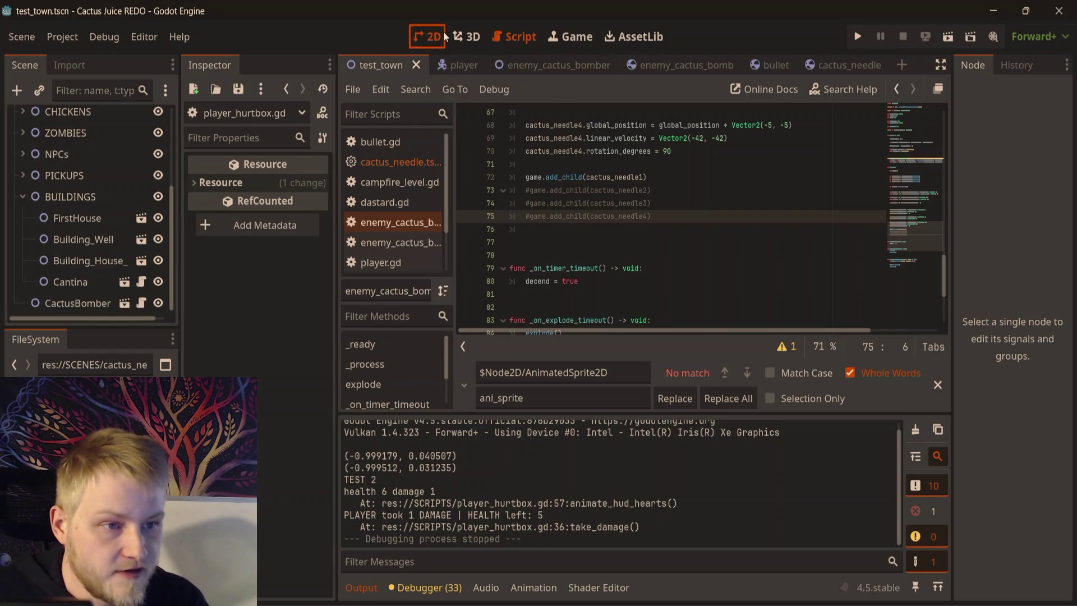
{"action": "key", "text": "F5"}
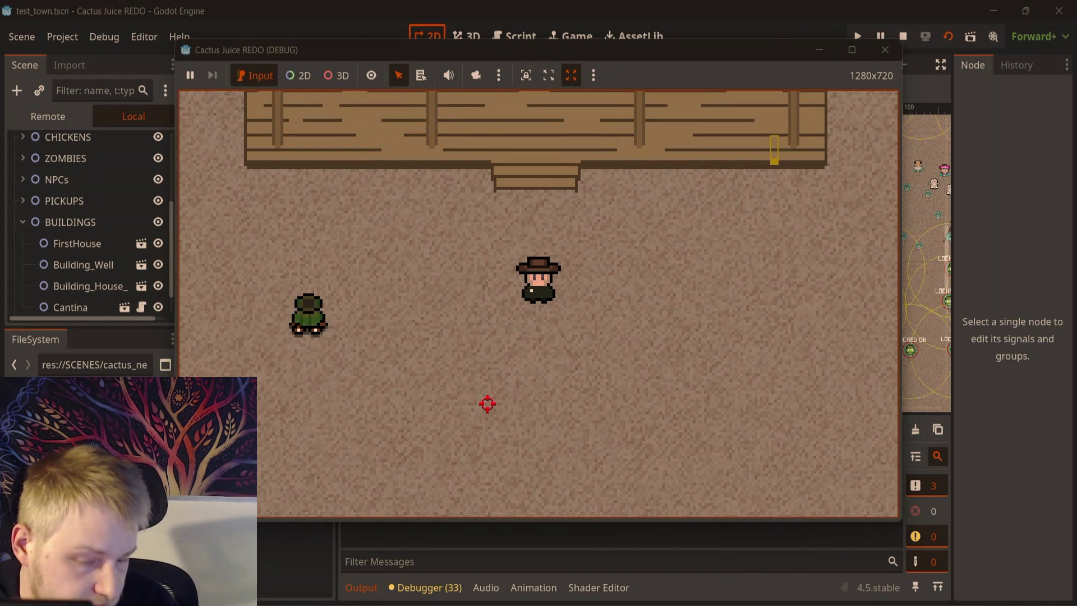
{"action": "key", "text": "d"}
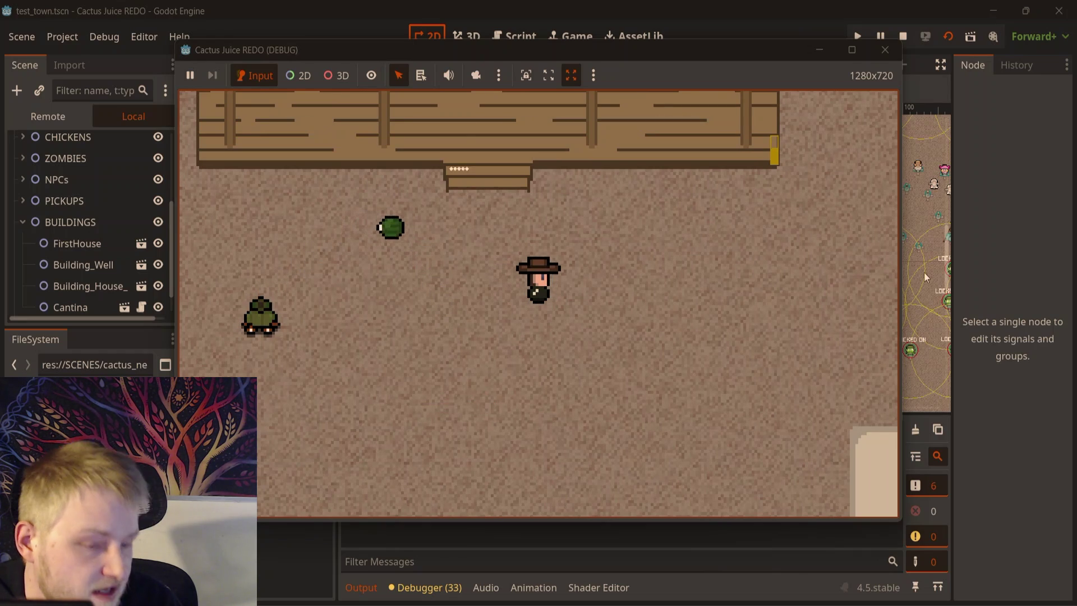
{"action": "left_click", "coordinate": [887, 56]}
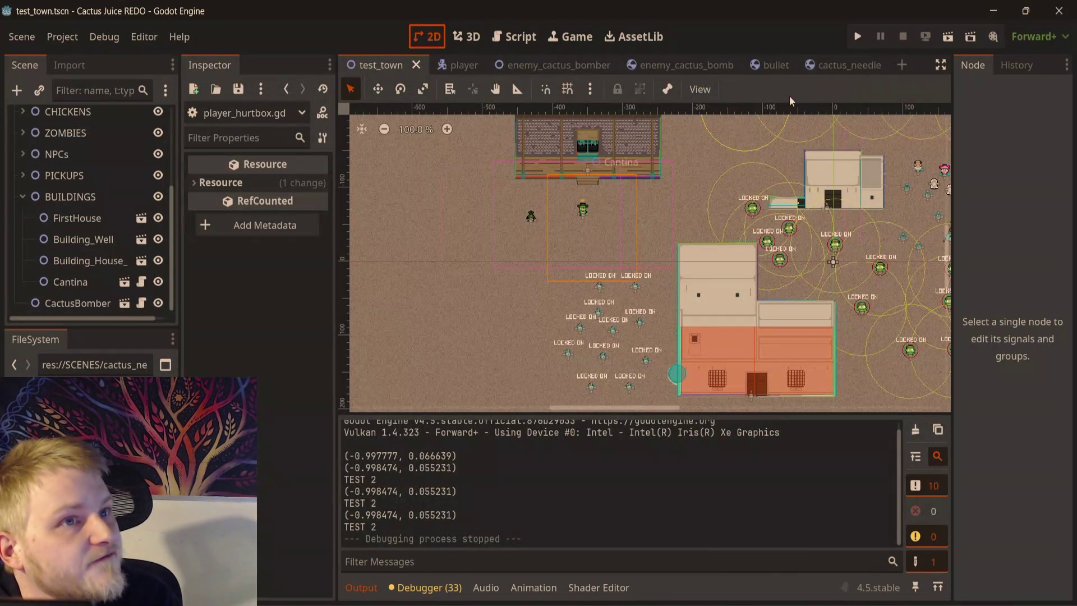
- Change cactus_needle1's rotation on line 57 from 45 to -45 degrees
{"action": "left_click", "coordinate": [515, 45]}
{"action": "scroll", "coordinate": [662, 210], "scroll_direction": "up", "scroll_amount": 2}
{"action": "left_click", "coordinate": [747, 217]}
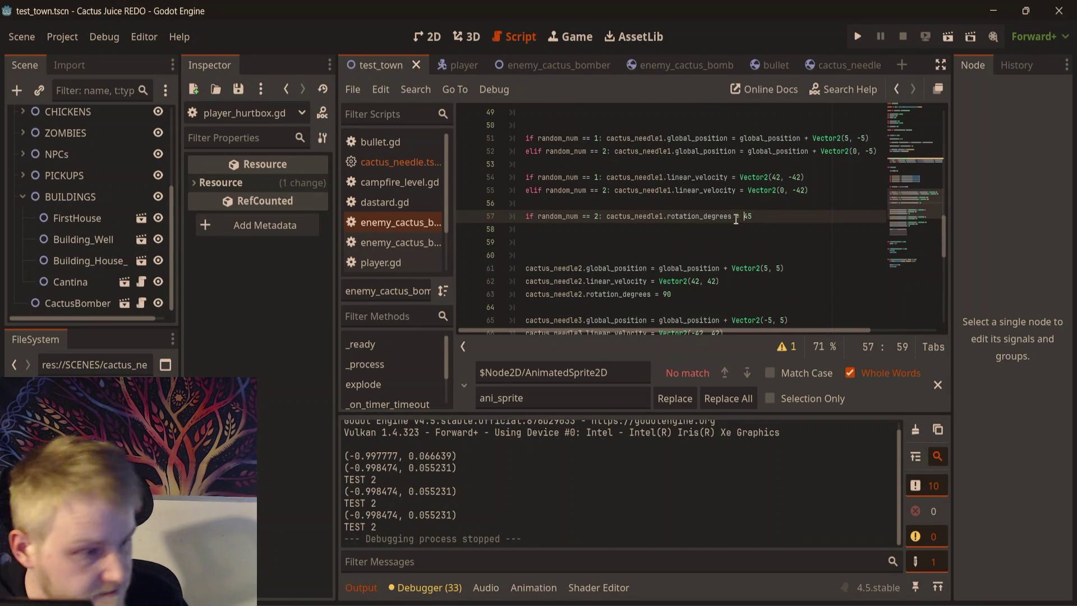
{"action": "type", "text": "-"}
{"action": "left_click", "coordinate": [646, 248]}
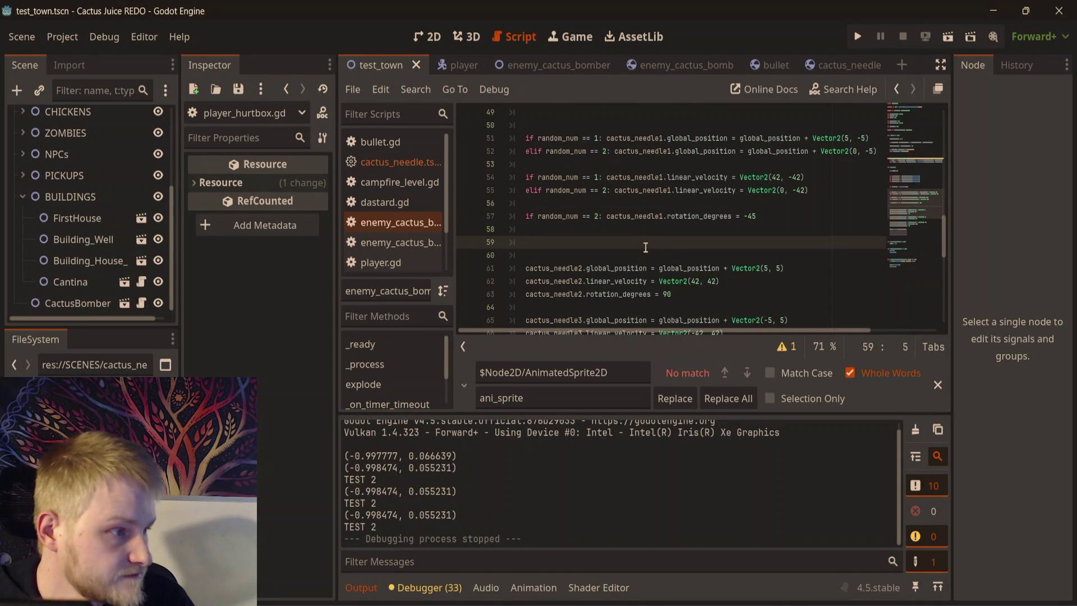
- Run the town scene with F6, shoot and walk around to watch the needle, then stop
{"action": "key", "text": "F6"}
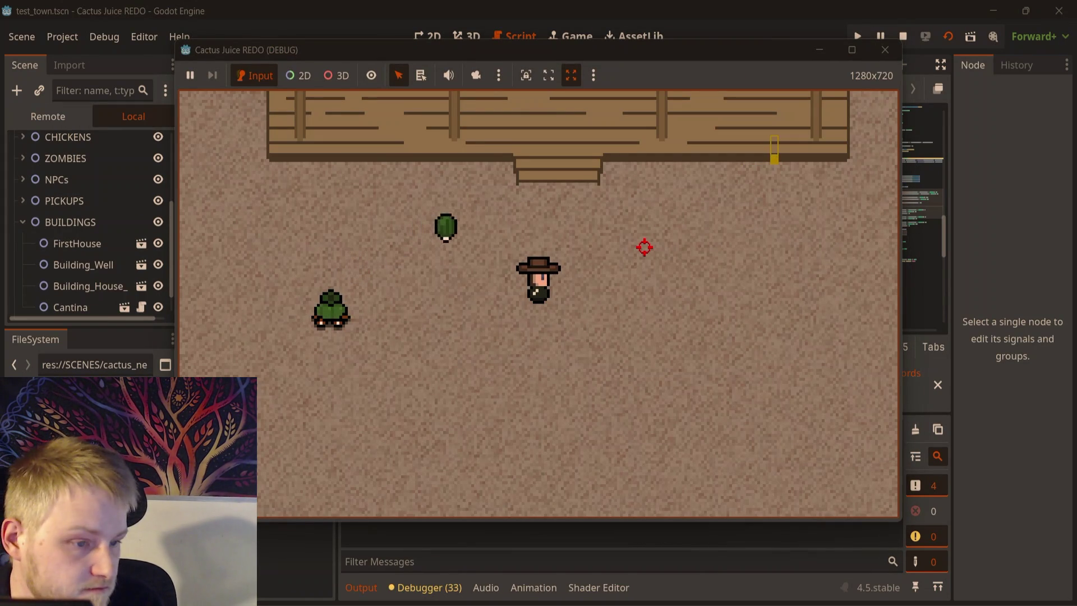
{"action": "left_click", "coordinate": [644, 247]}
{"action": "key", "text": "d"}
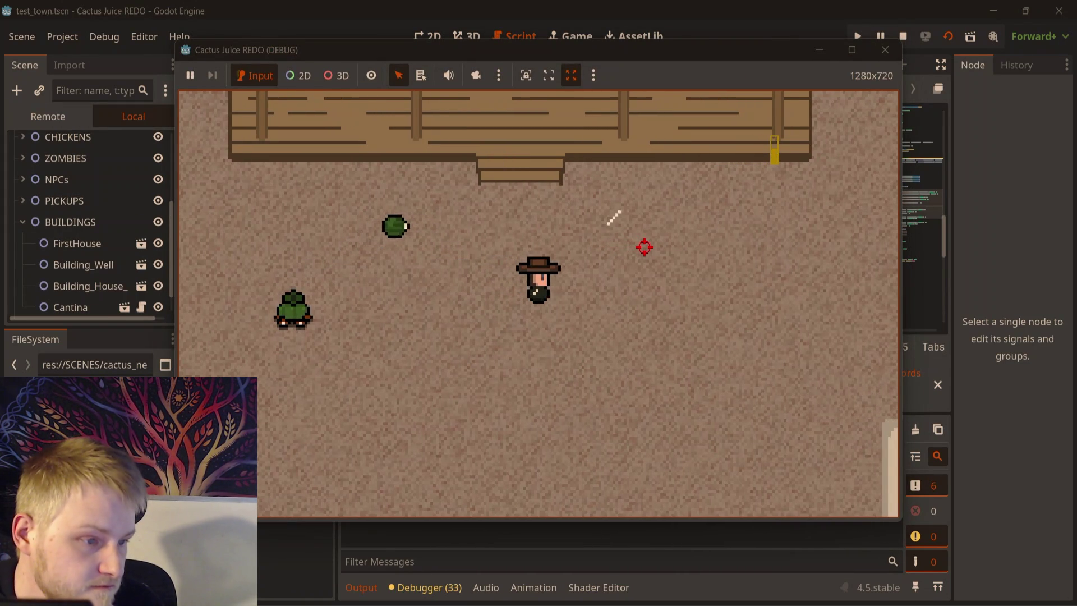
{"action": "key", "text": "d"}
{"action": "key", "text": "w"}
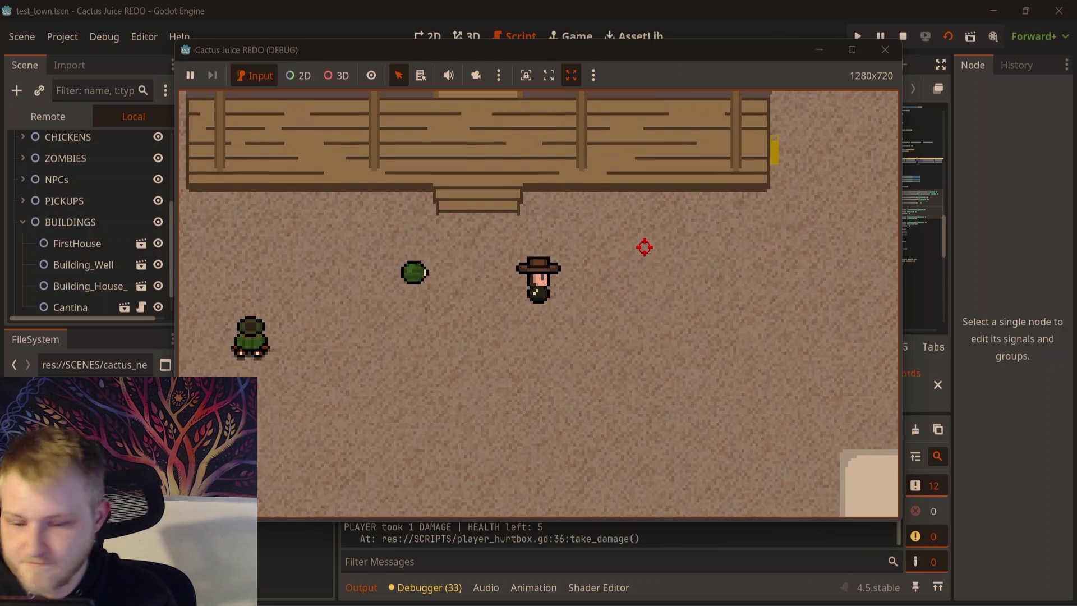
{"action": "key", "text": "w"}
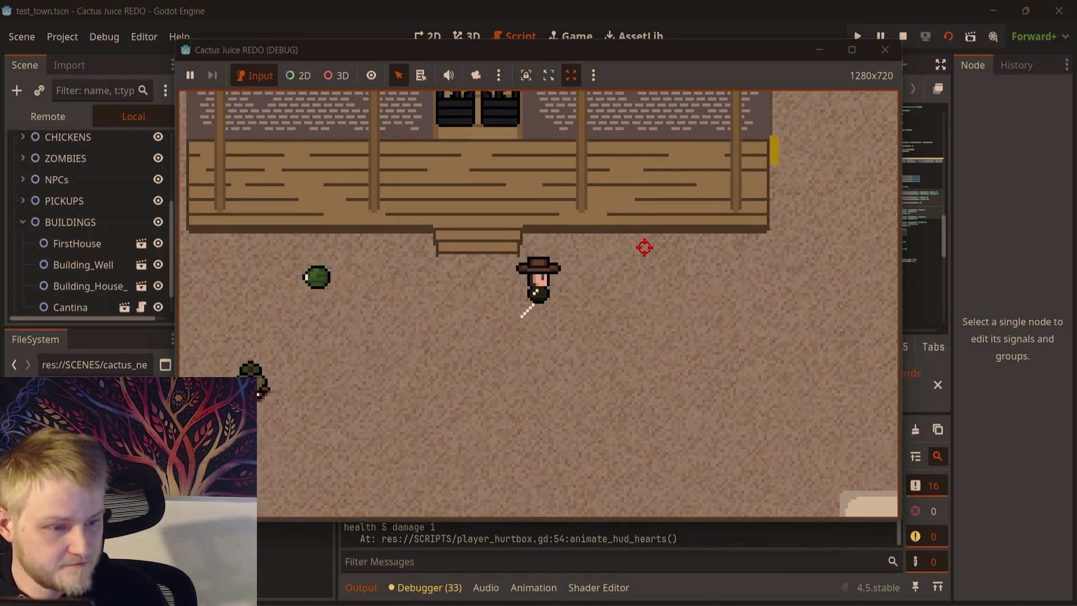
{"action": "key", "text": "w"}
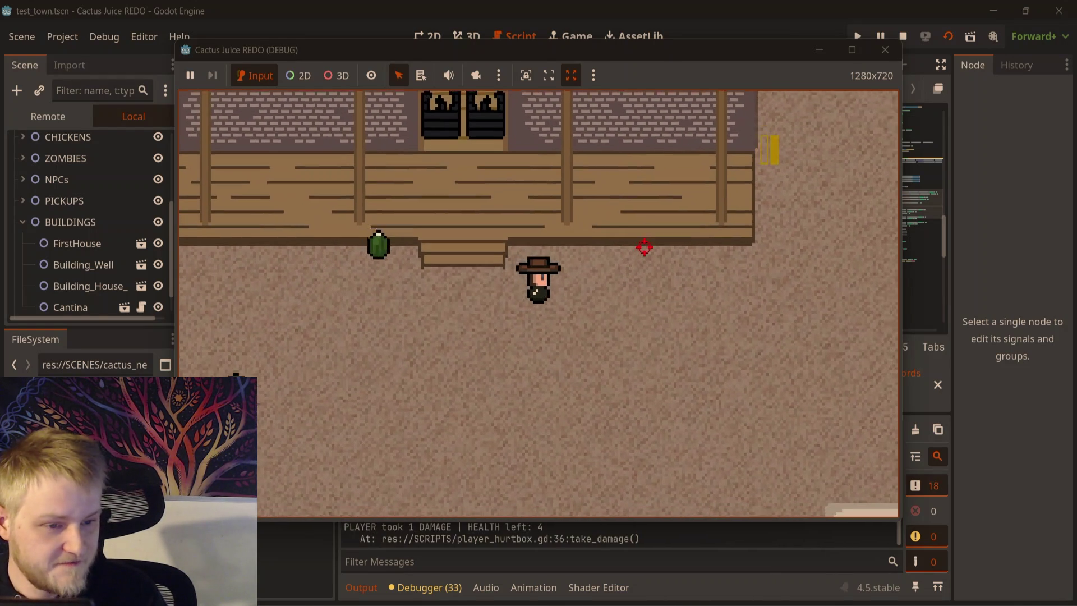
{"action": "key", "text": "s"}
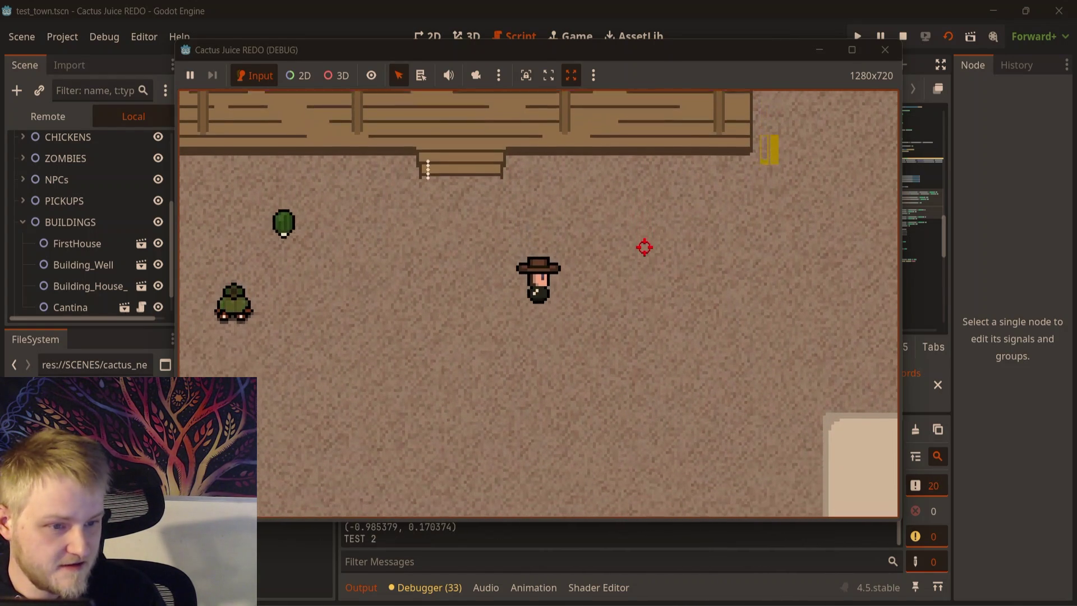
{"action": "key", "text": "w"}
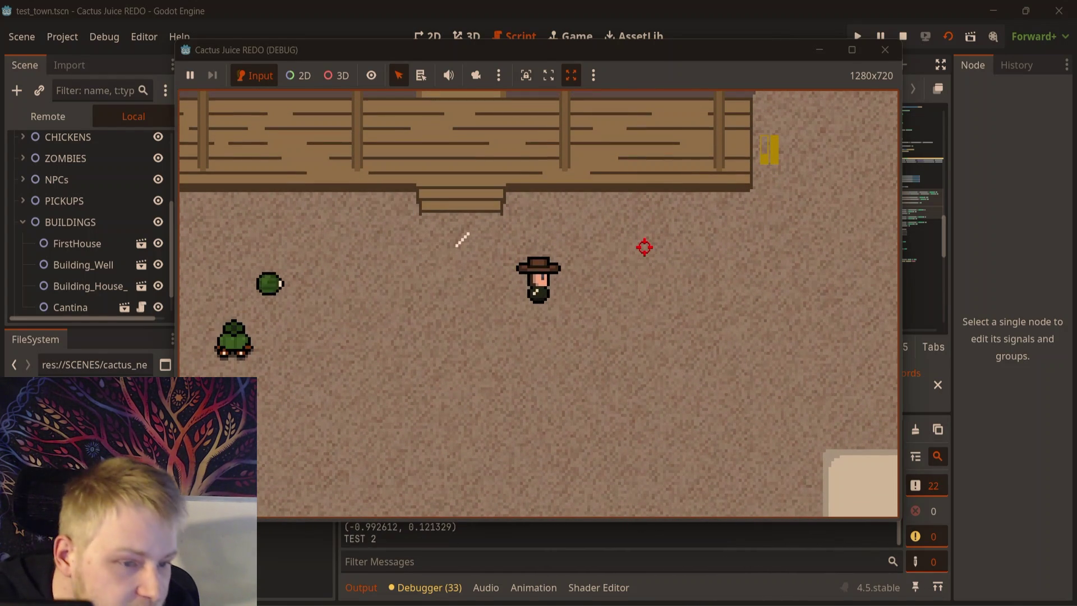
{"action": "left_click", "coordinate": [885, 50]}
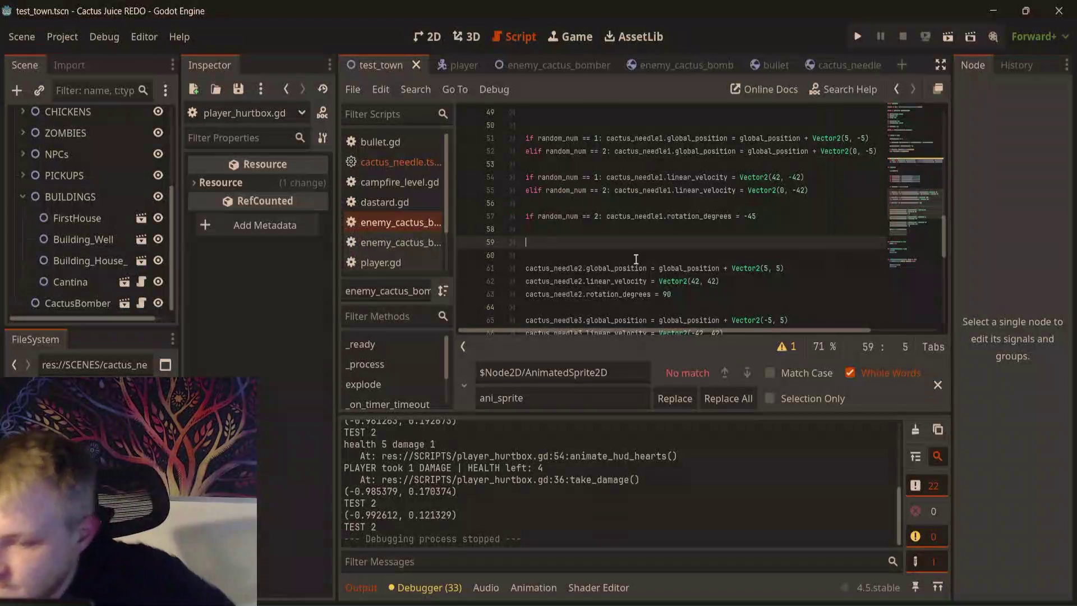
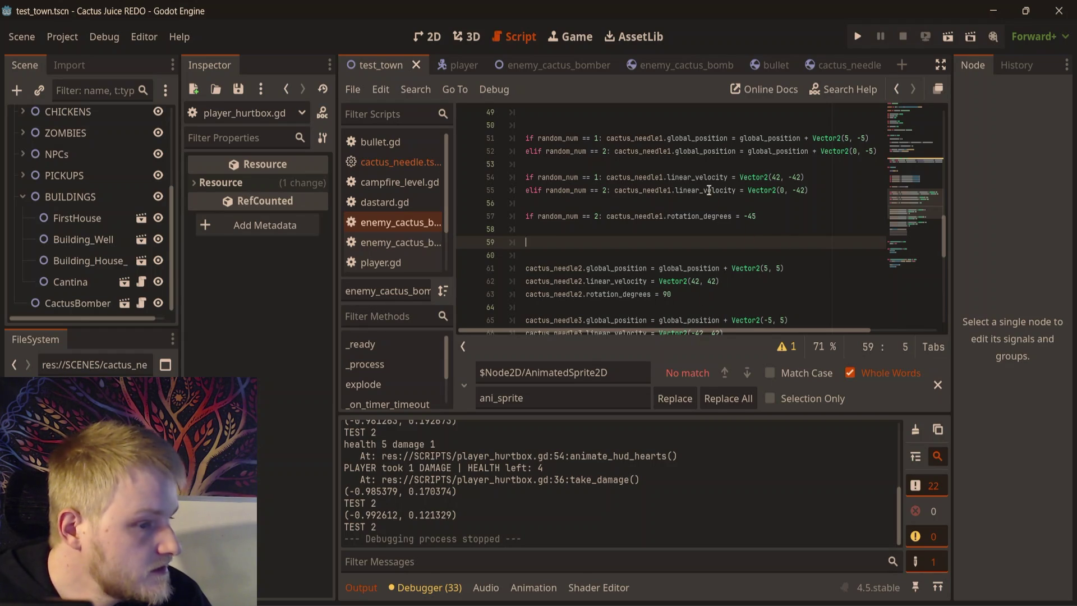
- Insert blank lines 59–61 after the cactus_needle1 rotation line, above the cactus_needle2 block
{"action": "key", "text": "Return"}
{"action": "key", "text": "Return"}
{"action": "left_click", "coordinate": [655, 257]}
{"action": "left_click", "coordinate": [762, 240]}
{"action": "left_click", "coordinate": [802, 289]}
{"action": "left_click", "coordinate": [785, 243]}
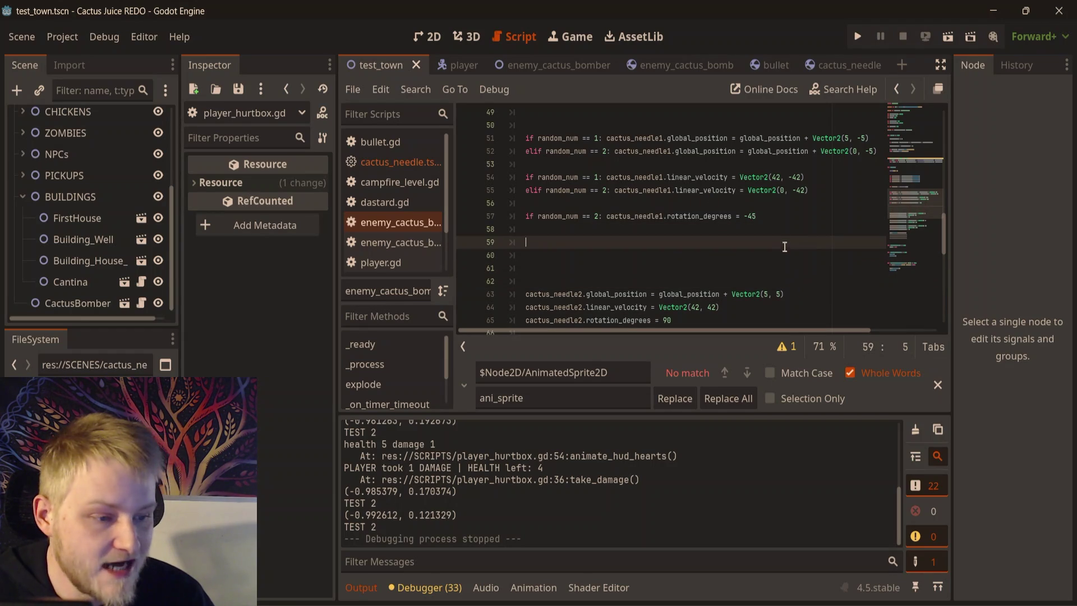
{"action": "left_click", "coordinate": [786, 256]}
{"action": "left_click", "coordinate": [803, 227]}
{"action": "left_click", "coordinate": [815, 269]}
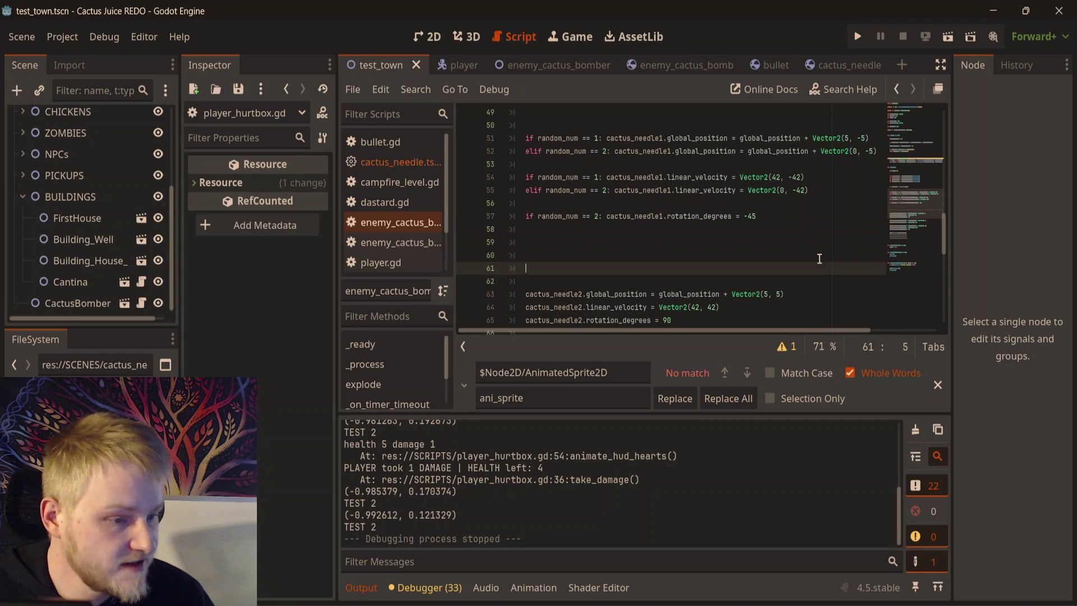
{"action": "left_click", "coordinate": [818, 247]}
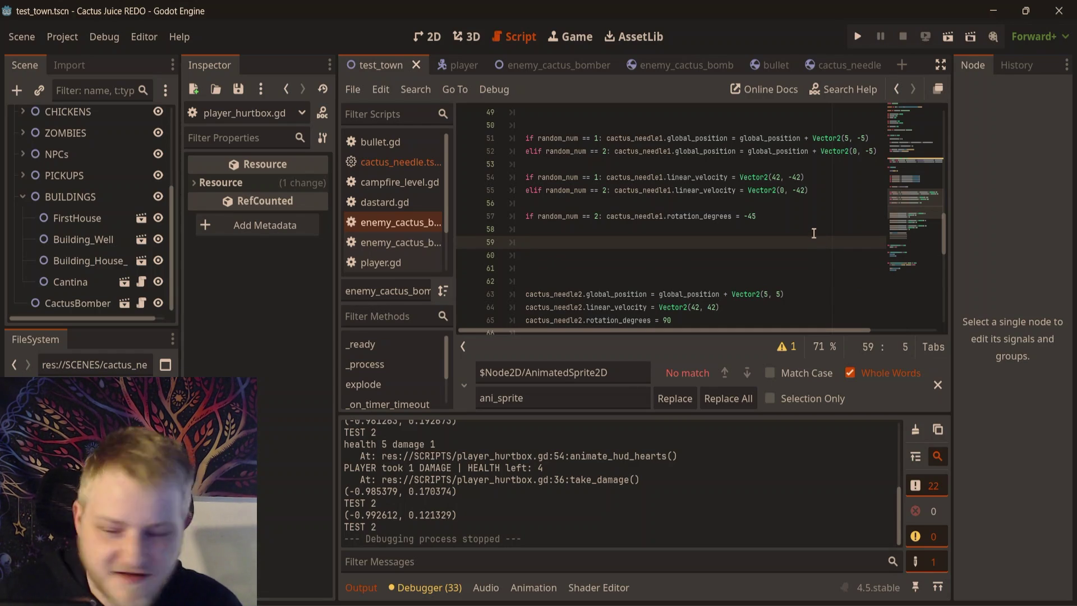
{"action": "left_click", "coordinate": [781, 216]}
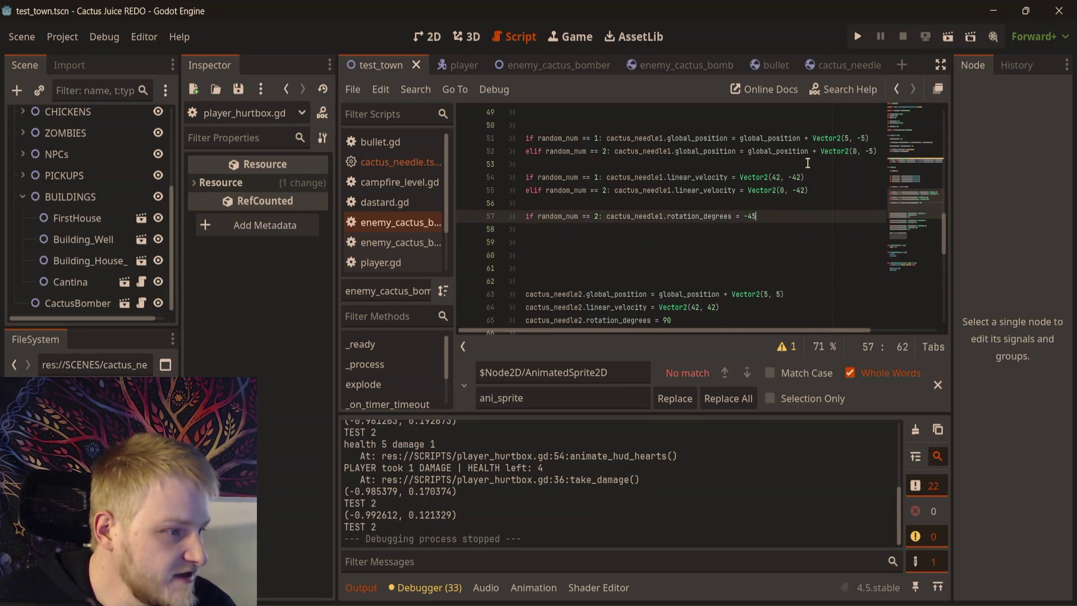
- Scroll up and down through explode() to review the needle code
{"action": "scroll", "coordinate": [657, 279], "scroll_direction": "up", "scroll_amount": 4}
{"action": "scroll", "coordinate": [777, 213], "scroll_direction": "down", "scroll_amount": 5}
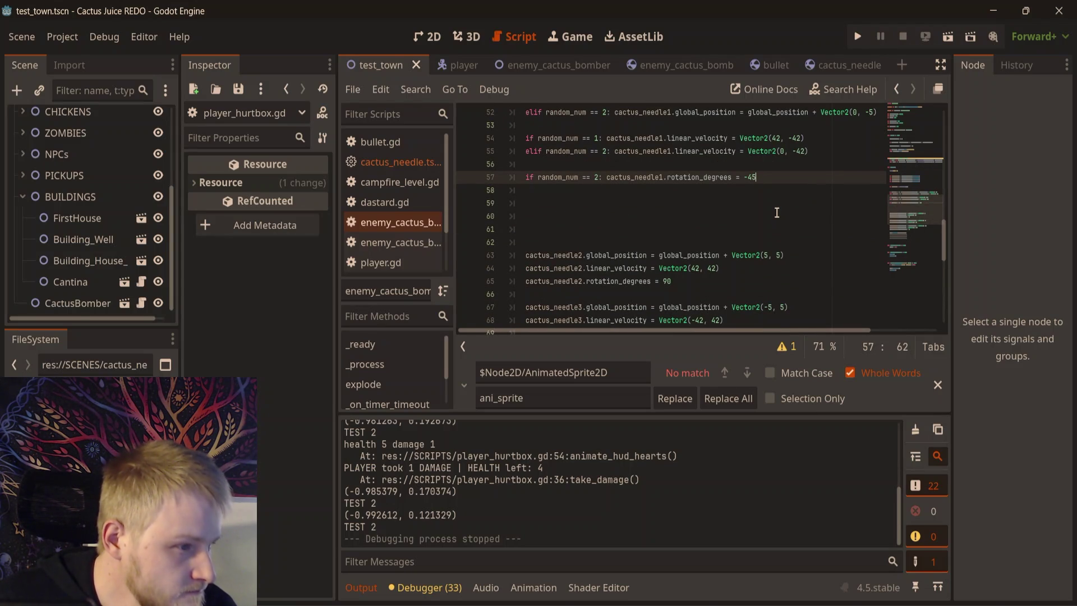
{"action": "scroll", "coordinate": [695, 241], "scroll_direction": "up", "scroll_amount": 1}
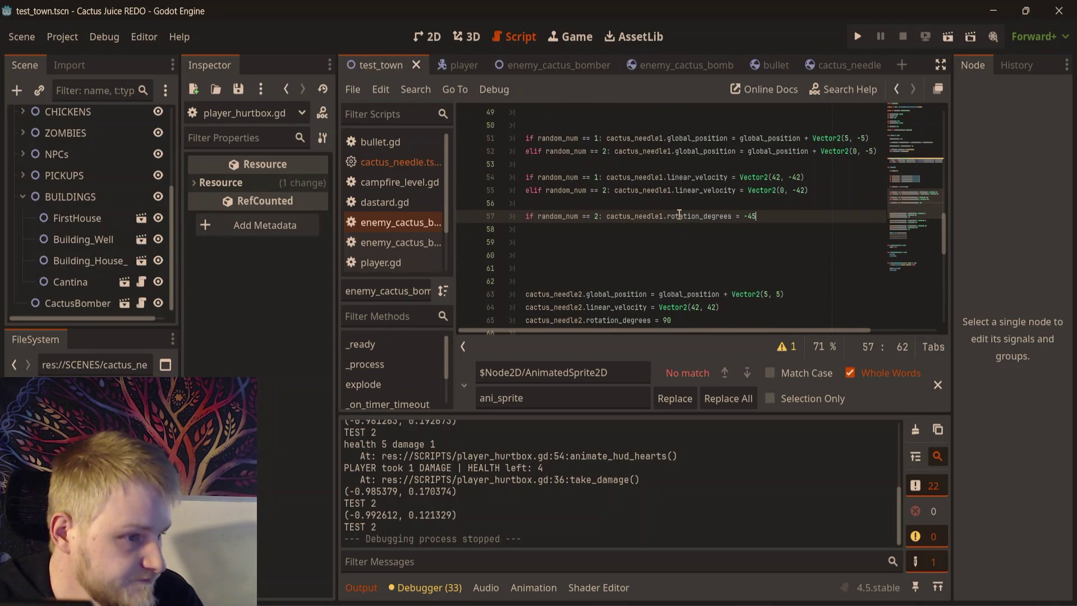
{"action": "scroll", "coordinate": [812, 242], "scroll_direction": "up", "scroll_amount": 1}
{"action": "scroll", "coordinate": [815, 240], "scroll_direction": "up", "scroll_amount": 2}
{"action": "scroll", "coordinate": [768, 263], "scroll_direction": "down", "scroll_amount": 1}
{"action": "scroll", "coordinate": [769, 229], "scroll_direction": "up", "scroll_amount": 2}
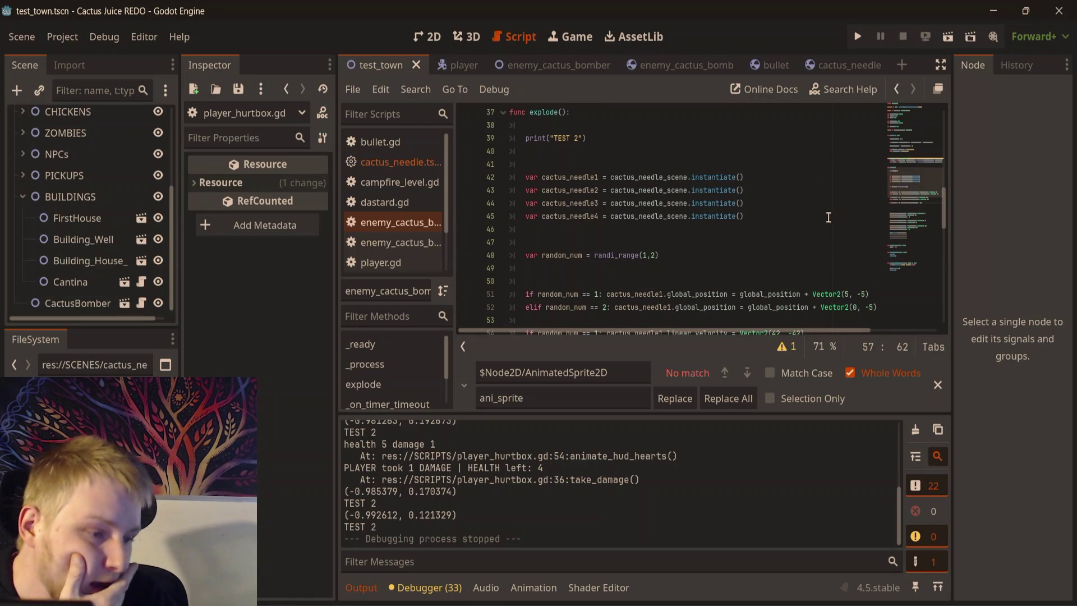
{"action": "scroll", "coordinate": [829, 217], "scroll_direction": "down", "scroll_amount": 1}
{"action": "scroll", "coordinate": [823, 186], "scroll_direction": "down", "scroll_amount": 2}
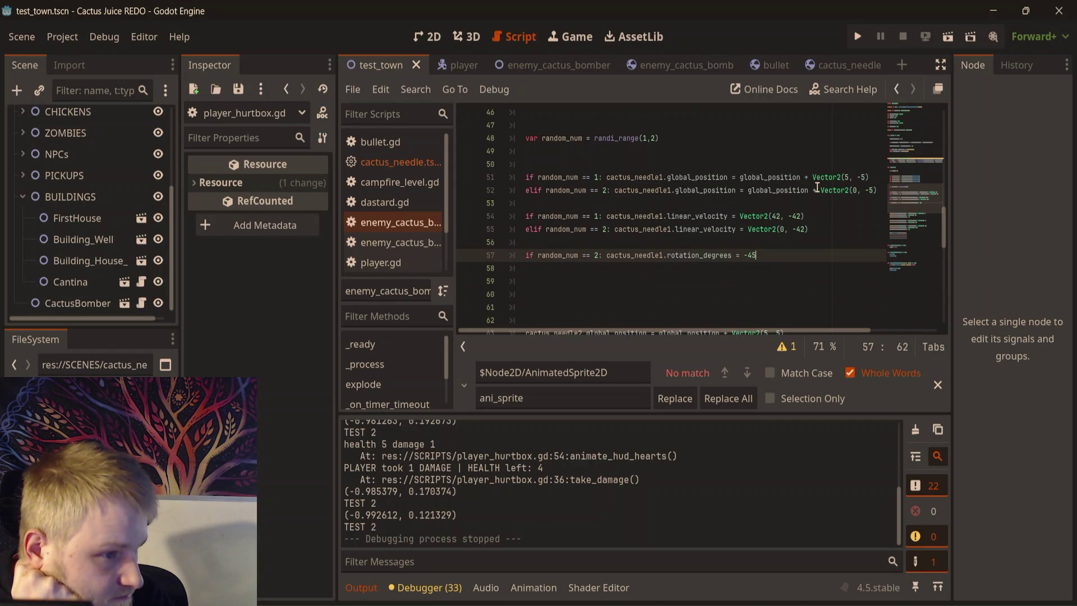
{"action": "scroll", "coordinate": [817, 186], "scroll_direction": "down", "scroll_amount": 1}
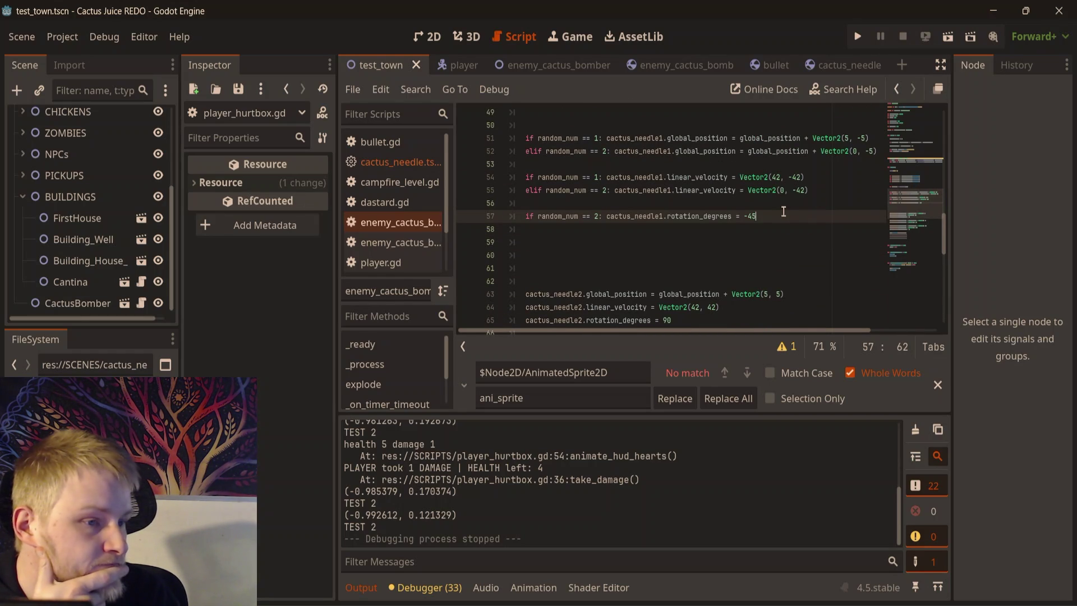
- Paste a copy of the three cactus_needle2 position, velocity and rotation lines below the originals
{"action": "left_click", "coordinate": [607, 138]}
{"action": "left_click_drag", "start_coordinate": [608, 138], "coordinate": [526, 138]}
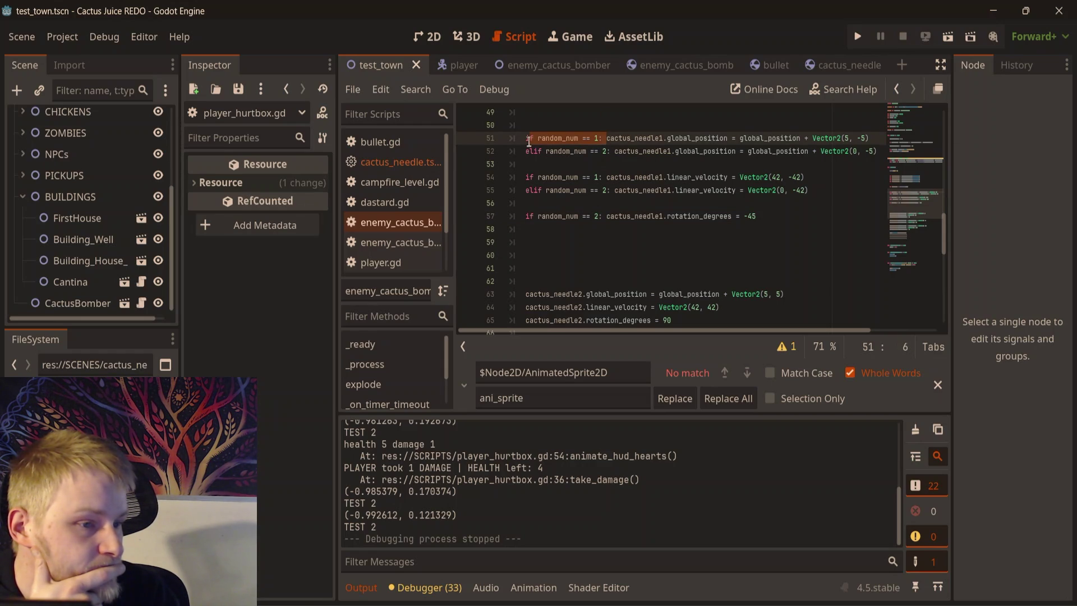
{"action": "left_click", "coordinate": [660, 268]}
{"action": "scroll", "coordinate": [668, 258], "scroll_direction": "down", "scroll_amount": 1}
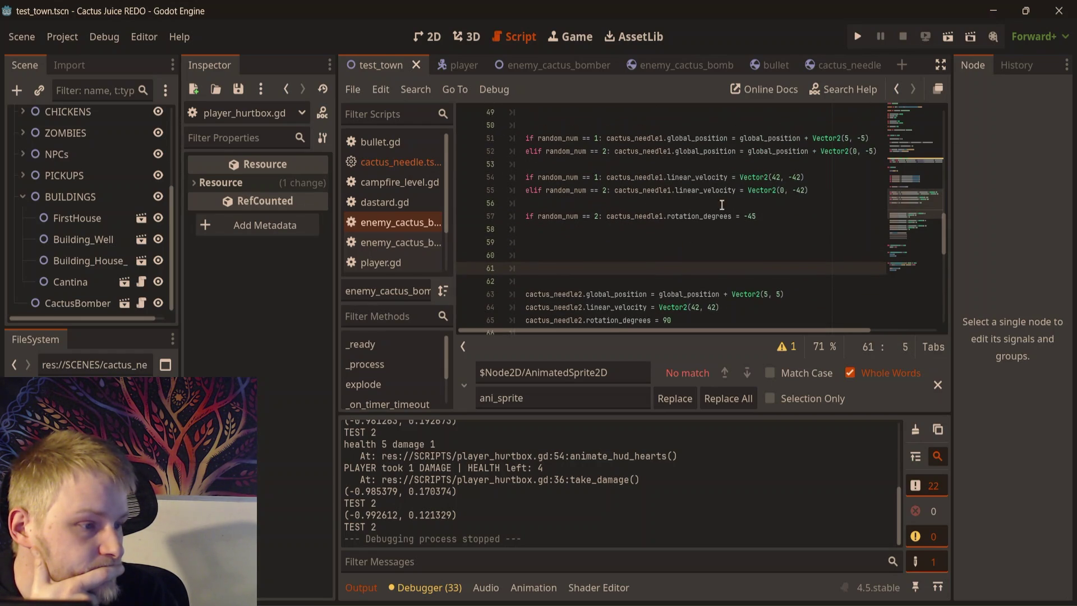
{"action": "mouse_move", "coordinate": [676, 281]}
{"action": "left_mouse_down"}
{"action": "mouse_move", "coordinate": [514, 261]}
{"action": "mouse_move", "coordinate": [525, 257]}
{"action": "left_mouse_up"}
{"action": "key", "text": "ctrl+c"}
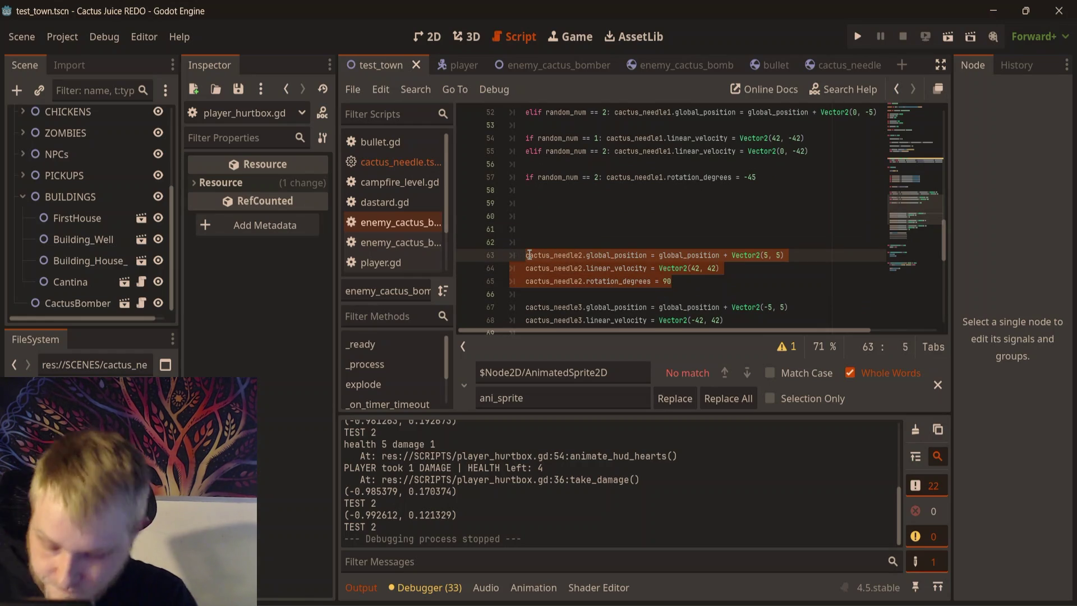
{"action": "left_click", "coordinate": [684, 281]}
{"action": "key", "text": "Return"}
{"action": "key", "text": "Return"}
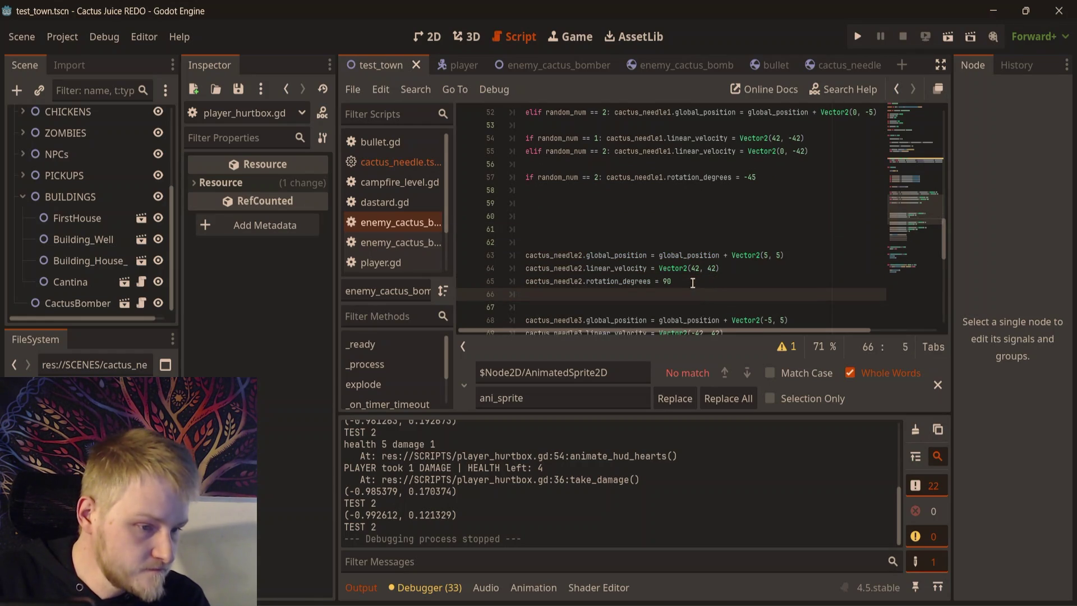
{"action": "key", "text": "ctrl+v"}
{"action": "scroll", "coordinate": [561, 235], "scroll_direction": "up", "scroll_amount": 2}
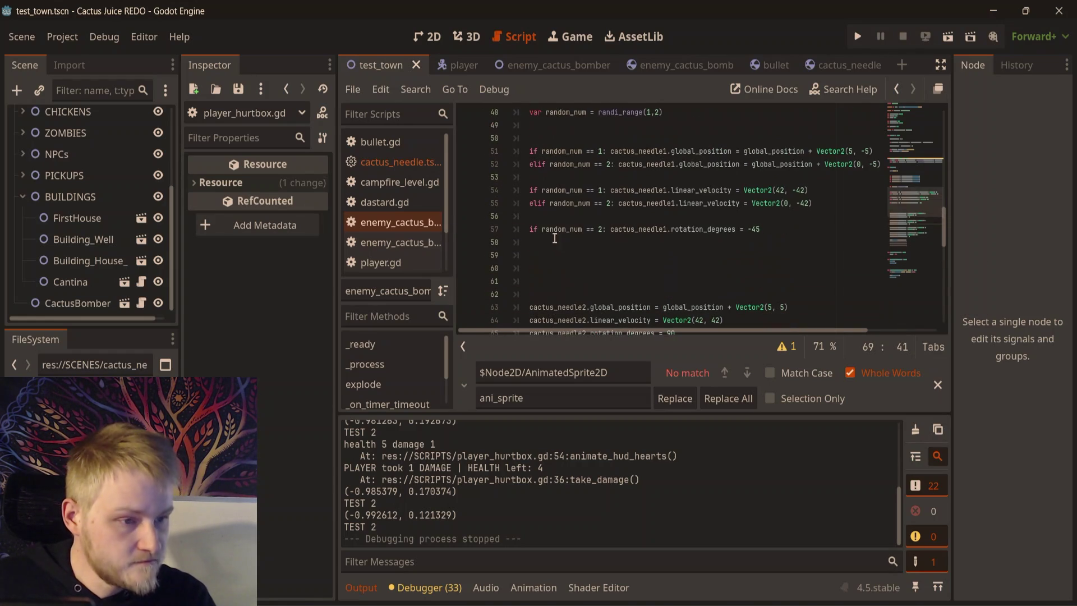
- Prefix the original needle2 lines 63–65 with 'if random_num == 1: ' copied from line 51
{"action": "left_click", "coordinate": [610, 150]}
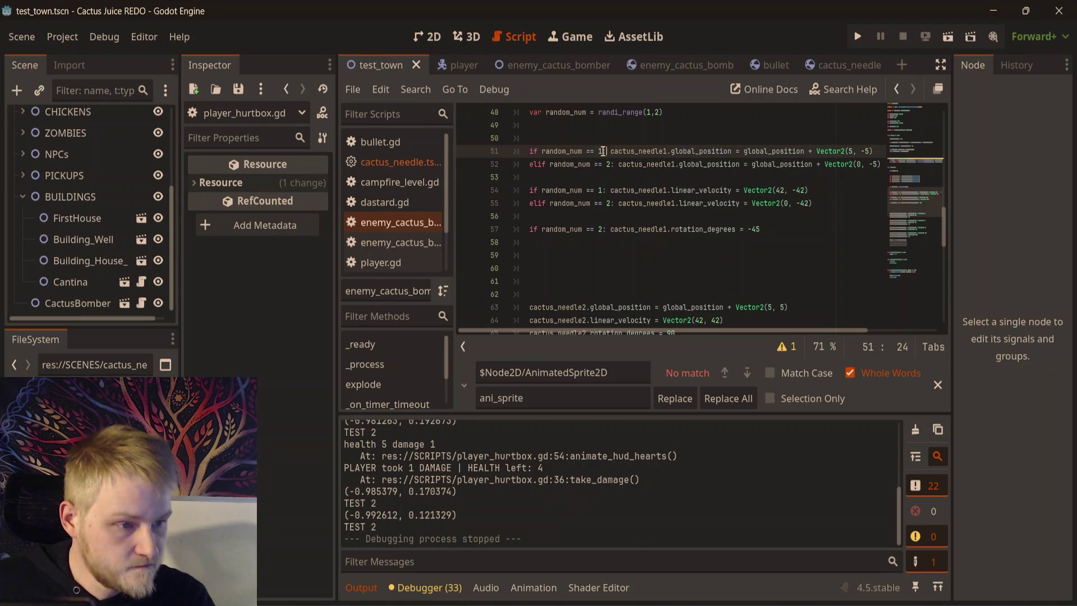
{"action": "left_click_drag", "start_coordinate": [608, 150], "coordinate": [543, 153]}
{"action": "left_click_drag", "start_coordinate": [612, 152], "coordinate": [530, 152]}
{"action": "scroll", "coordinate": [529, 177], "scroll_direction": "down", "scroll_amount": 3}
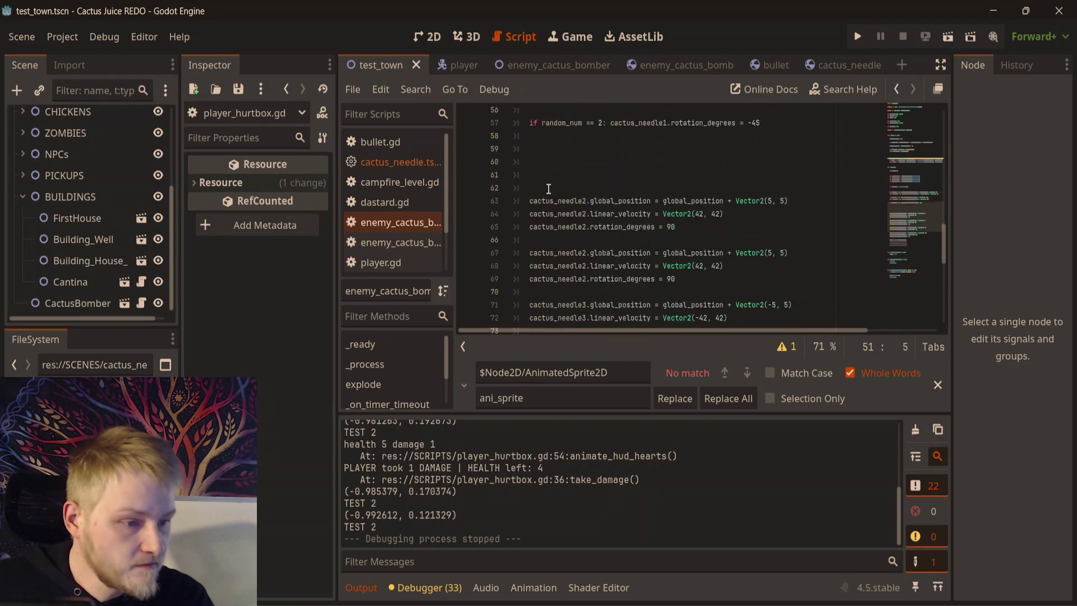
{"action": "left_click", "coordinate": [530, 229]}
{"action": "type", "text": "if random_num == 1:"}
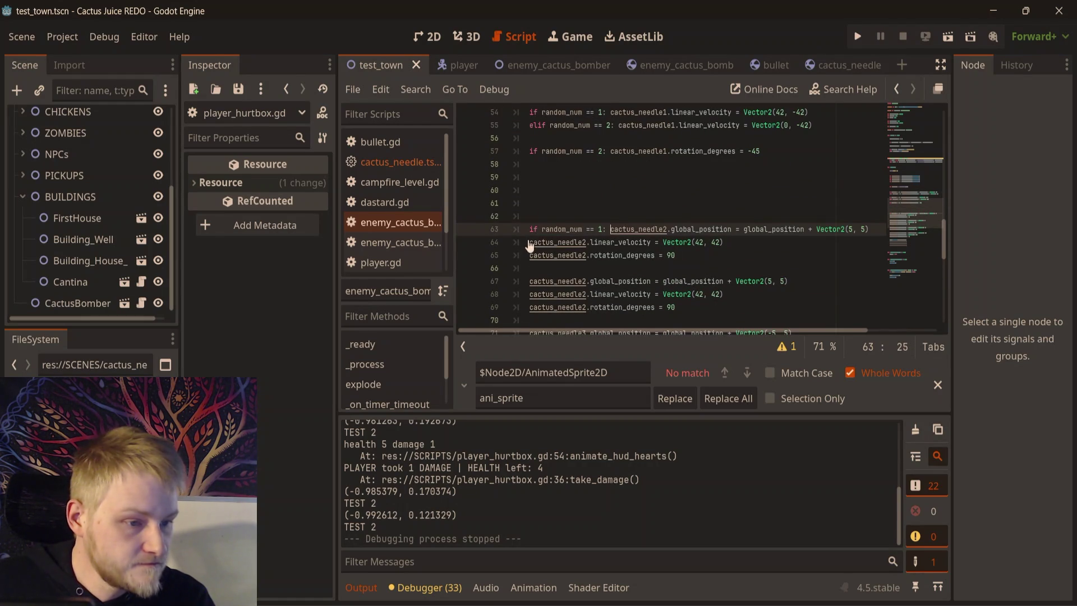
{"action": "left_click", "coordinate": [529, 242]}
{"action": "type", "text": "if random_num == 1:"}
{"action": "left_click", "coordinate": [529, 254]}
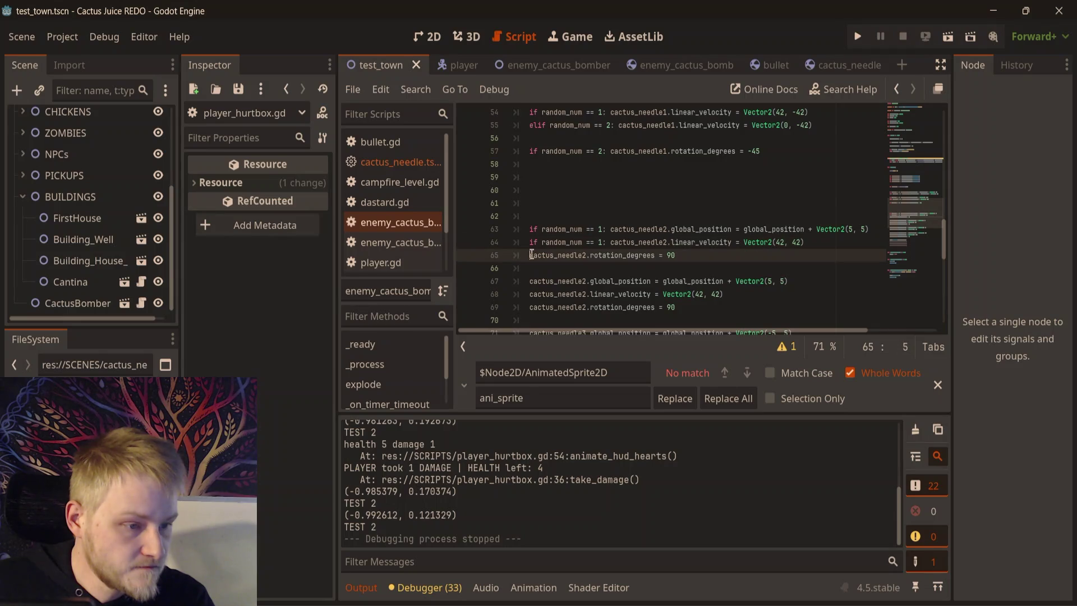
{"action": "type", "text": "if random_num == 1:"}
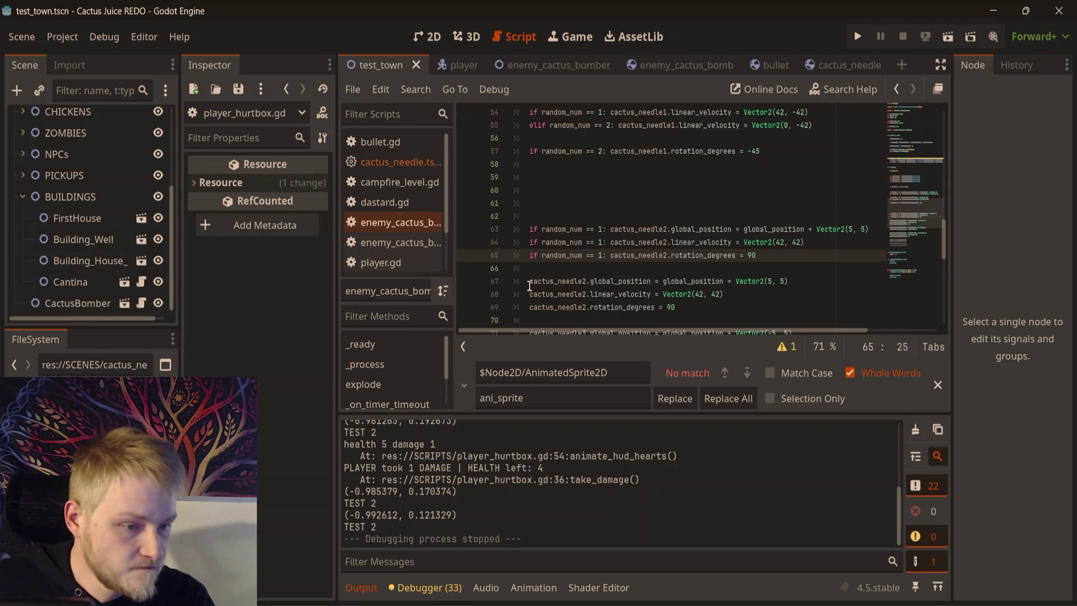
- Prefix the copied needle2 lines 67–69 with the same 'if random_num == 1: ' condition
{"action": "left_click", "coordinate": [530, 281]}
{"action": "type", "text": "if random_num == 1:"}
{"action": "double_click", "coordinate": [530, 294]}
{"action": "type", "text": "if random_num == 1:"}
{"action": "left_click", "coordinate": [530, 307]}
{"action": "type", "text": "if random_num == 1:"}
- Change the if keyword to elif on lines 67, 68 and 69
{"action": "left_click", "coordinate": [529, 283]}
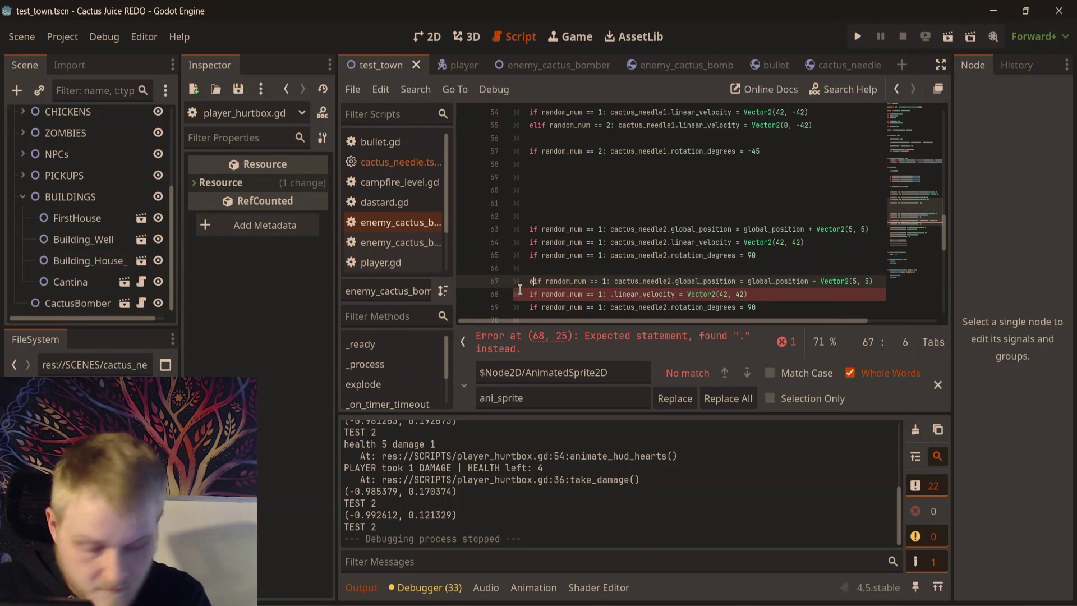
{"action": "type", "text": "e"}
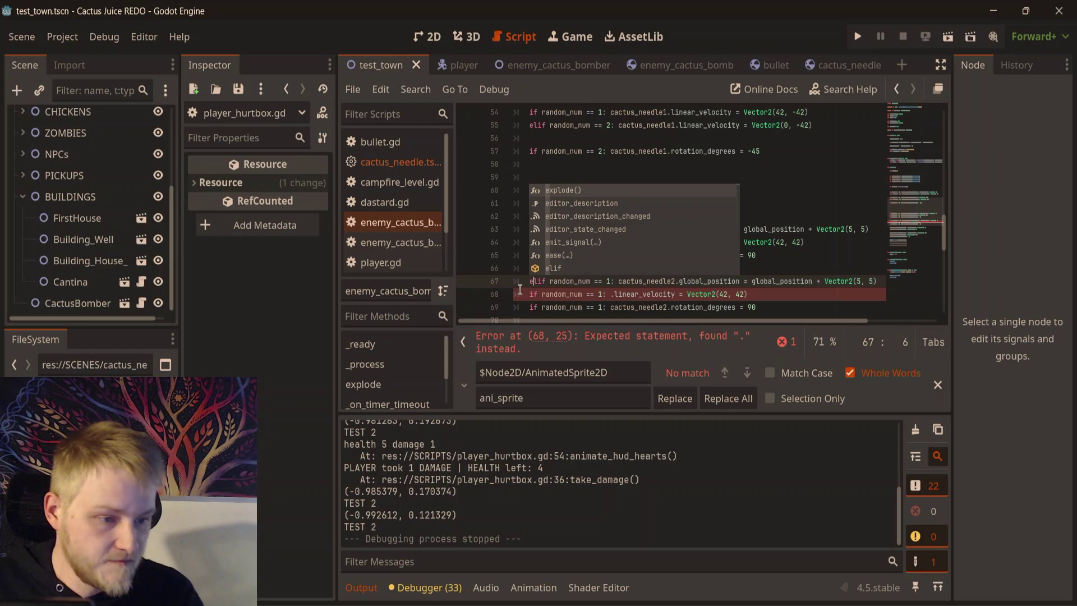
{"action": "left_click", "coordinate": [610, 163]}
{"action": "left_click", "coordinate": [539, 273]}
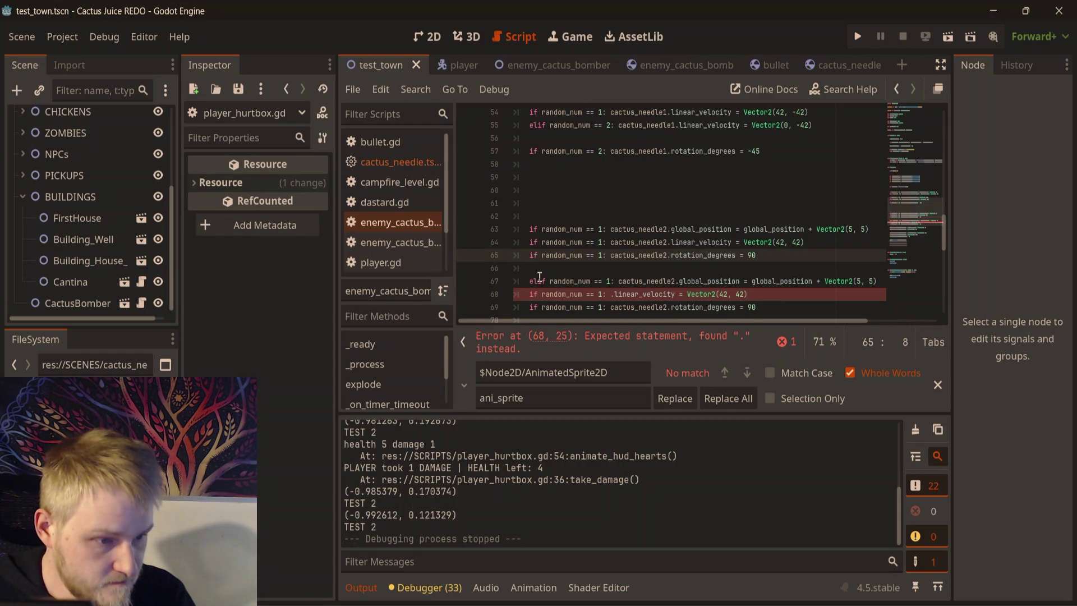
{"action": "double_click", "coordinate": [538, 280]}
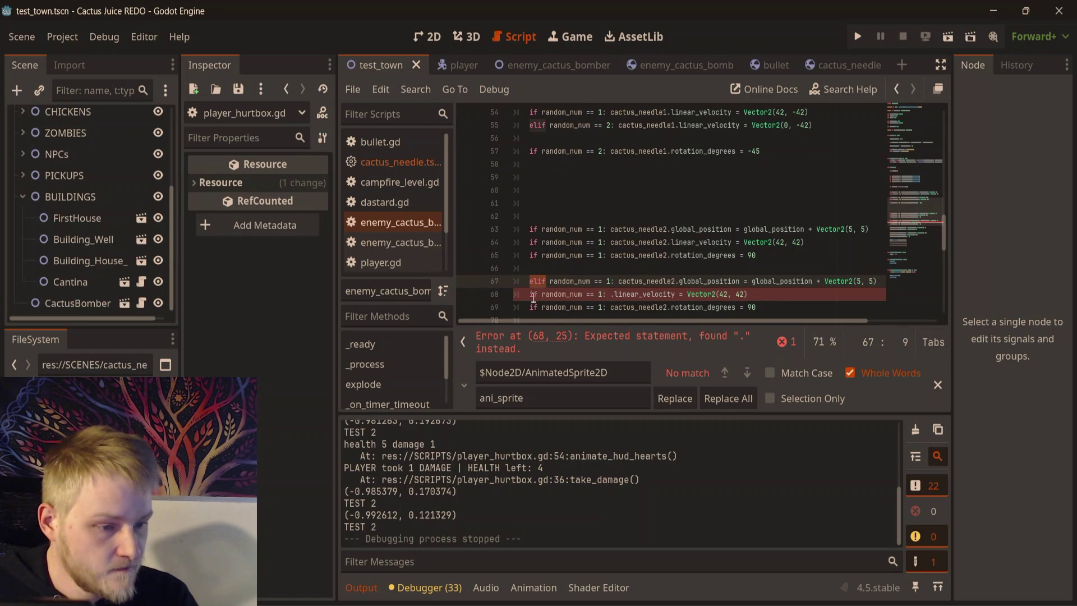
{"action": "key", "text": "ctrl+c"}
{"action": "double_click", "coordinate": [533, 294]}
{"action": "key", "text": "ctrl+v"}
{"action": "double_click", "coordinate": [535, 307]}
{"action": "key", "text": "ctrl+v"}
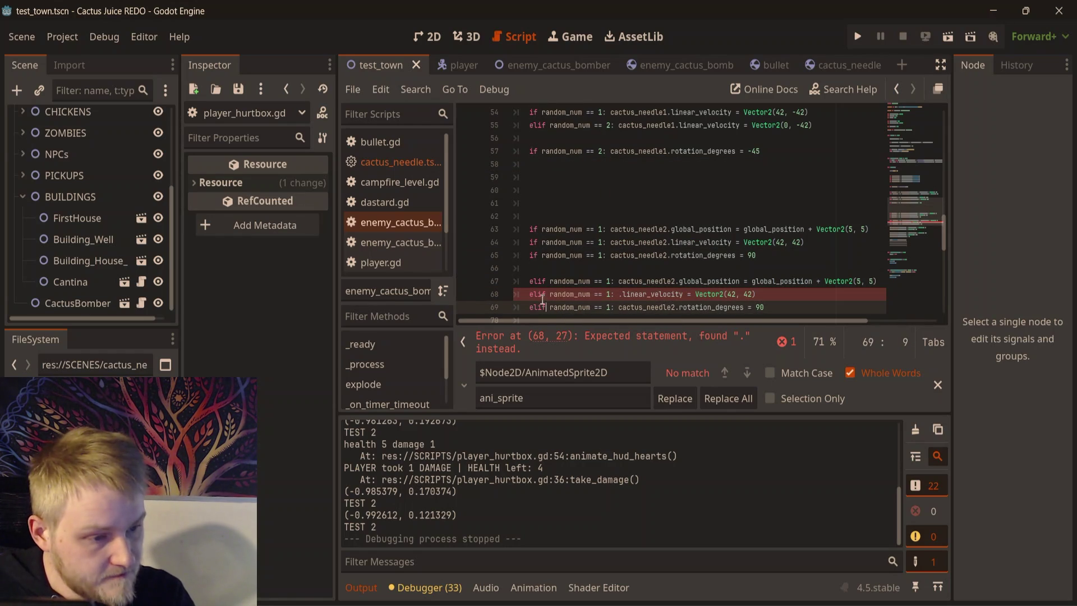
{"action": "left_click", "coordinate": [676, 186]}
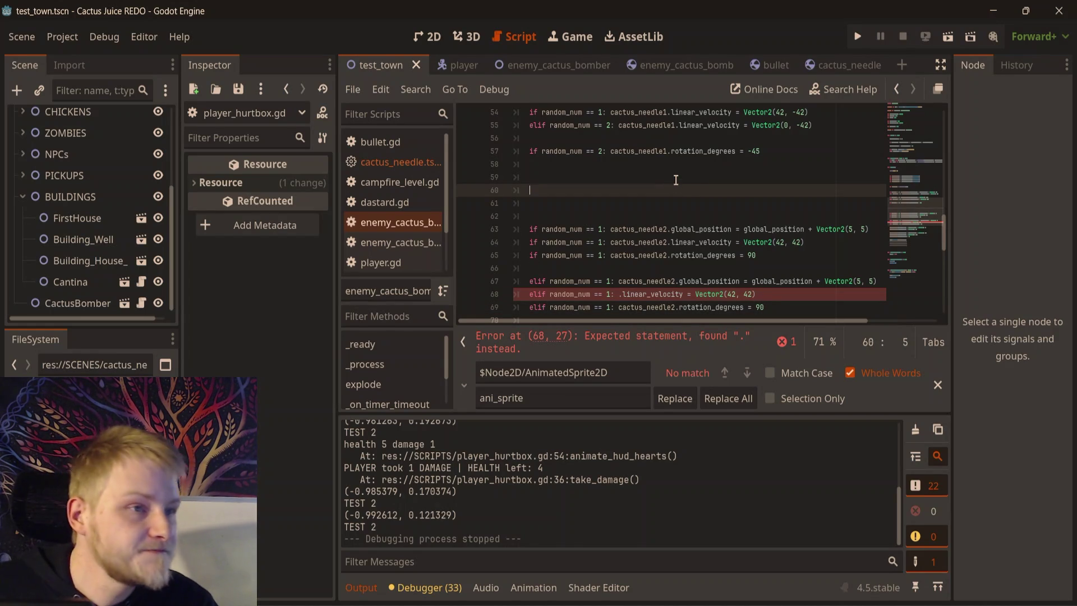
- Remove the stray dot before linear_velocity on line 68 to clear the parse error
{"action": "scroll", "coordinate": [716, 238], "scroll_direction": "down", "scroll_amount": 1}
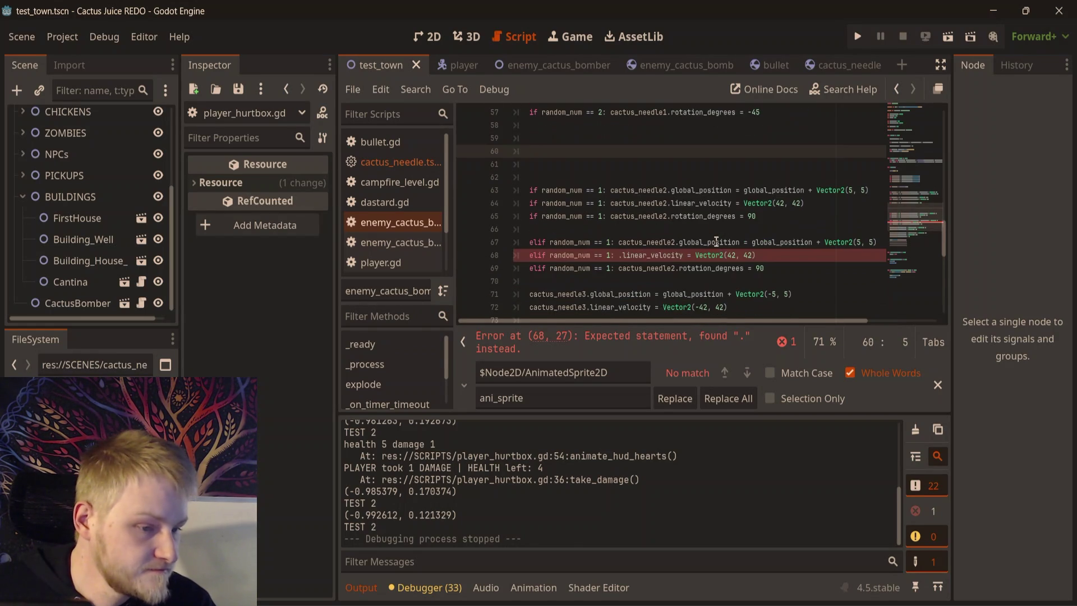
{"action": "left_click", "coordinate": [794, 256]}
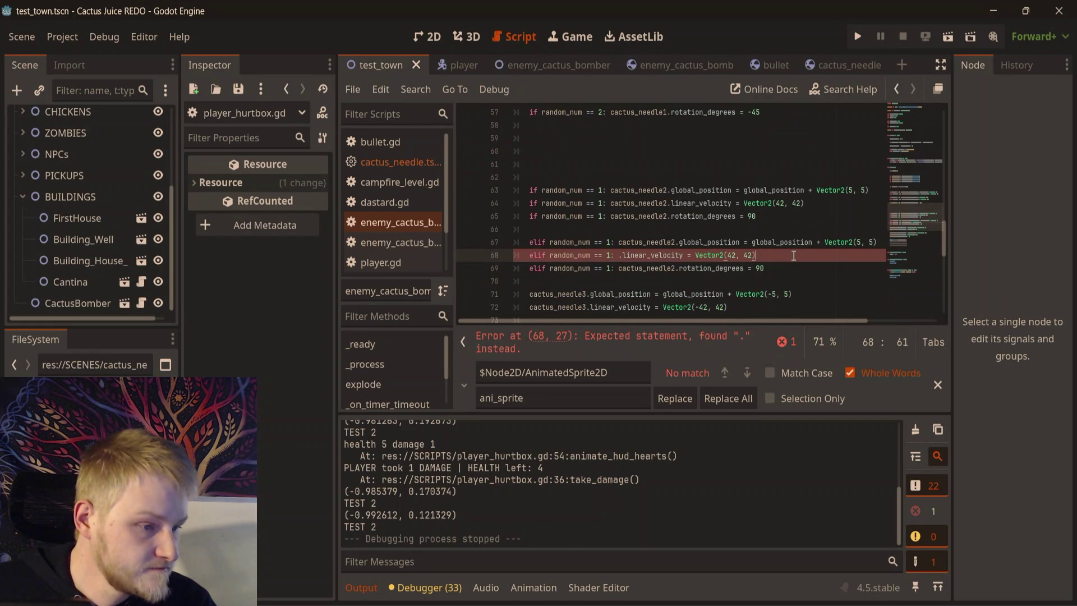
{"action": "left_click", "coordinate": [622, 256]}
{"action": "key", "text": "BackSpace"}
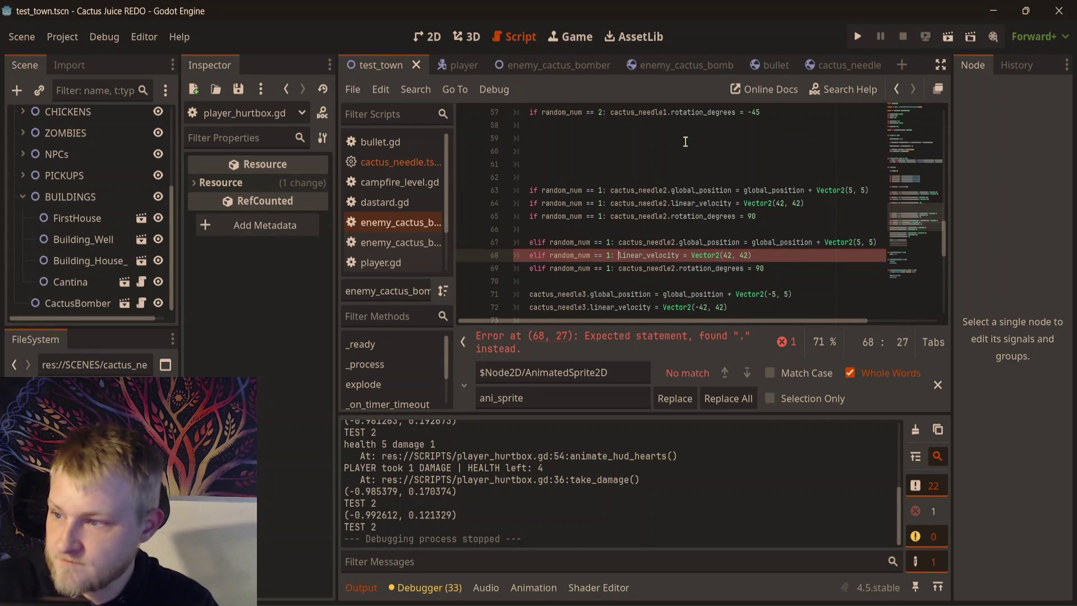
{"action": "left_click", "coordinate": [783, 149]}
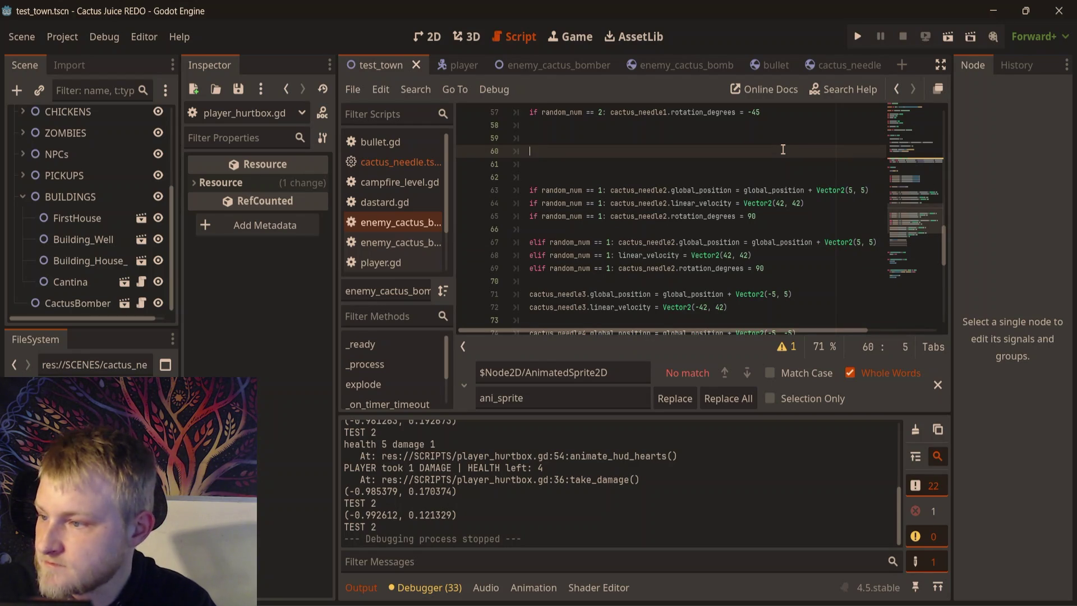
{"action": "scroll", "coordinate": [756, 330], "scroll_direction": "right", "scroll_amount": 1}
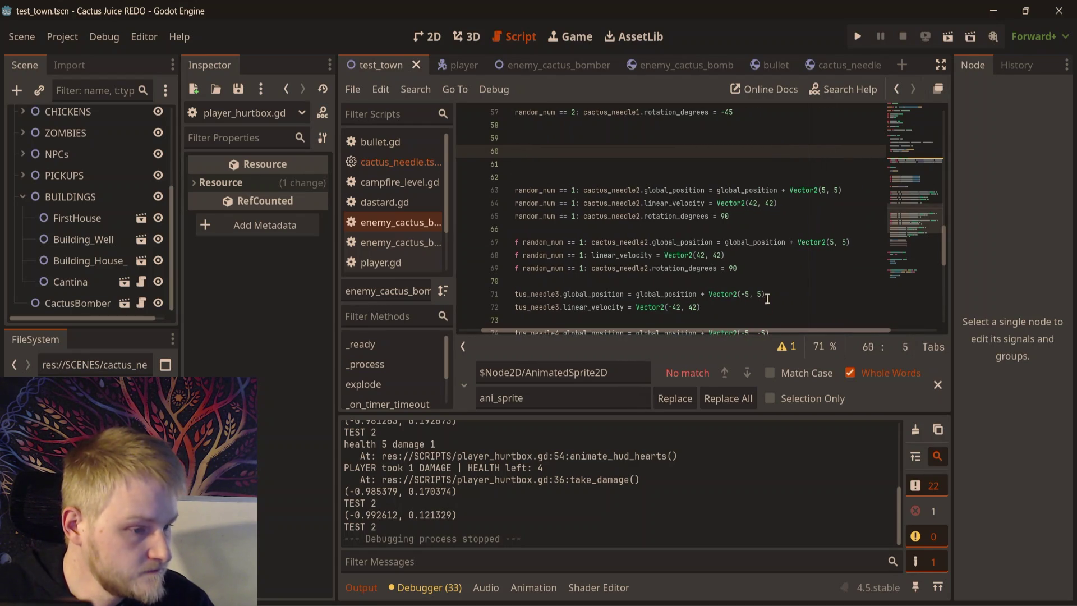
{"action": "scroll", "coordinate": [752, 328], "scroll_direction": "left", "scroll_amount": 1}
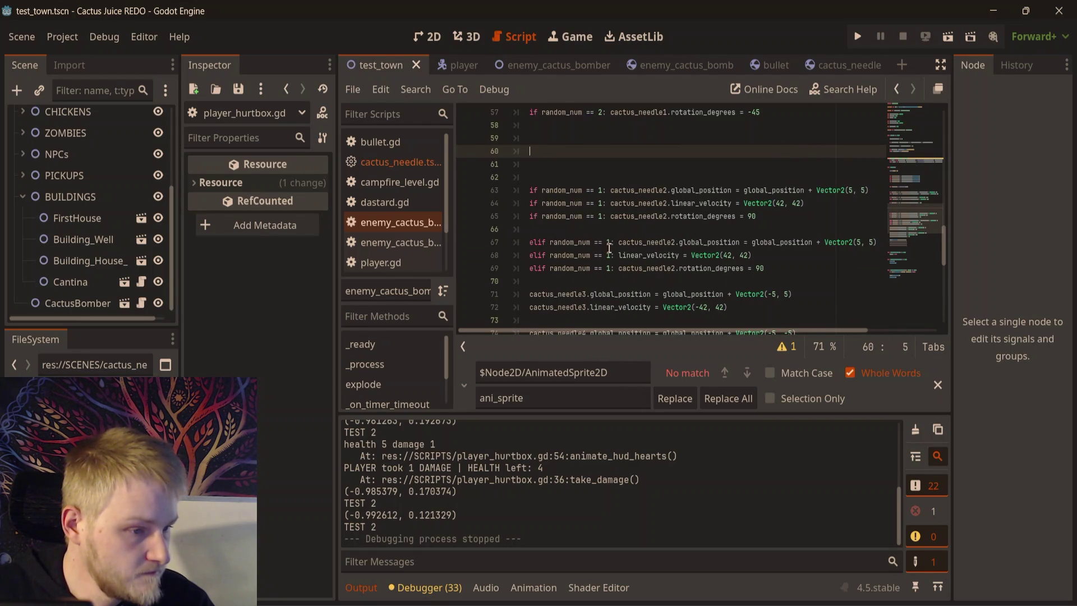
- Change the conditions on lines 67–69 from random_num == 1 to random_num == 2
{"action": "left_click", "coordinate": [608, 245]}
{"action": "key", "text": "Delete"}
{"action": "type", "text": "2"}
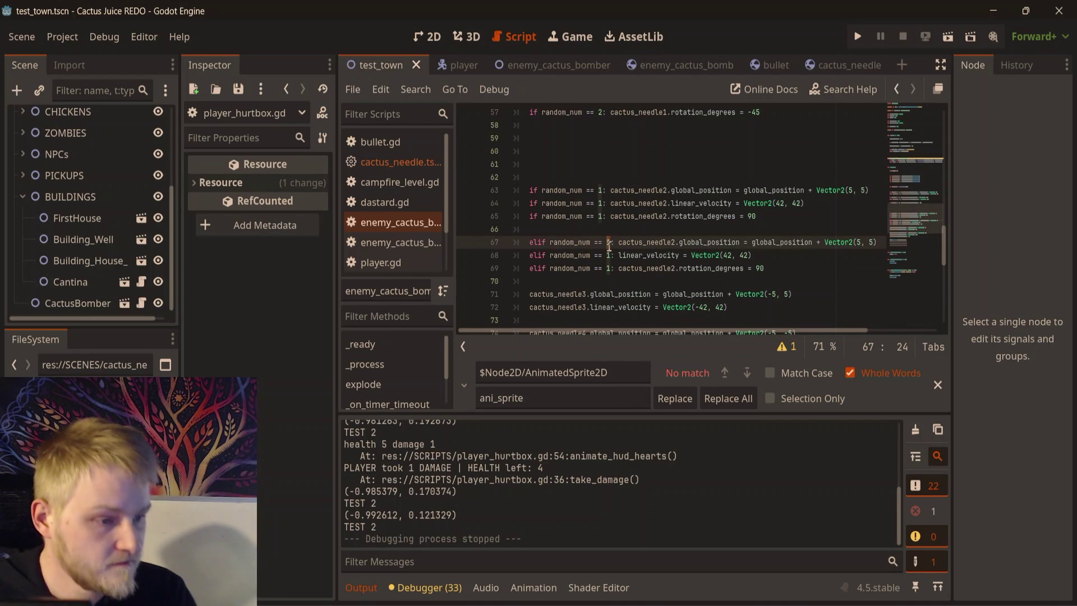
{"action": "key", "text": "Down"}
{"action": "key", "text": "BackSpace"}
{"action": "type", "text": "2"}
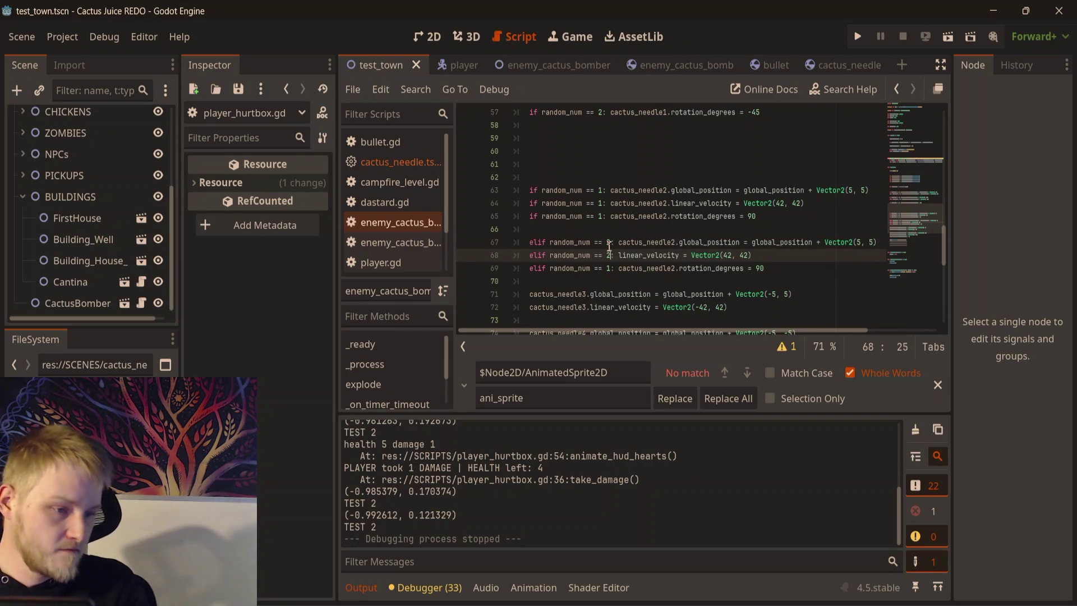
{"action": "key", "text": "Down"}
{"action": "key", "text": "BackSpace"}
{"action": "type", "text": "2"}
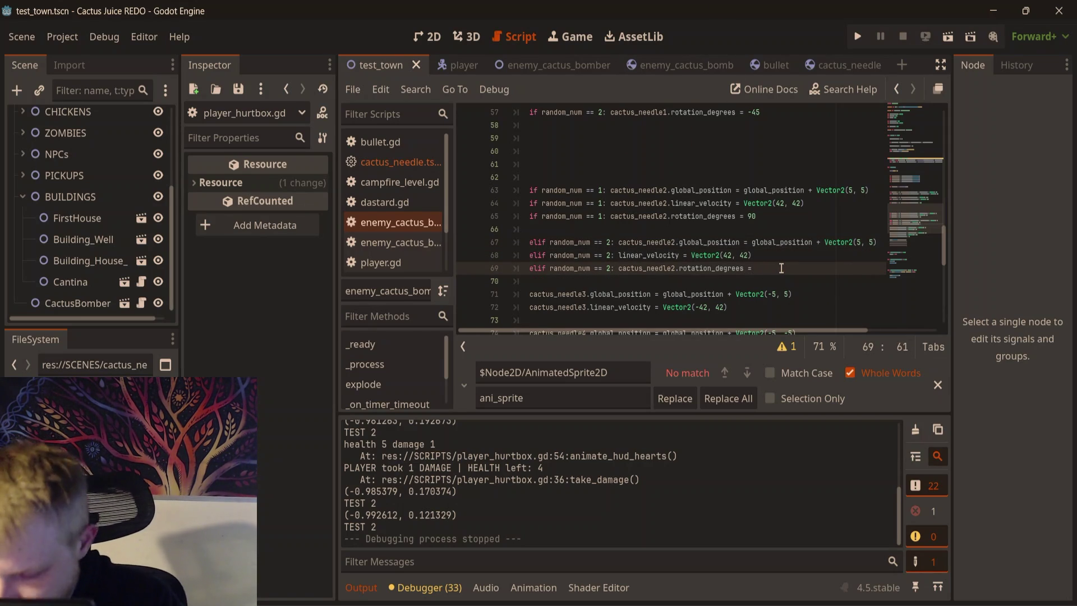
- Set the elif velocity to Vector2(42, 0) and the position offset to Vector2(5, 0)
{"action": "left_click", "coordinate": [749, 255]}
{"action": "key", "text": "BackSpace"}
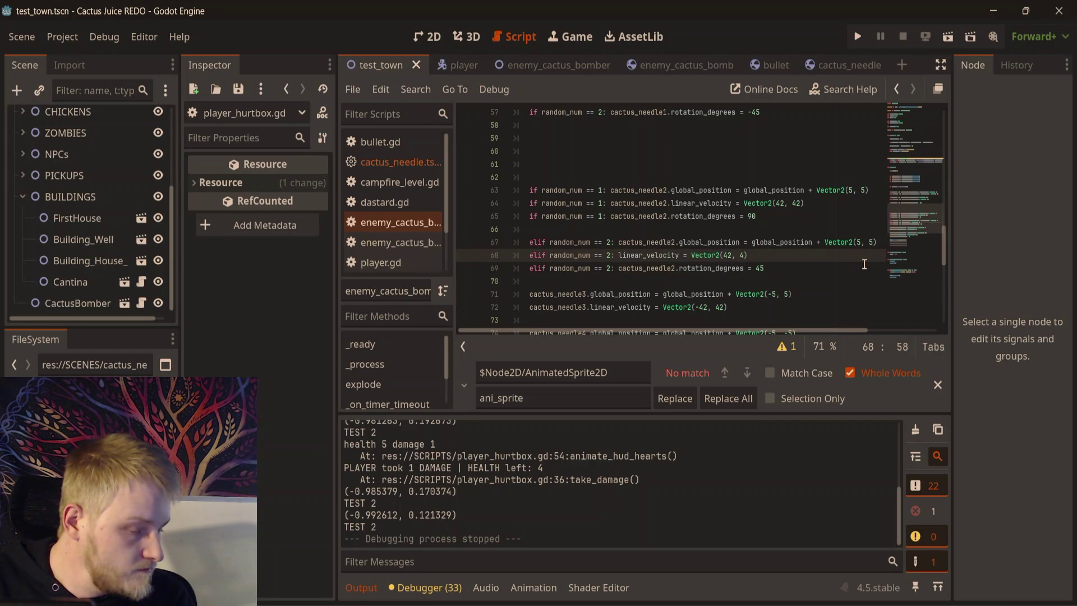
{"action": "key", "text": "BackSpace"}
{"action": "type", "text": "0"}
{"action": "left_click_drag", "start_coordinate": [797, 328], "coordinate": [840, 326]}
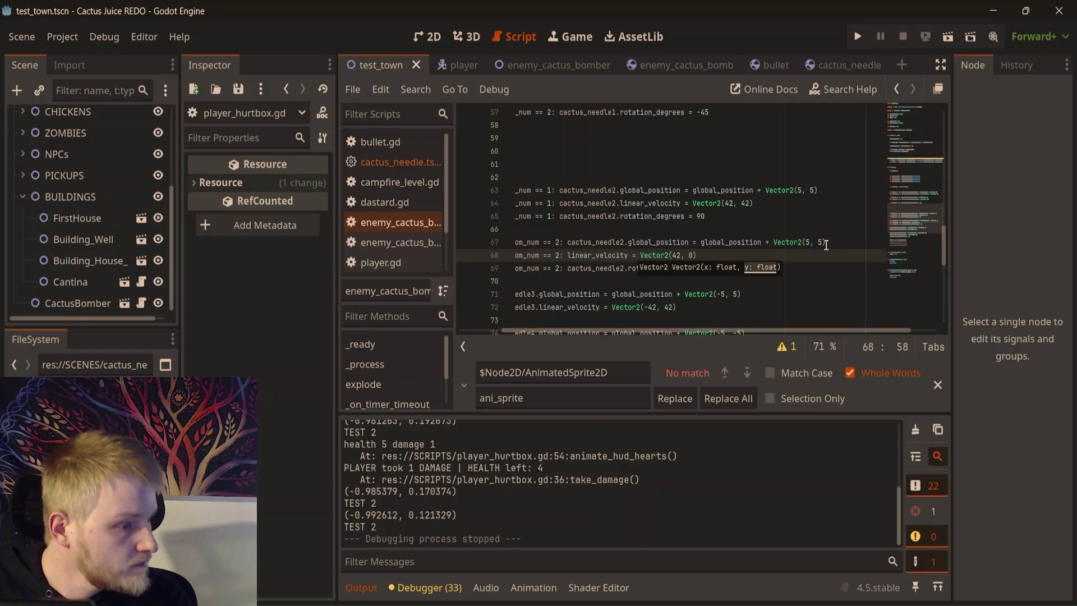
{"action": "left_click", "coordinate": [824, 243]}
{"action": "key", "text": "BackSpace"}
{"action": "type", "text": "0"}
{"action": "left_click", "coordinate": [837, 218]}
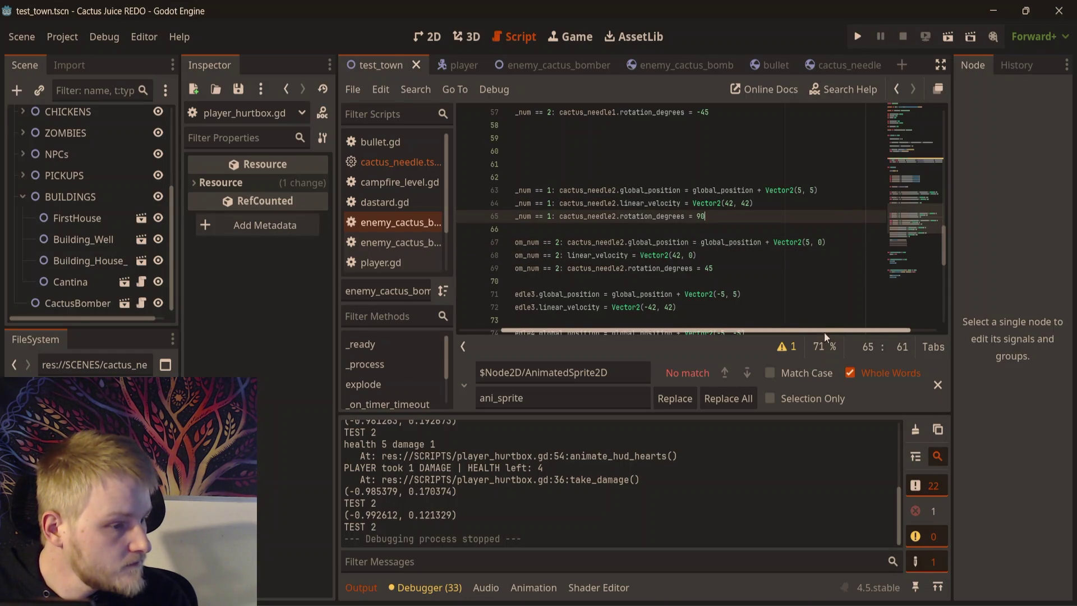
{"action": "left_click_drag", "start_coordinate": [824, 331], "coordinate": [782, 331]}
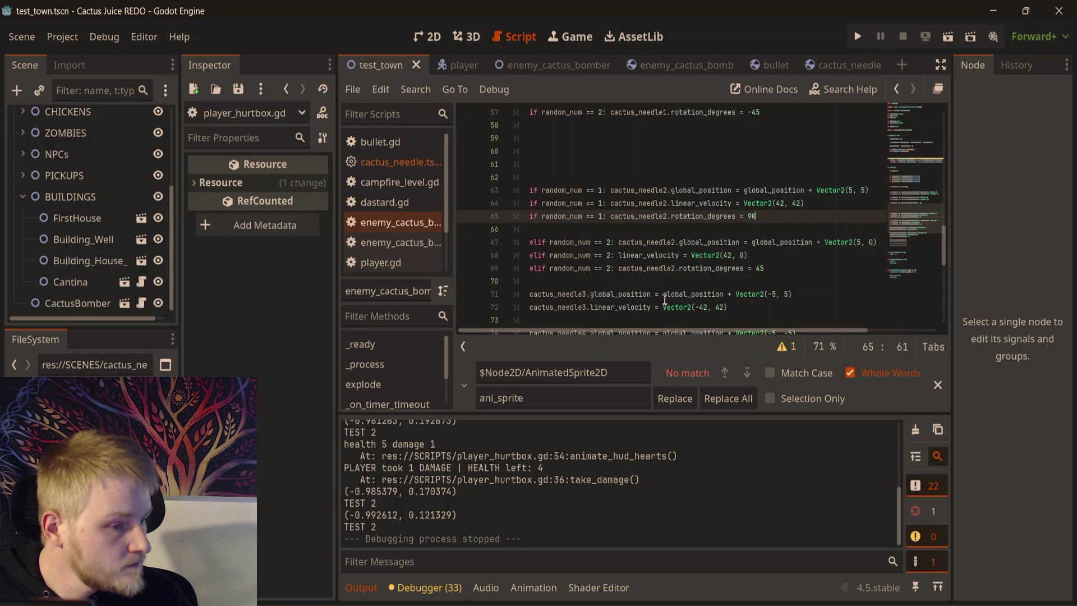
{"action": "scroll", "coordinate": [637, 261], "scroll_direction": "down", "scroll_amount": 4}
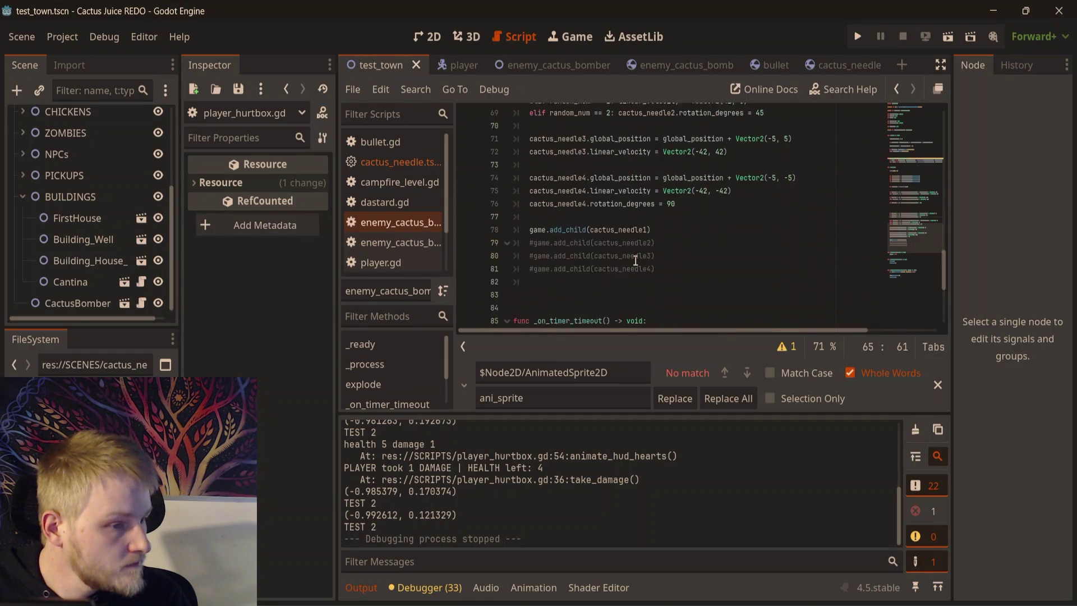
- Restore game.add_child(cactus_needle2), run the town scene, walk right and down, then close the game
{"action": "left_click", "coordinate": [536, 243]}
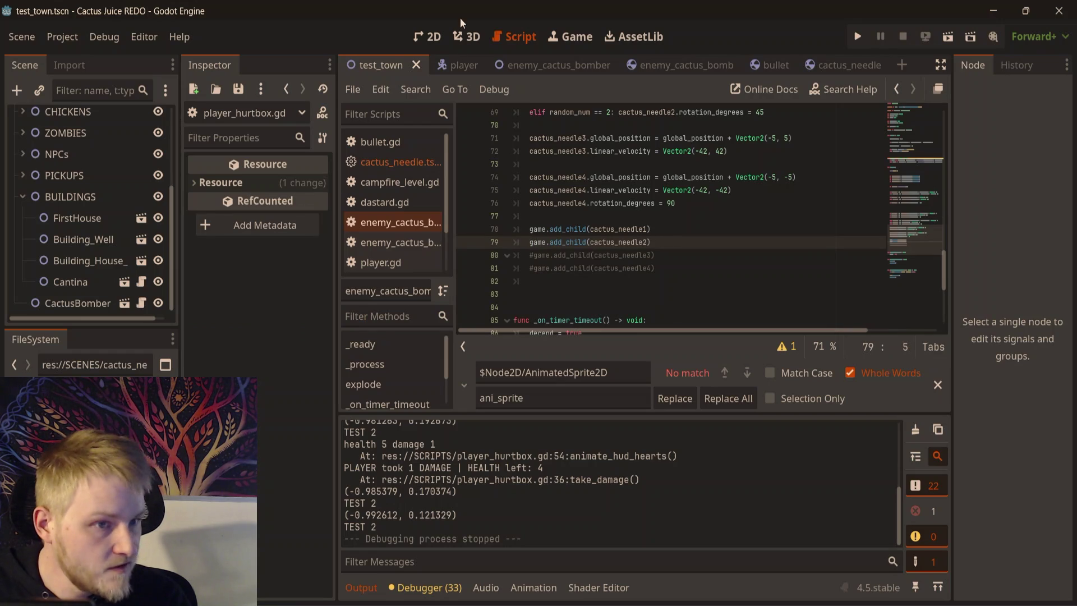
{"action": "left_click", "coordinate": [414, 31]}
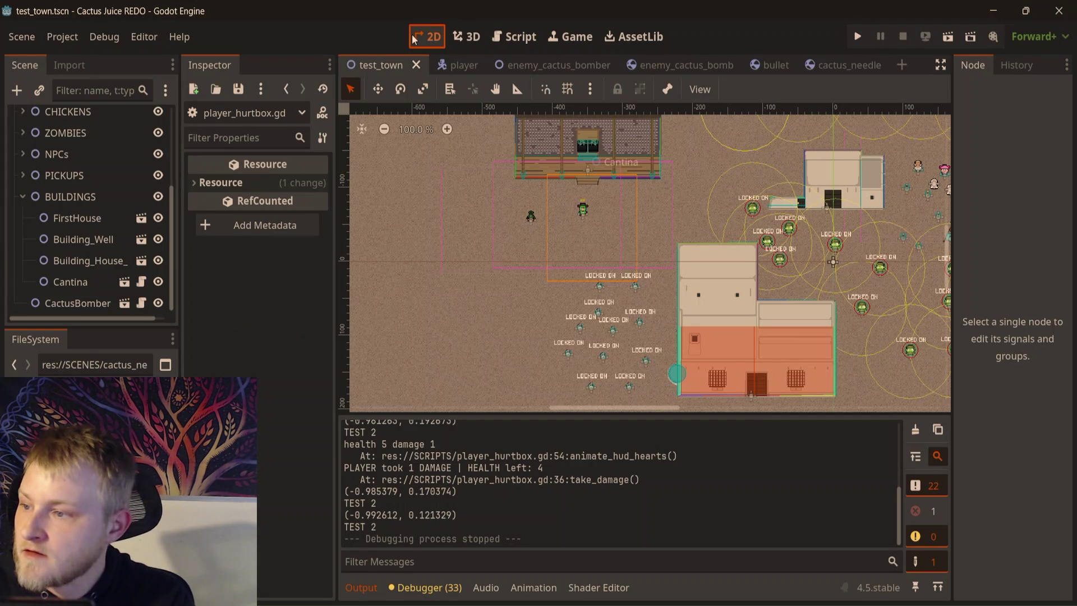
{"action": "key", "text": "F6"}
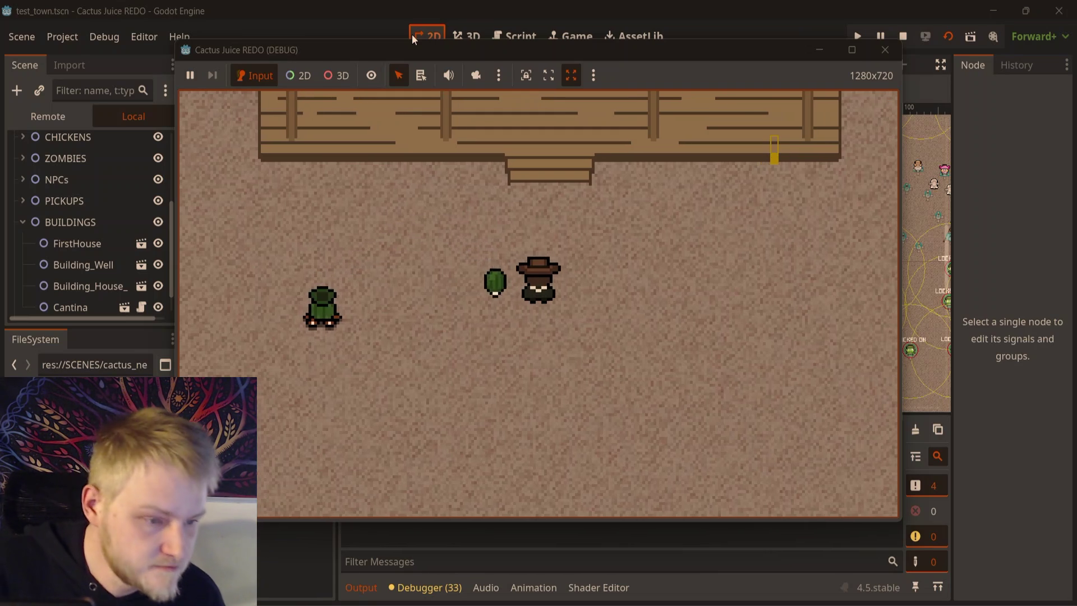
{"action": "key", "text": "d"}
{"action": "key", "text": "d"}
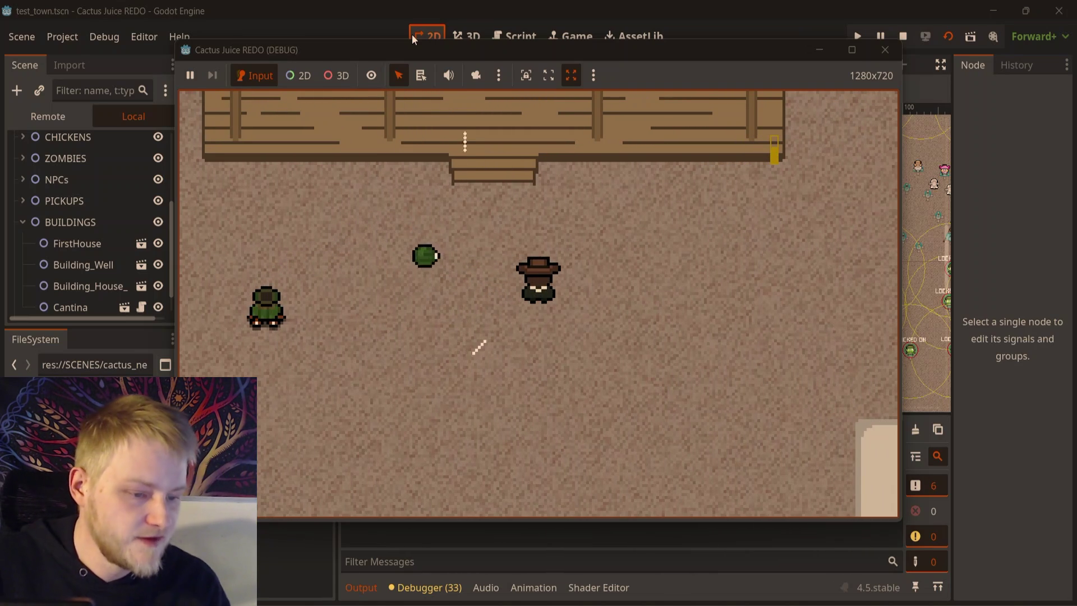
{"action": "key", "text": "s"}
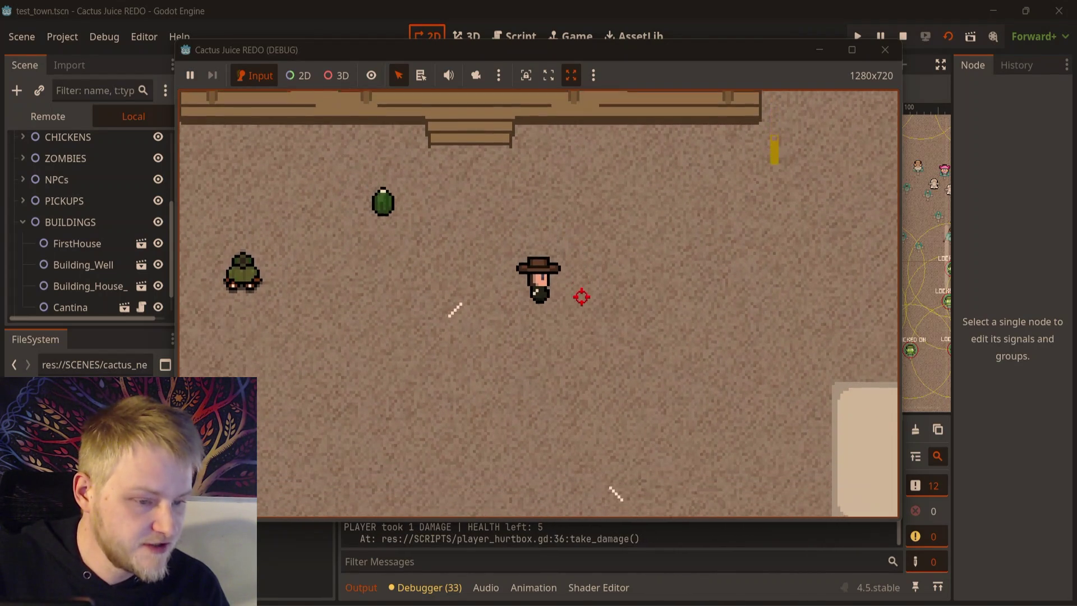
{"action": "left_click", "coordinate": [883, 50]}
{"action": "left_click", "coordinate": [514, 36]}
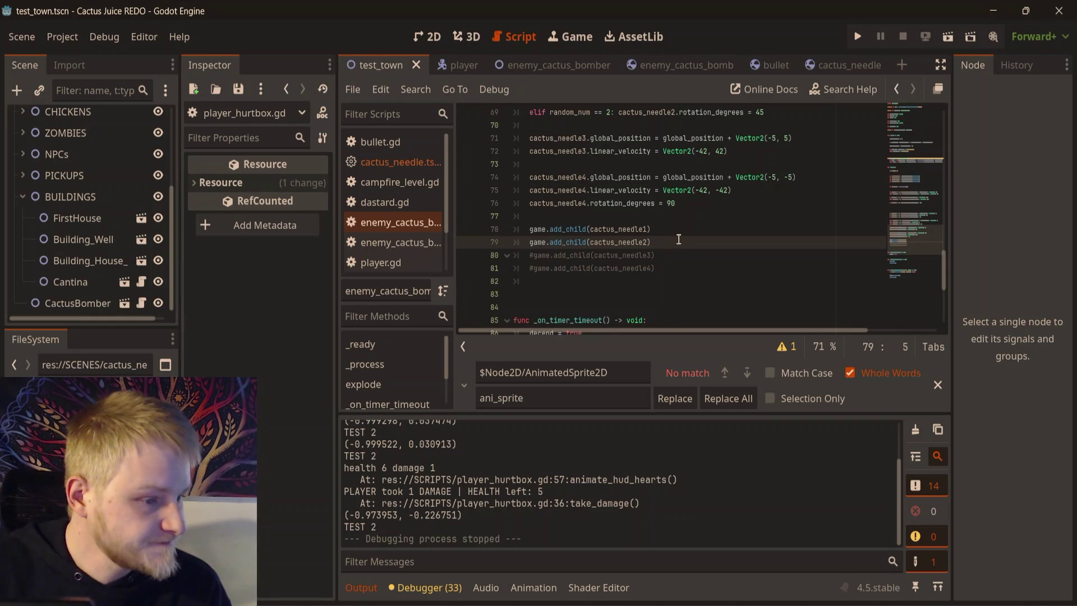
- Prefix linear_velocity on line 68 with 'cactus_needle2.' copied from line 67, then run the scene
{"action": "scroll", "coordinate": [693, 245], "scroll_direction": "up", "scroll_amount": 2}
{"action": "scroll", "coordinate": [667, 262], "scroll_direction": "up", "scroll_amount": 2}
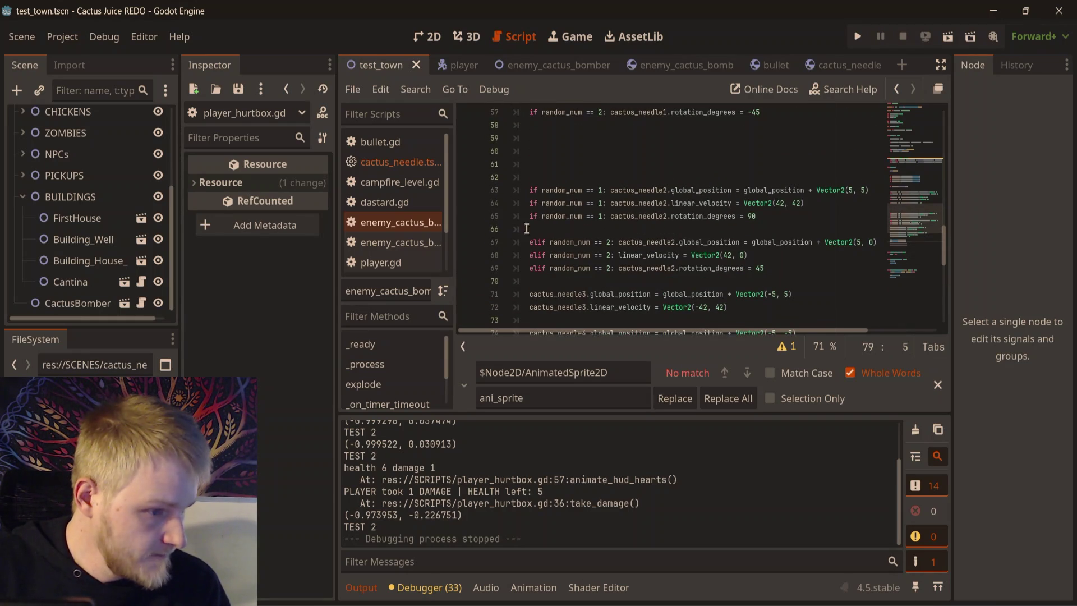
{"action": "left_click", "coordinate": [620, 257]}
{"action": "left_click_drag", "start_coordinate": [619, 242], "coordinate": [681, 242]}
{"action": "key", "text": "ctrl+c"}
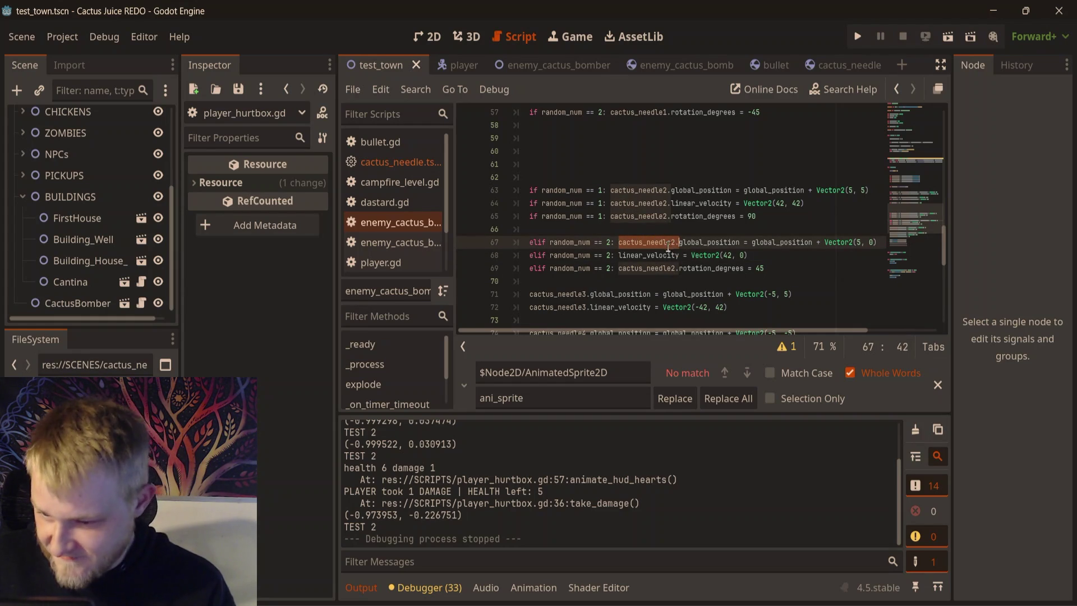
{"action": "left_click", "coordinate": [614, 257]}
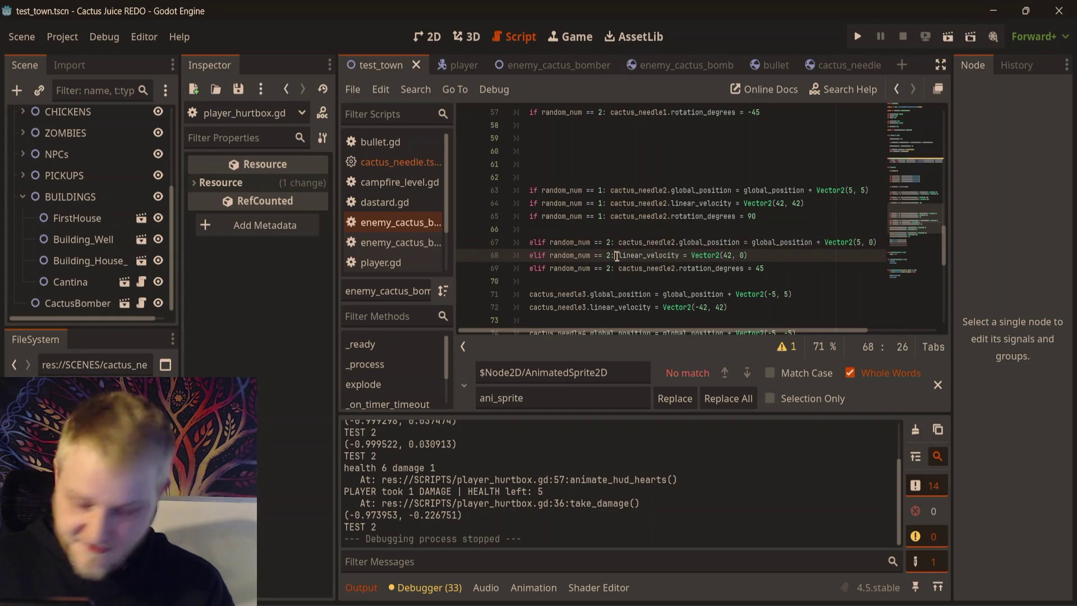
{"action": "key", "text": "ctrl+v"}
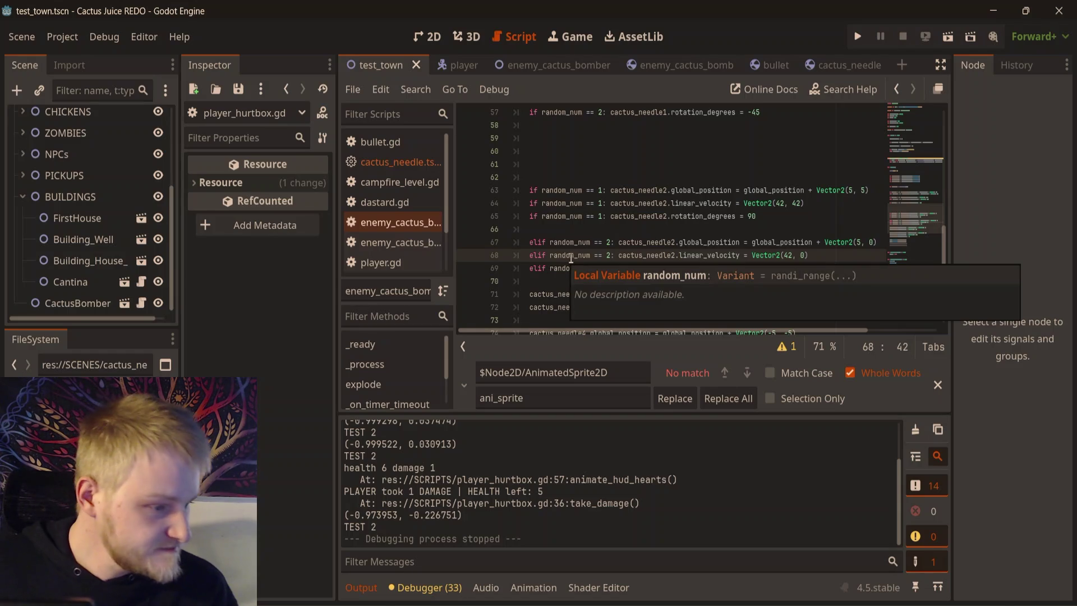
{"action": "left_click", "coordinate": [735, 232]}
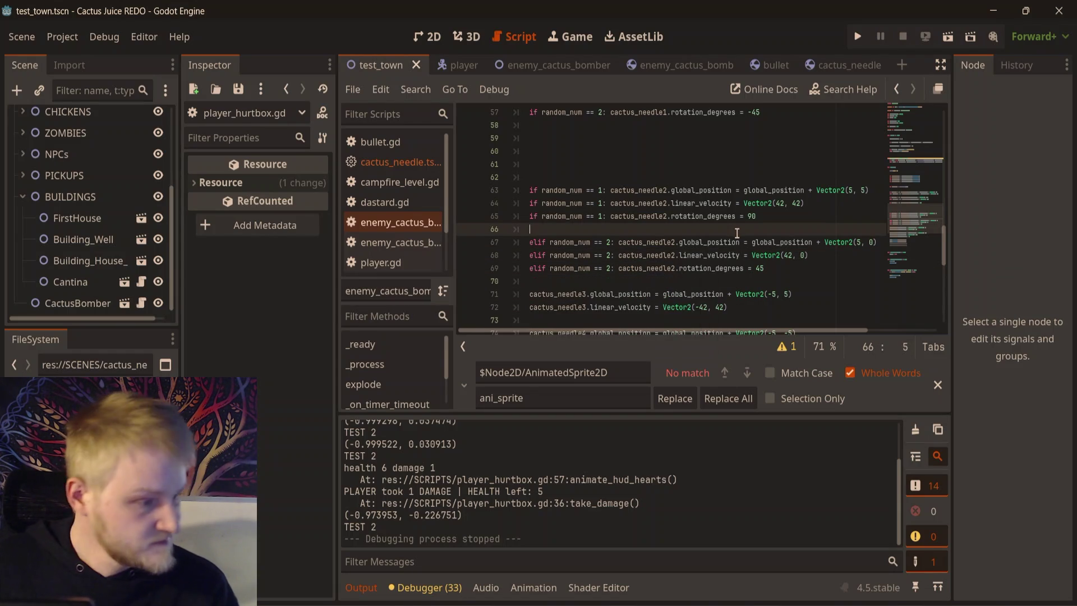
{"action": "left_click", "coordinate": [778, 271]}
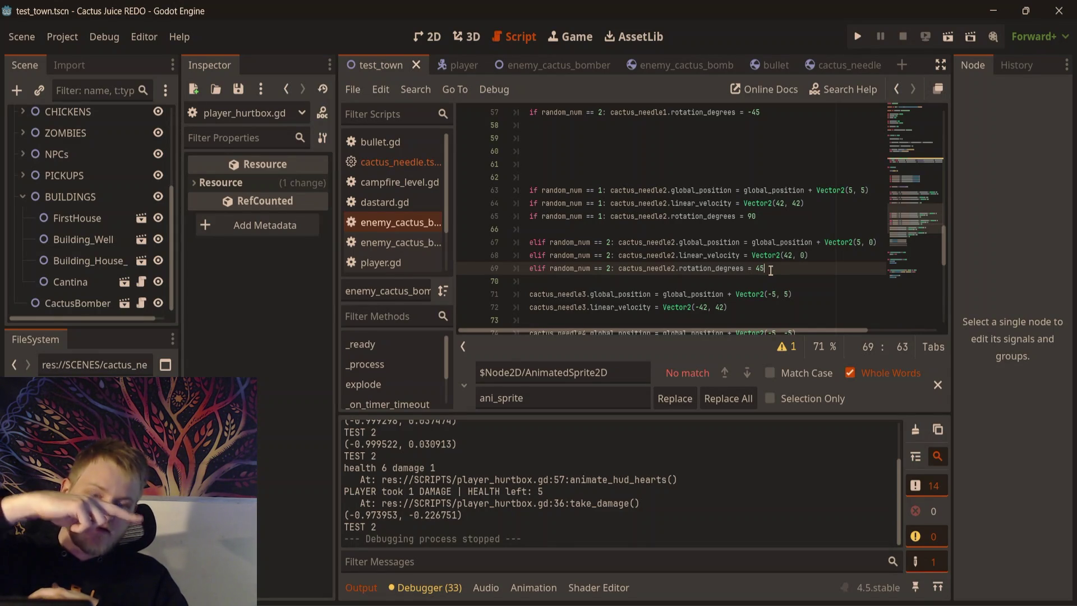
{"action": "key", "text": "F6"}
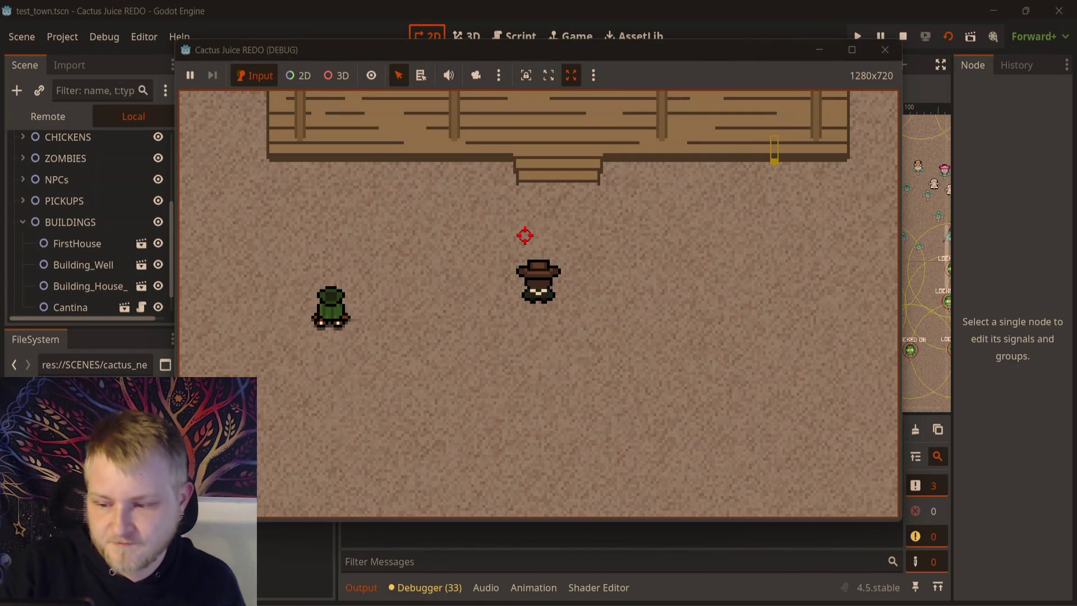
- Walk the player right and down in the test run, then stop it and go back to the script
{"action": "key", "text": "d"}
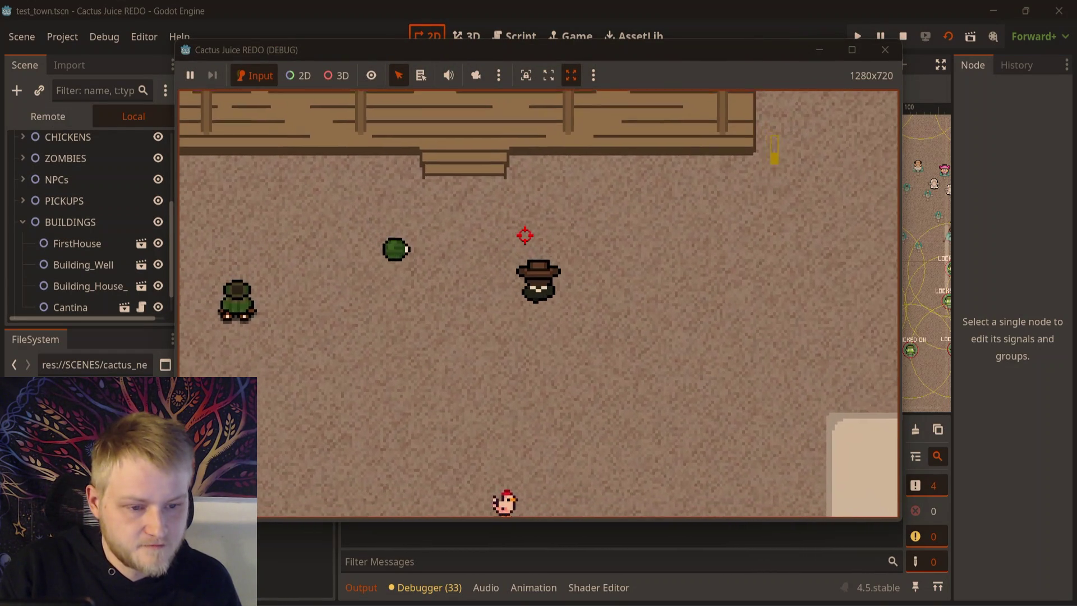
{"action": "key", "text": "s"}
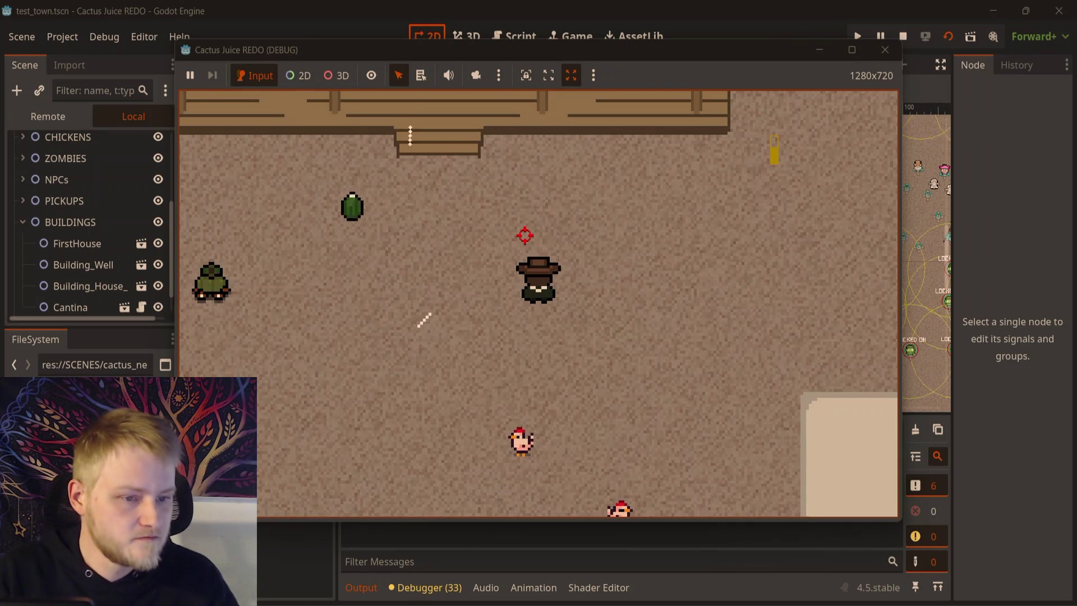
{"action": "left_click", "coordinate": [885, 50]}
{"action": "left_click", "coordinate": [500, 43]}
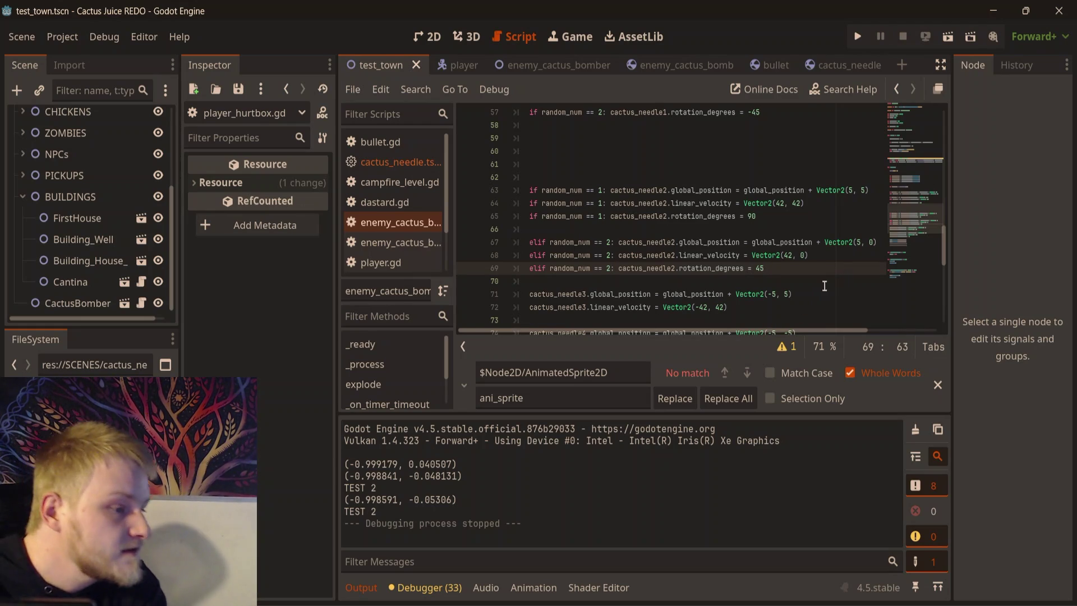
{"action": "left_click_drag", "start_coordinate": [783, 328], "coordinate": [823, 329]}
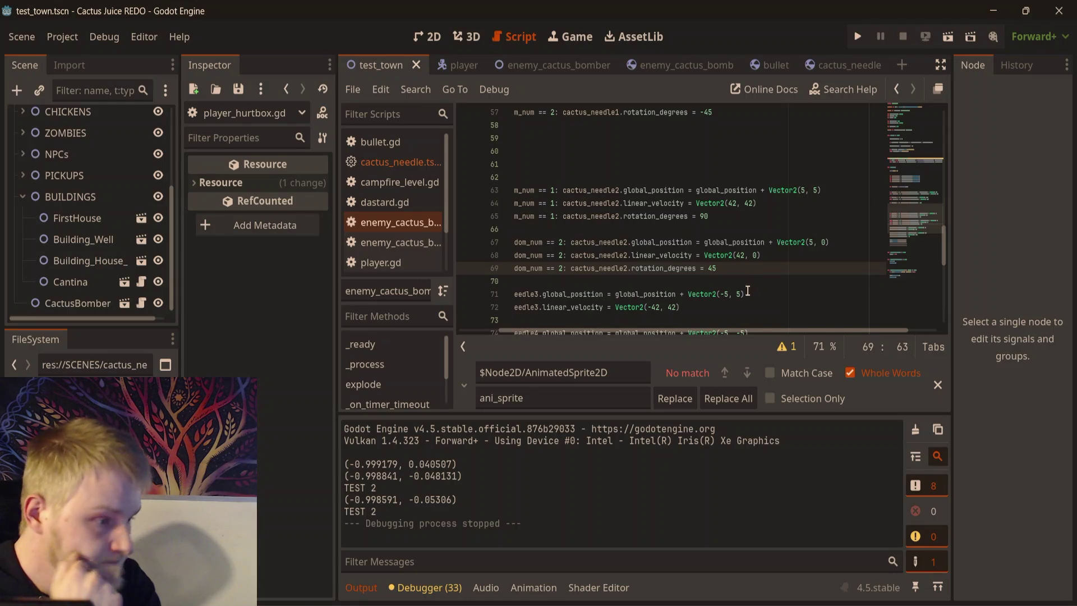
{"action": "left_click_drag", "start_coordinate": [769, 328], "coordinate": [713, 325]}
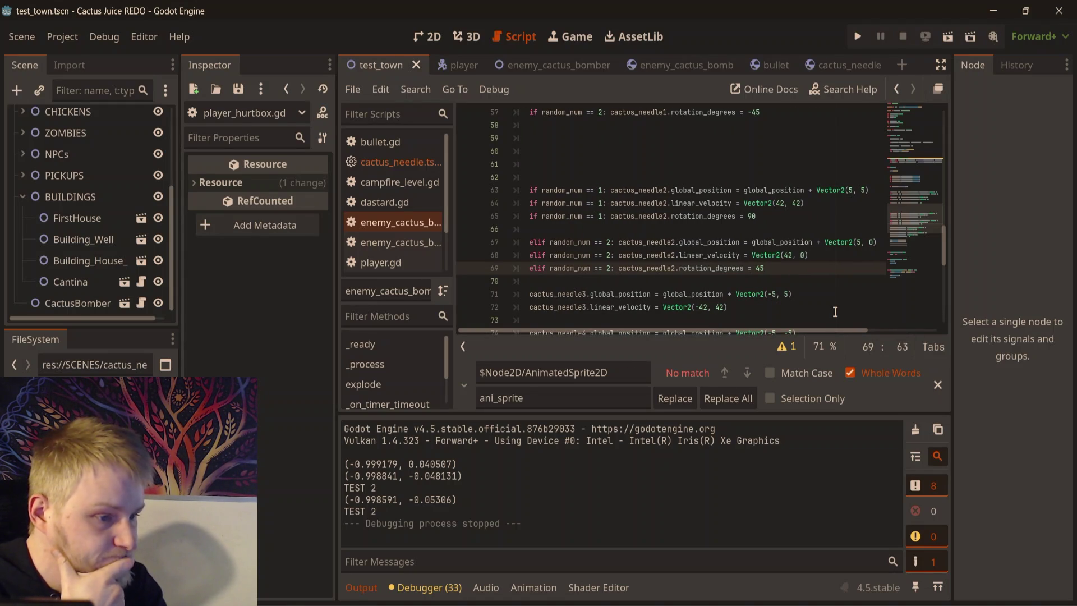
{"action": "scroll", "coordinate": [830, 307], "scroll_direction": "up", "scroll_amount": 1}
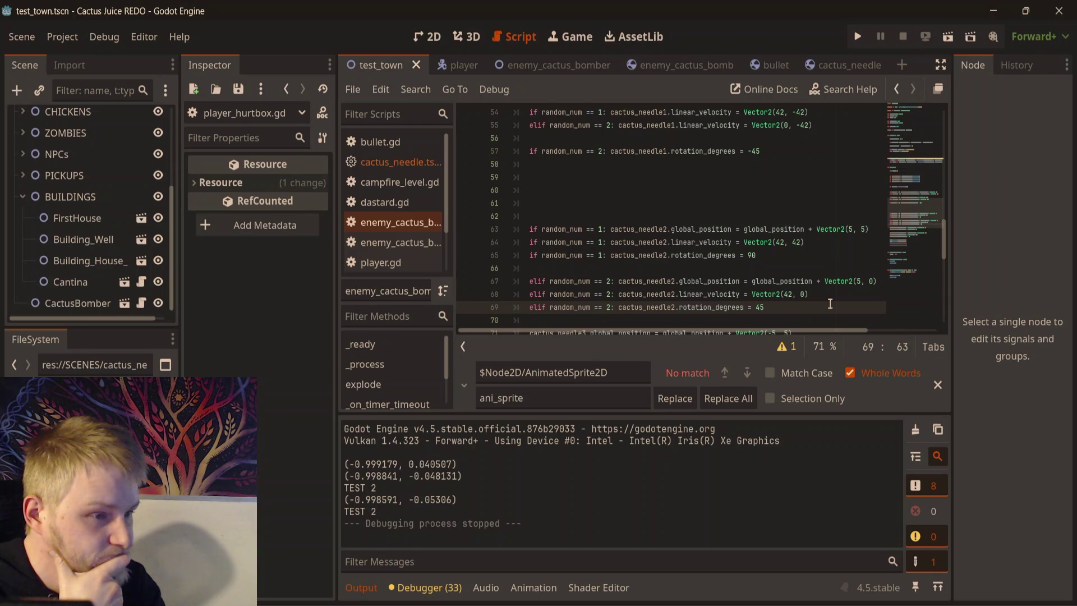
{"action": "scroll", "coordinate": [830, 303], "scroll_direction": "up", "scroll_amount": 2}
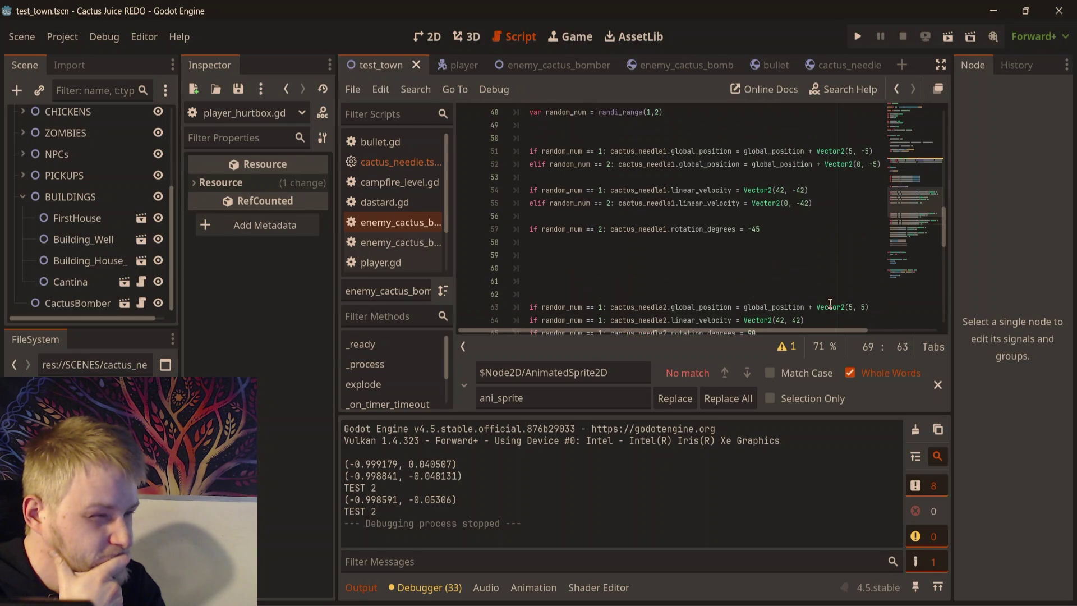
{"action": "mouse_move", "coordinate": [829, 304]}
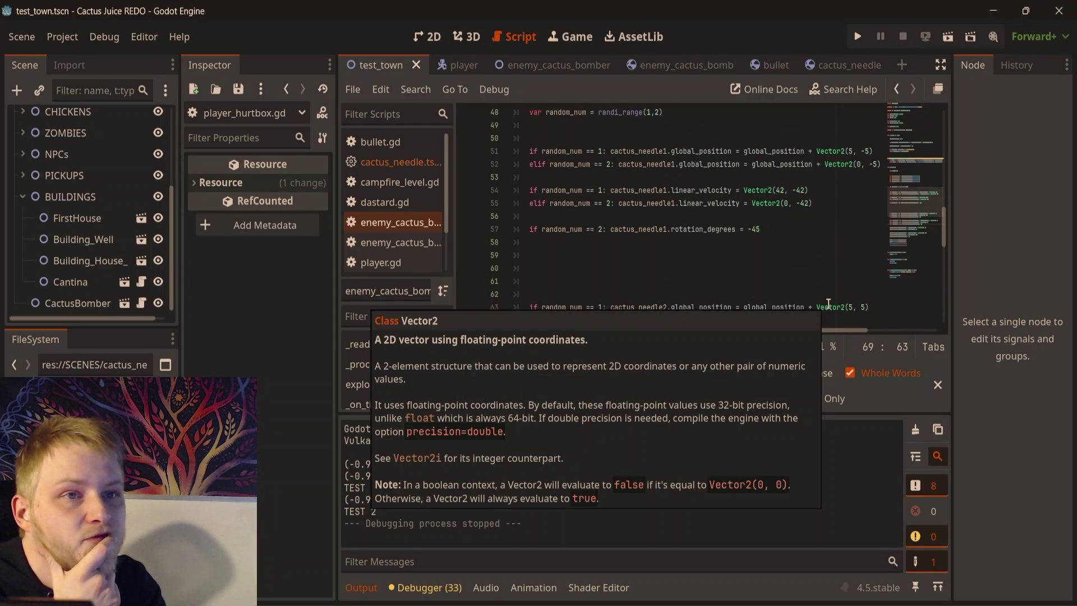
{"action": "scroll", "coordinate": [811, 263], "scroll_direction": "down", "scroll_amount": 2}
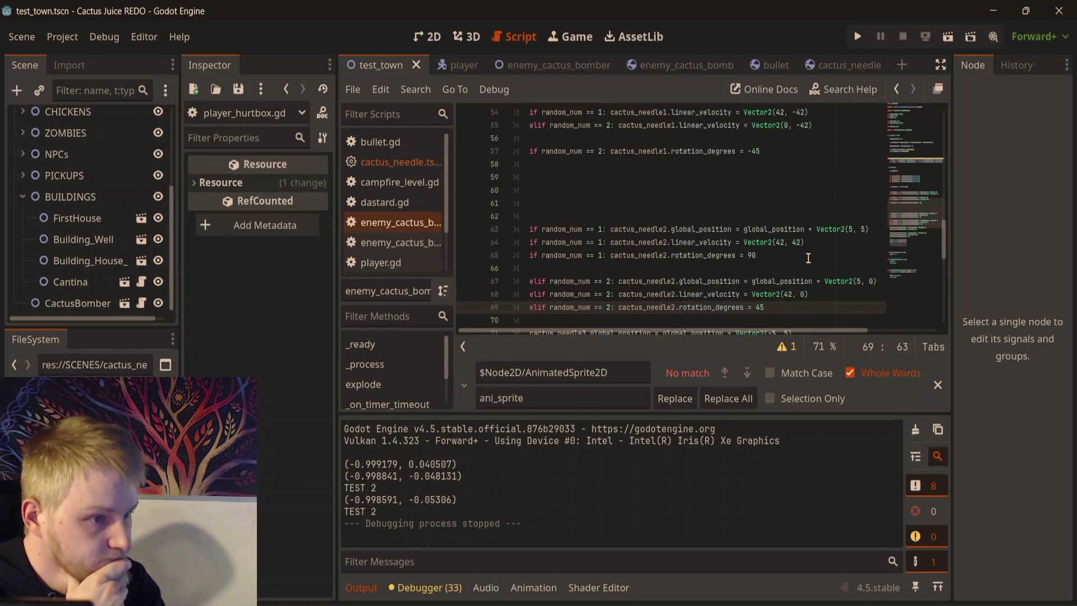
{"action": "scroll", "coordinate": [763, 217], "scroll_direction": "up", "scroll_amount": 1}
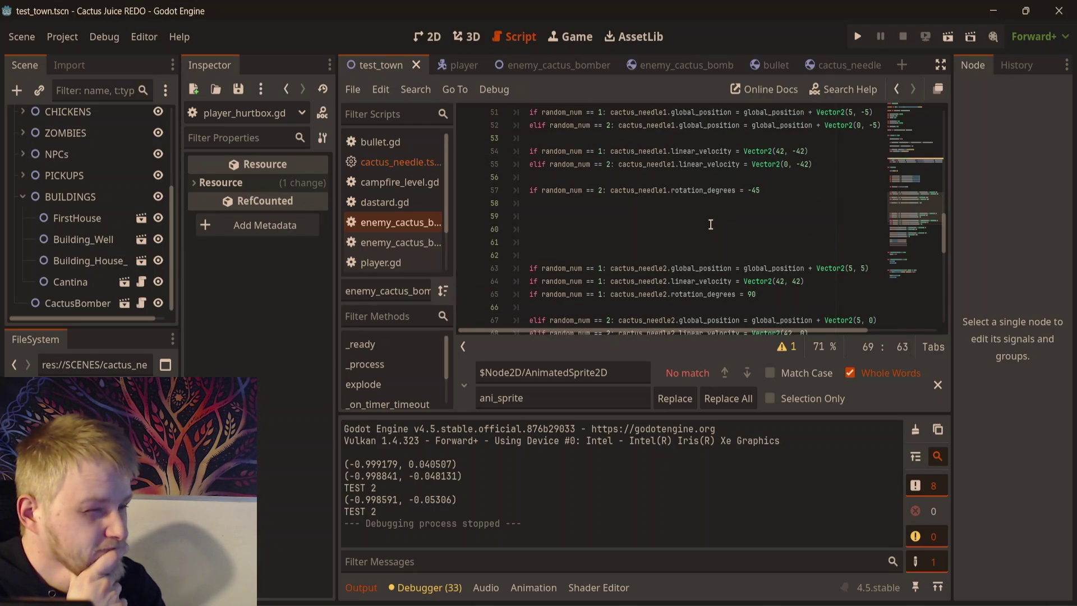
{"action": "scroll", "coordinate": [710, 225], "scroll_direction": "down", "scroll_amount": 2}
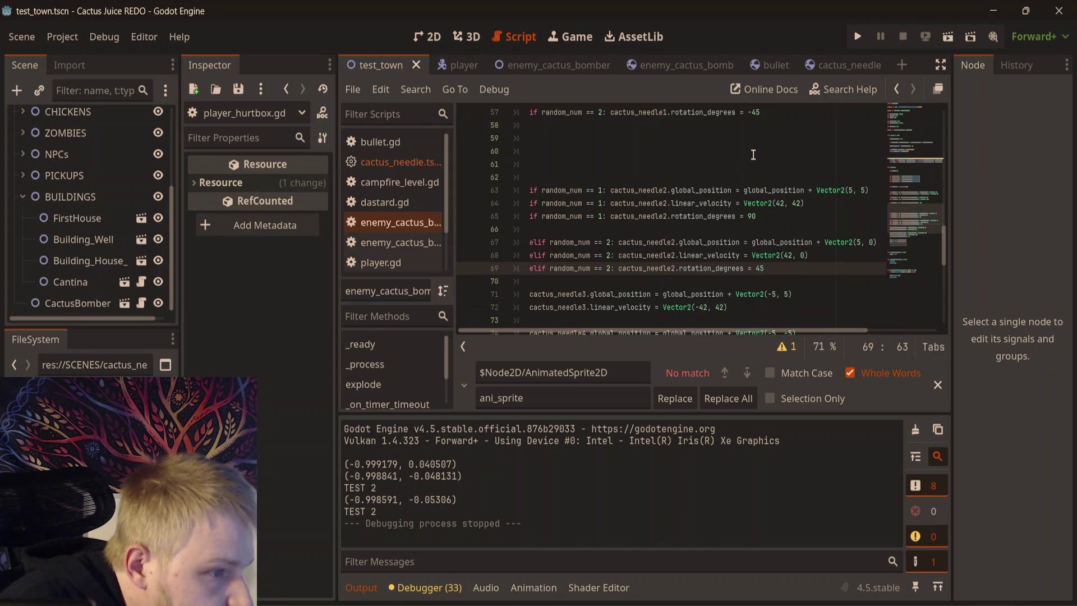
{"action": "key", "text": "Down"}
{"action": "key", "text": "Down"}
{"action": "key", "text": "Down"}
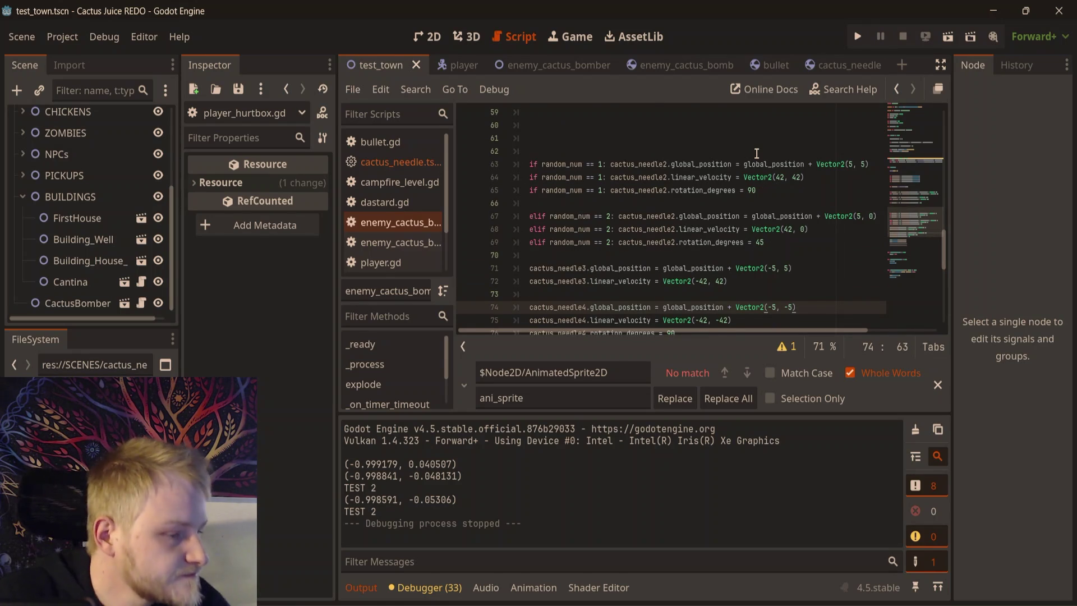
{"action": "key", "text": "Down"}
{"action": "key", "text": "Down"}
{"action": "key", "text": "End"}
{"action": "scroll", "coordinate": [757, 154], "scroll_direction": "down", "scroll_amount": 3}
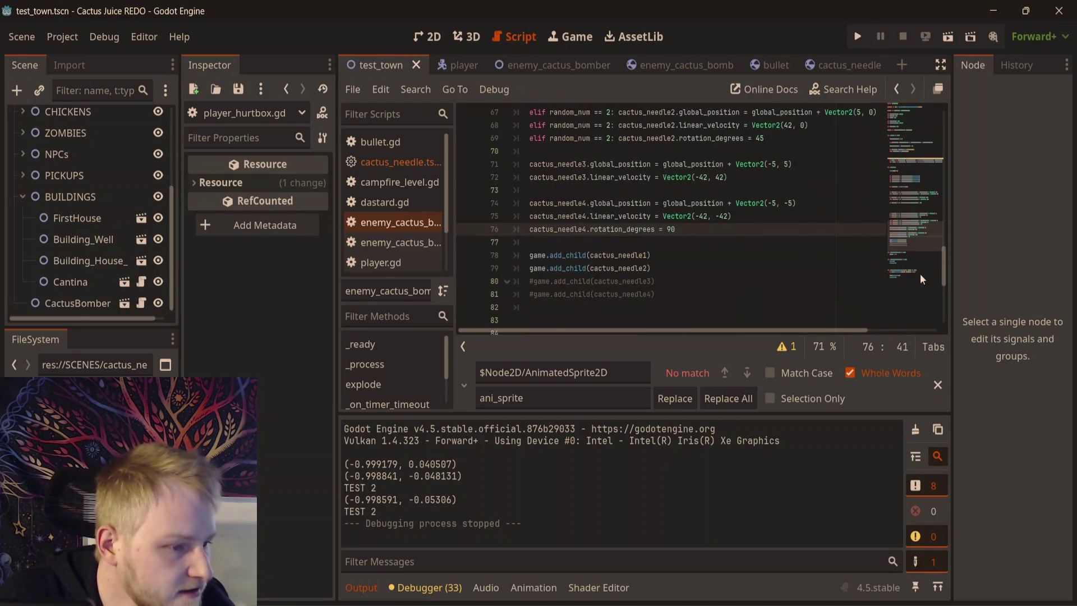
{"action": "key", "text": "Down"}
{"action": "scroll", "coordinate": [829, 168], "scroll_direction": "up", "scroll_amount": 2}
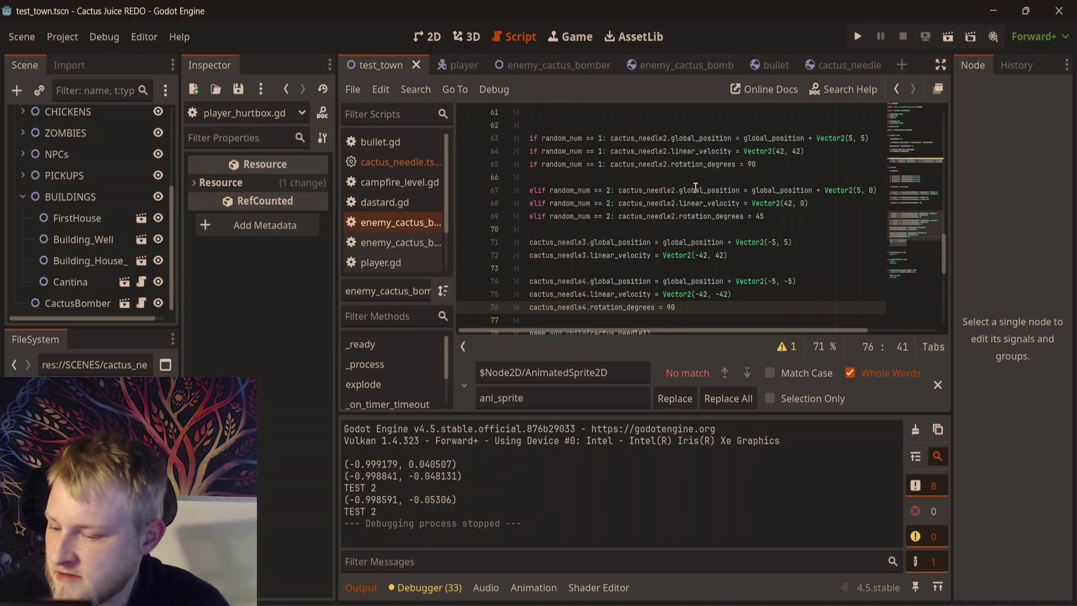
{"action": "scroll", "coordinate": [691, 213], "scroll_direction": "up", "scroll_amount": 1}
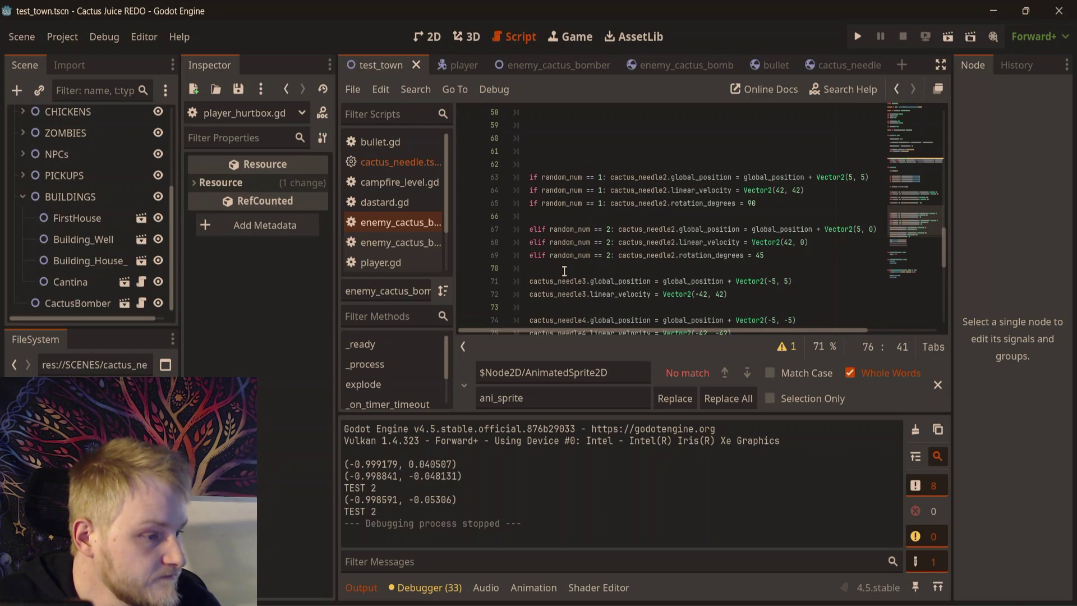
- Save the cactus bomber script with Ctrl+S and run the test_town scene with F6
{"action": "left_click", "coordinate": [707, 229]}
{"action": "left_click", "coordinate": [772, 138]}
{"action": "key", "text": "ctrl+s"}
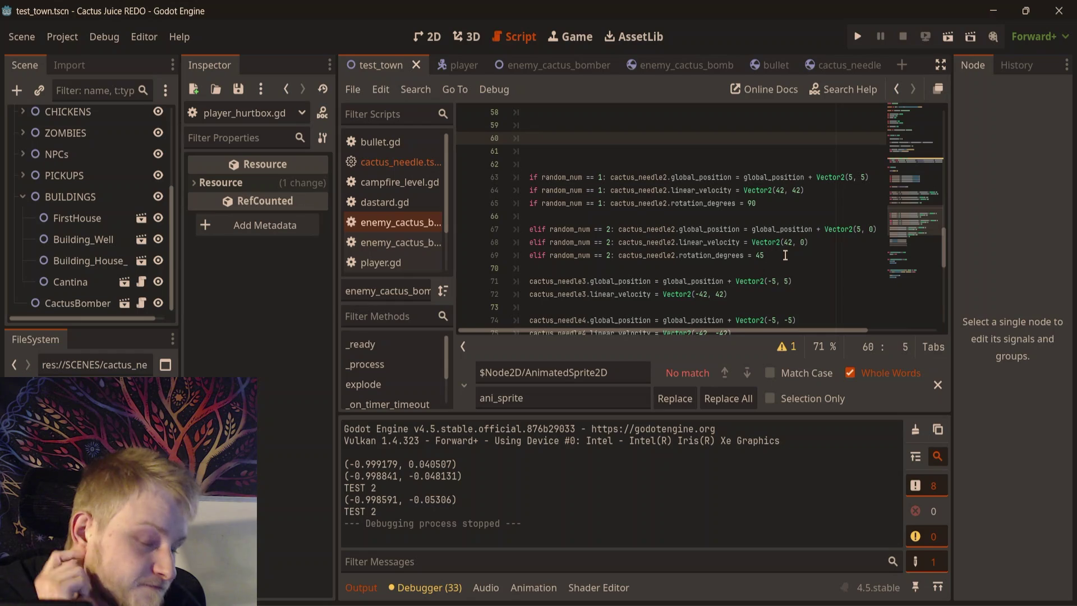
{"action": "left_click", "coordinate": [812, 255]}
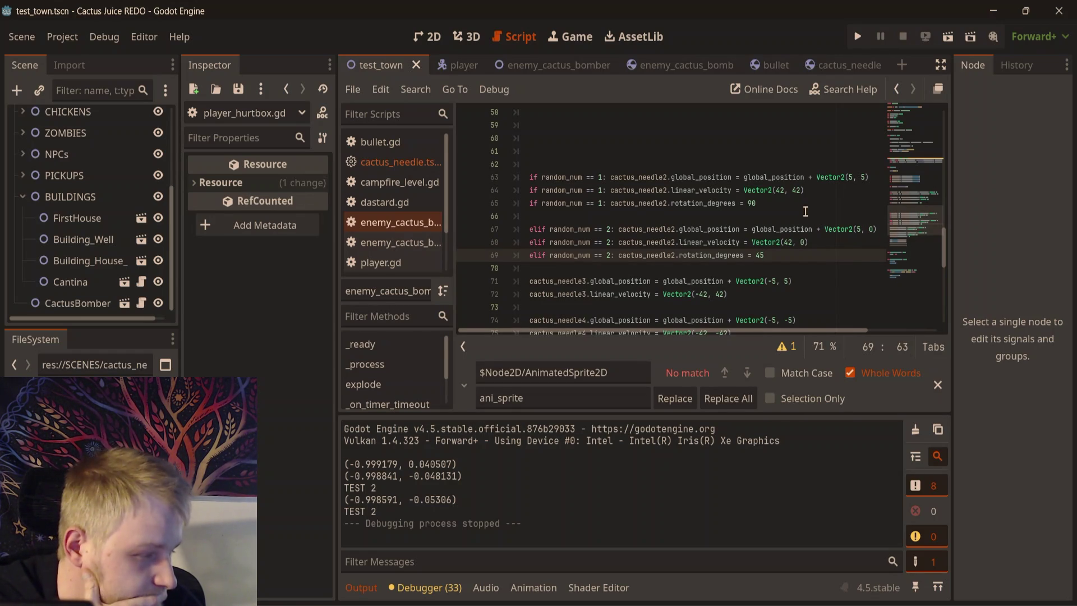
{"action": "left_click", "coordinate": [785, 242]}
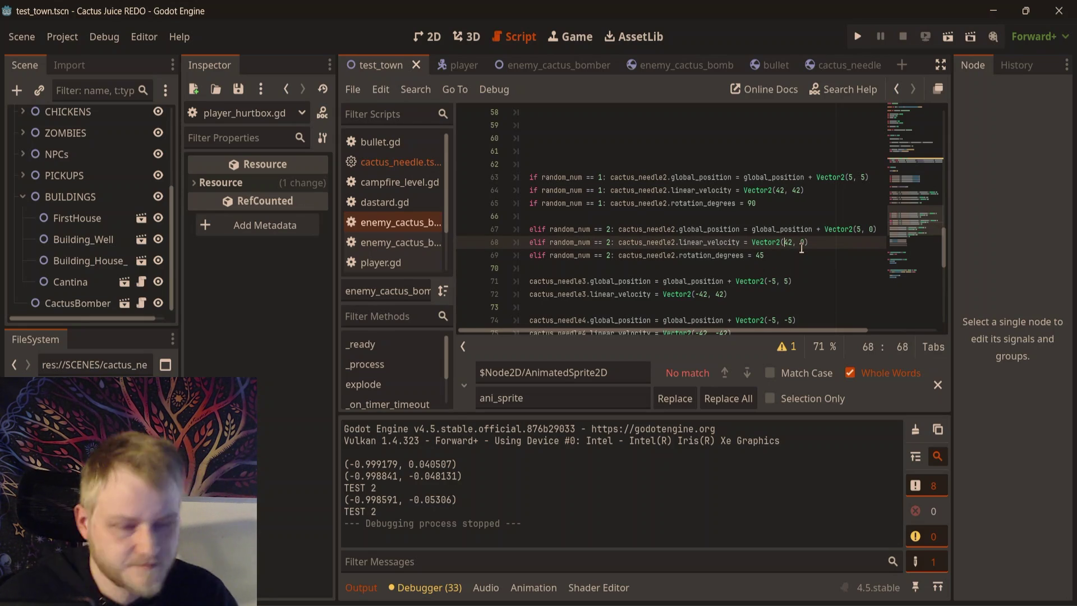
{"action": "left_click", "coordinate": [430, 40]}
{"action": "key", "text": "F6"}
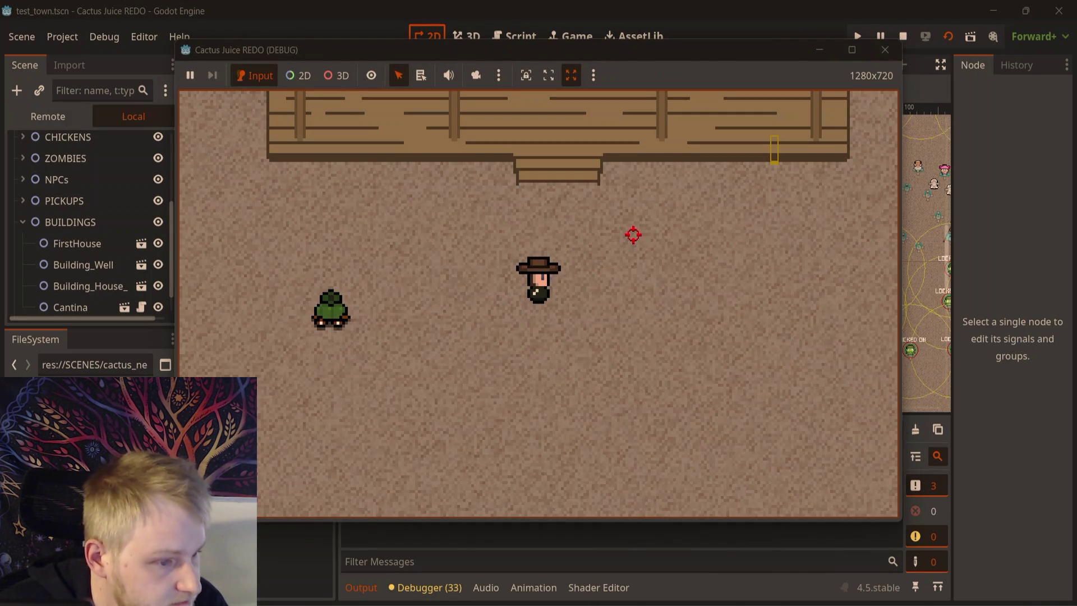
- Walk the player up and right to watch the needles fly, then stop the game and return to the script
{"action": "key", "text": "w"}
{"action": "key", "text": "d"}
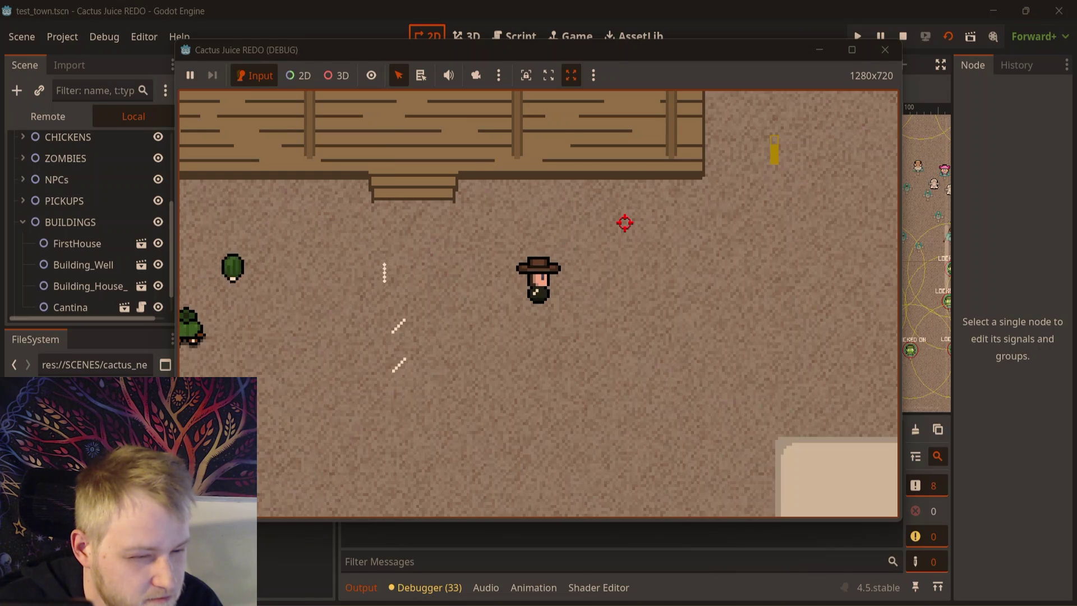
{"action": "left_click", "coordinate": [885, 50]}
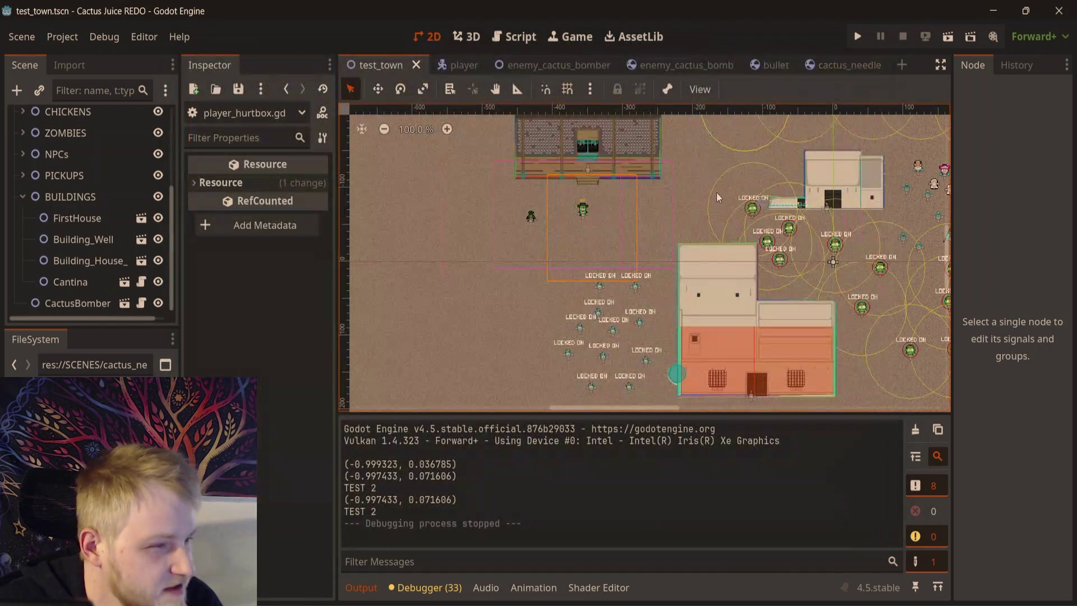
{"action": "left_click", "coordinate": [522, 47]}
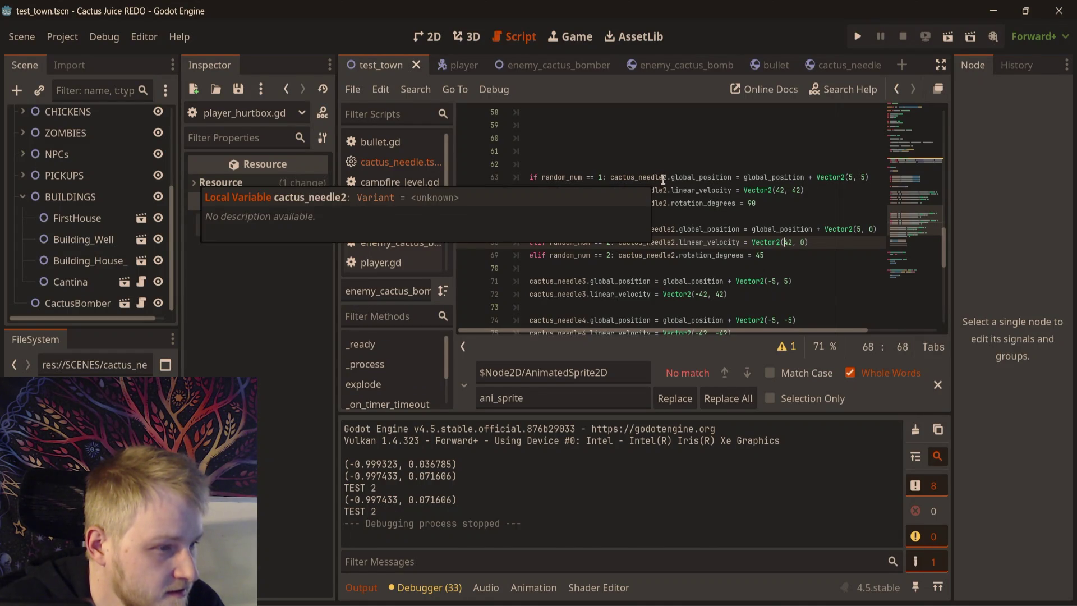
- Move the elif needle2 position line directly under its matching if position line
{"action": "left_click", "coordinate": [658, 215]}
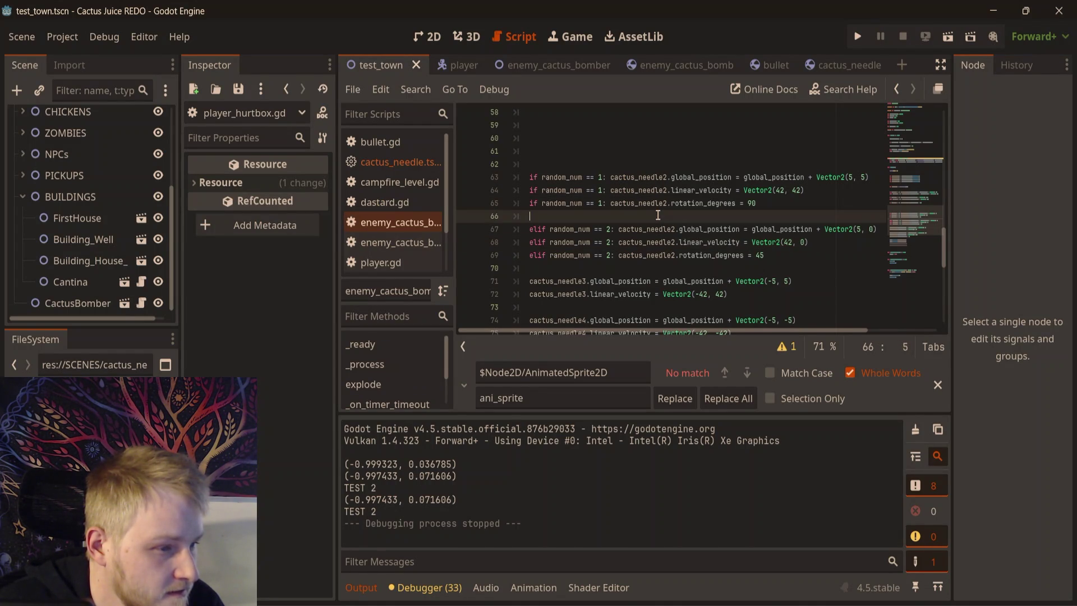
{"action": "key", "text": "Return"}
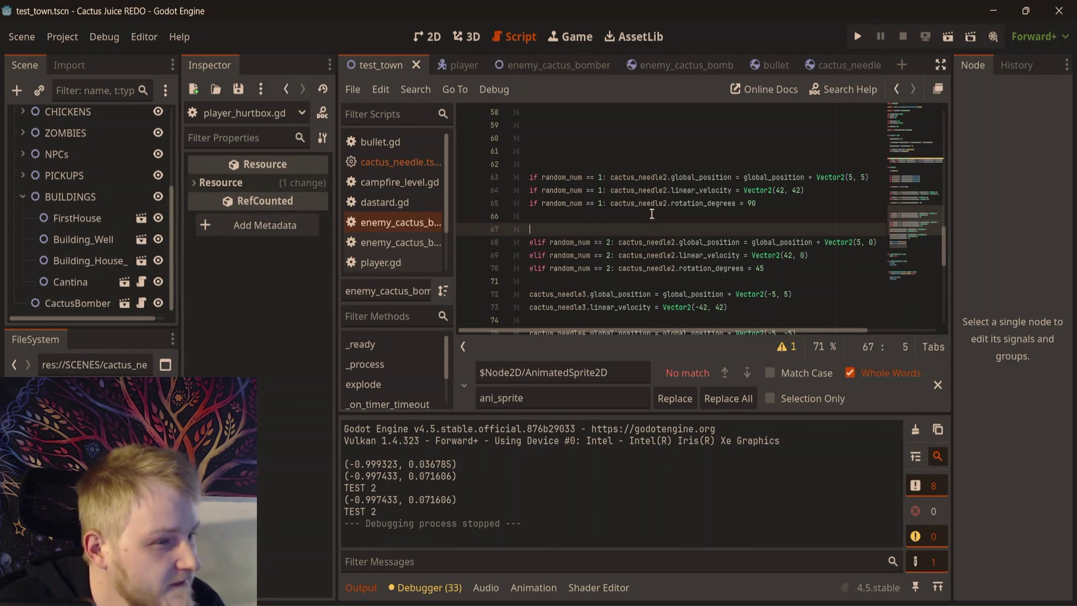
{"action": "scroll", "coordinate": [651, 220], "scroll_direction": "down", "scroll_amount": 5}
{"action": "scroll", "coordinate": [647, 219], "scroll_direction": "up", "scroll_amount": 5}
{"action": "scroll", "coordinate": [647, 219], "scroll_direction": "up", "scroll_amount": 8}
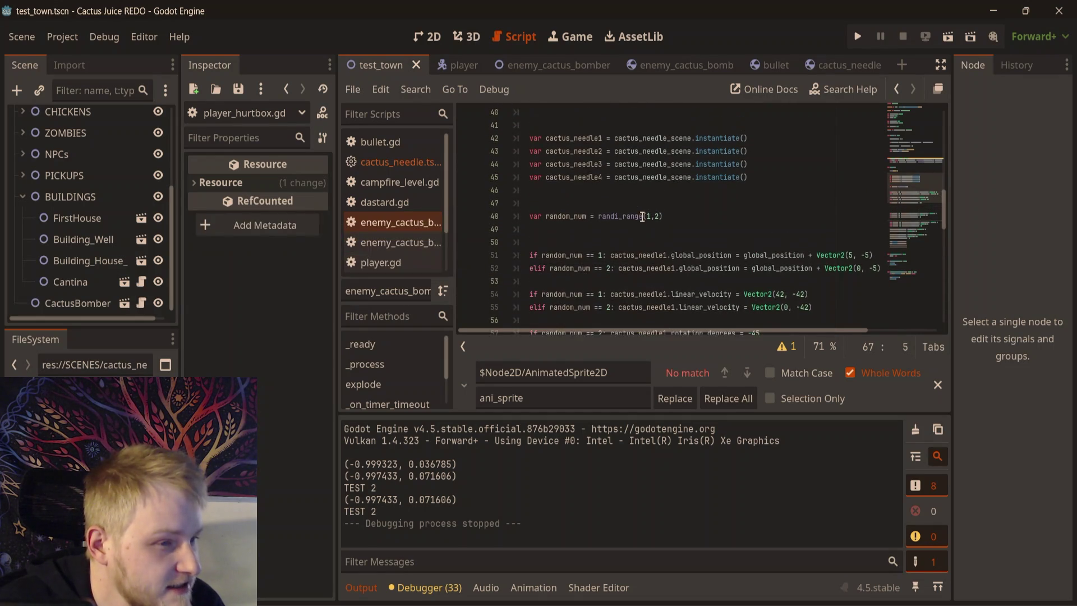
{"action": "scroll", "coordinate": [609, 232], "scroll_direction": "down", "scroll_amount": 2}
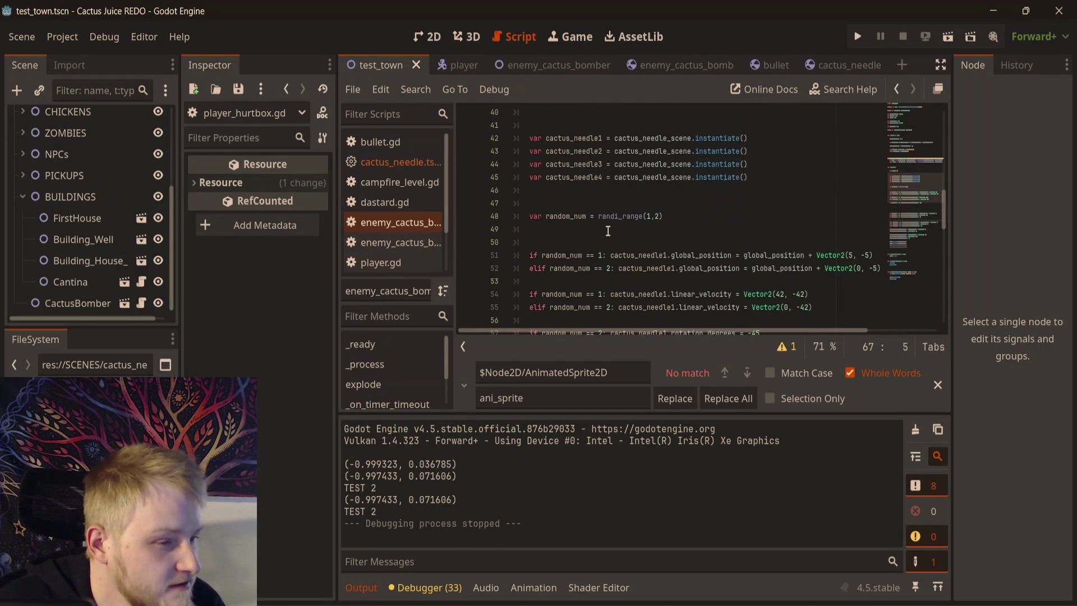
{"action": "scroll", "coordinate": [665, 198], "scroll_direction": "down", "scroll_amount": 1}
{"action": "scroll", "coordinate": [664, 197], "scroll_direction": "down", "scroll_amount": 3}
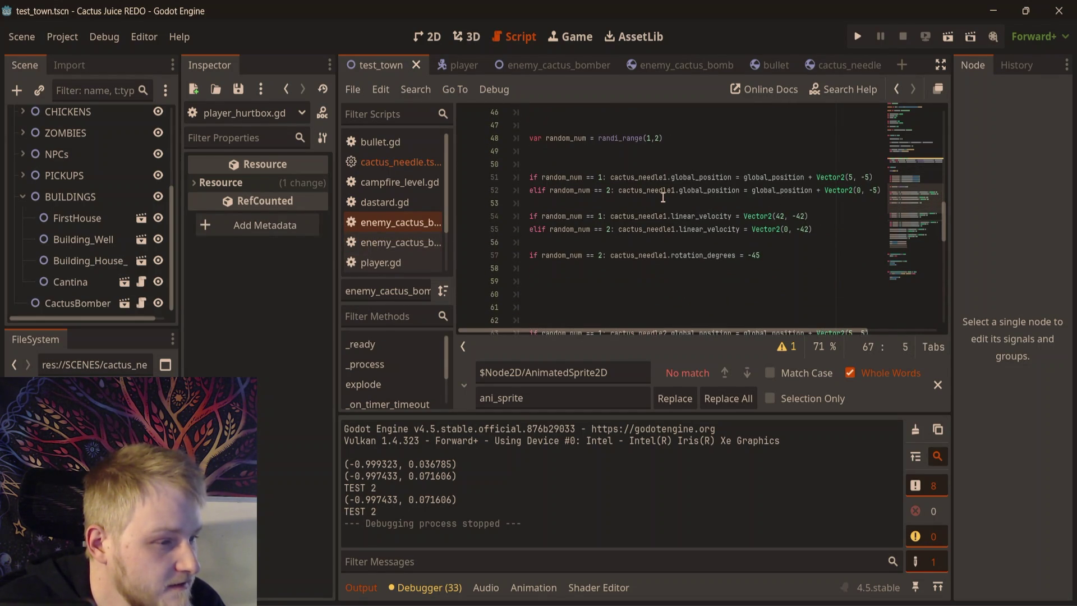
{"action": "left_click", "coordinate": [880, 255]}
{"action": "key", "text": "Return"}
{"action": "scroll", "coordinate": [891, 255], "scroll_direction": "down", "scroll_amount": 2}
{"action": "left_click_drag", "start_coordinate": [879, 255], "coordinate": [510, 254]}
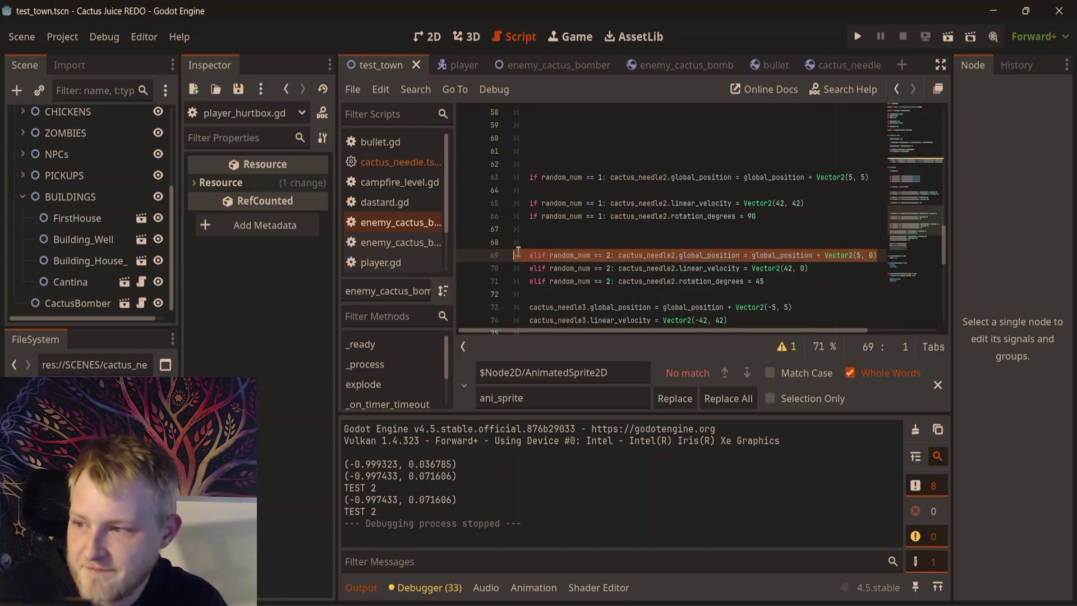
{"action": "left_click_drag", "start_coordinate": [531, 258], "coordinate": [577, 189]}
- Move the elif needle2 velocity line under its if velocity line, separating the groups
{"action": "key", "text": "Return"}
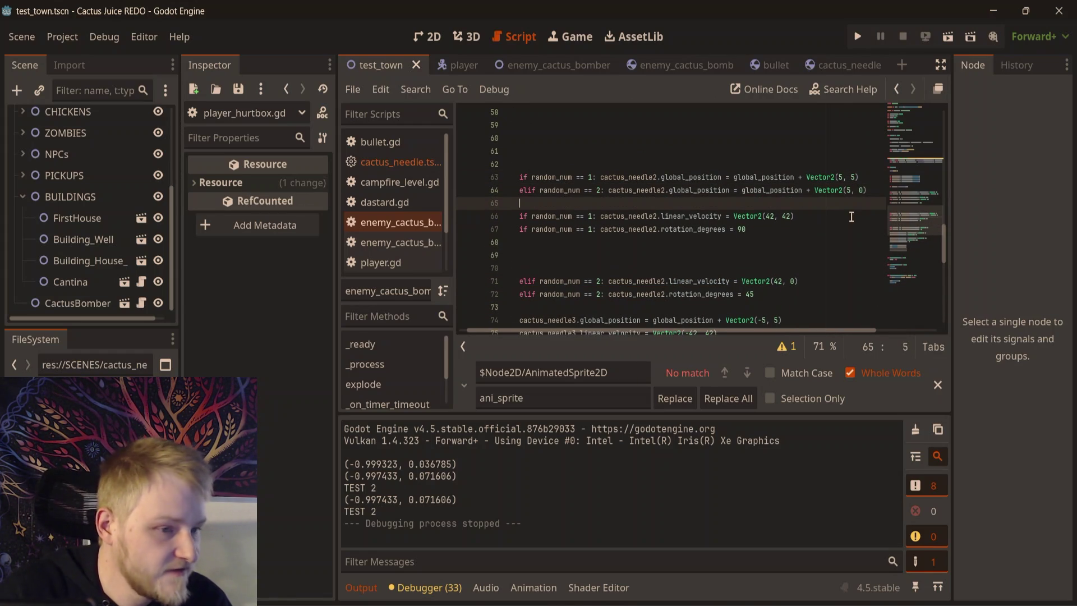
{"action": "left_click", "coordinate": [841, 218]}
{"action": "key", "text": "Return"}
{"action": "scroll", "coordinate": [840, 263], "scroll_direction": "down", "scroll_amount": 2}
{"action": "left_click_drag", "start_coordinate": [814, 216], "coordinate": [530, 214]}
{"action": "key", "text": "ctrl+c"}
{"action": "key", "text": "BackSpace"}
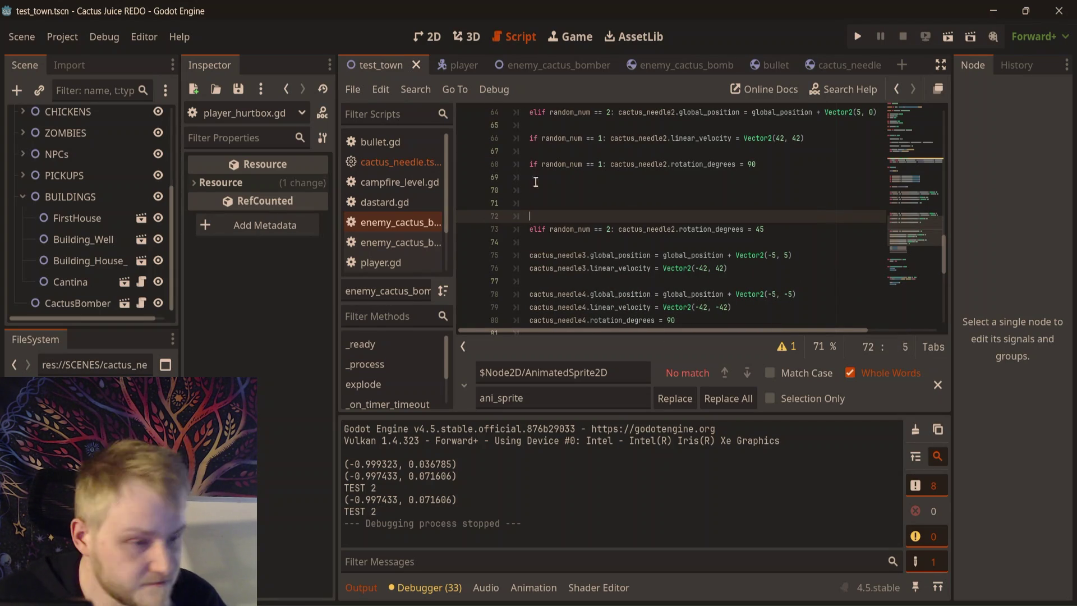
{"action": "left_click", "coordinate": [551, 158]}
{"action": "key", "text": "ctrl+v"}
{"action": "key", "text": "Return"}
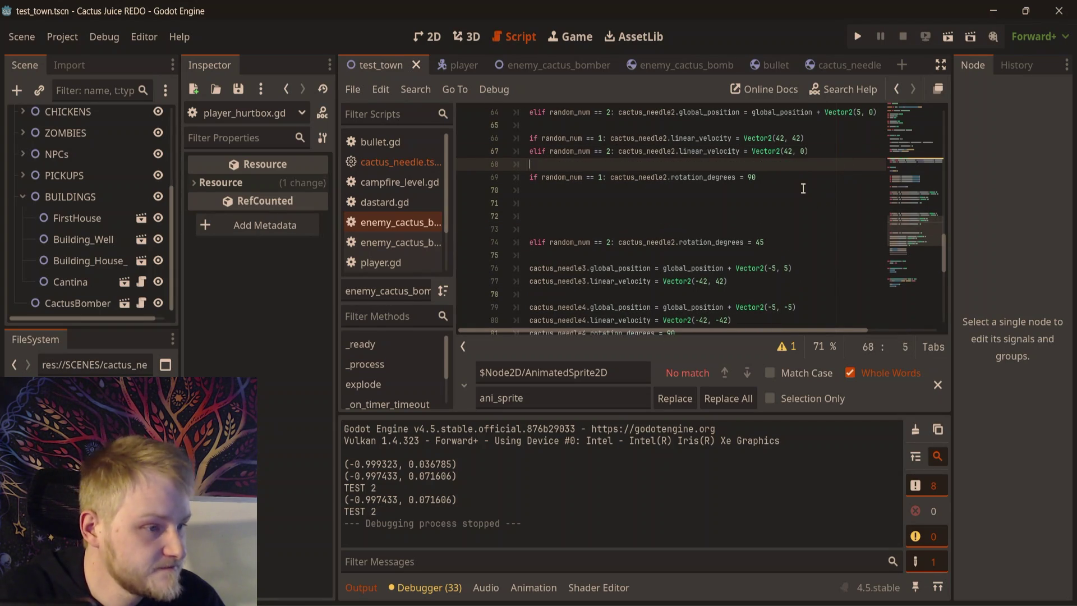
- Move the elif needle2 rotation line under its if rotation line
{"action": "left_click_drag", "start_coordinate": [778, 245], "coordinate": [517, 240]}
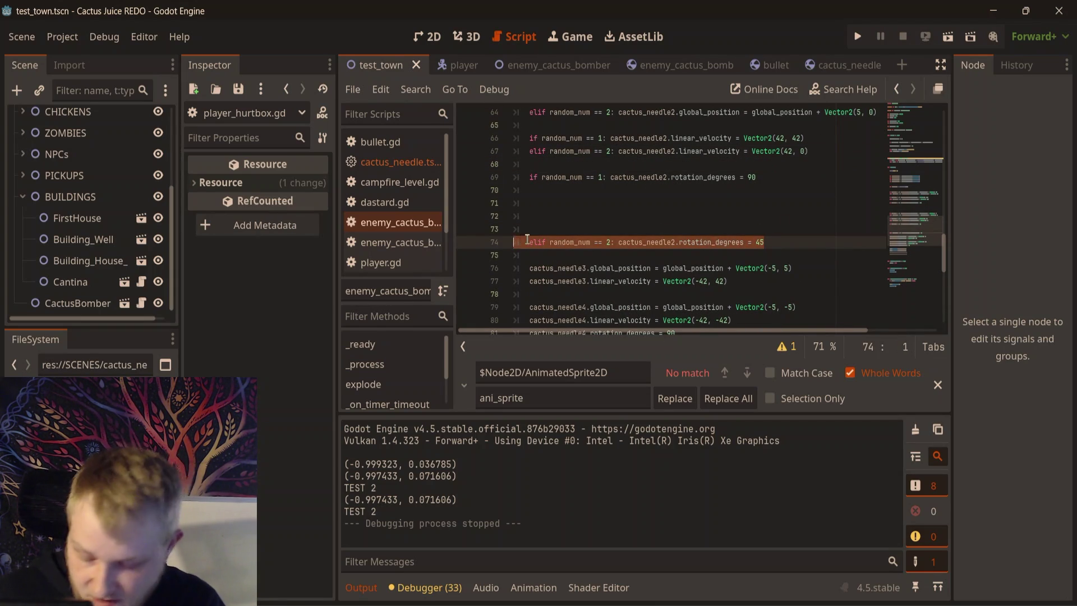
{"action": "left_click", "coordinate": [710, 232]}
{"action": "left_click_drag", "start_coordinate": [795, 239], "coordinate": [527, 242]}
{"action": "key", "text": "ctrl+x"}
{"action": "left_click", "coordinate": [599, 190]}
{"action": "key", "text": "ctrl+v"}
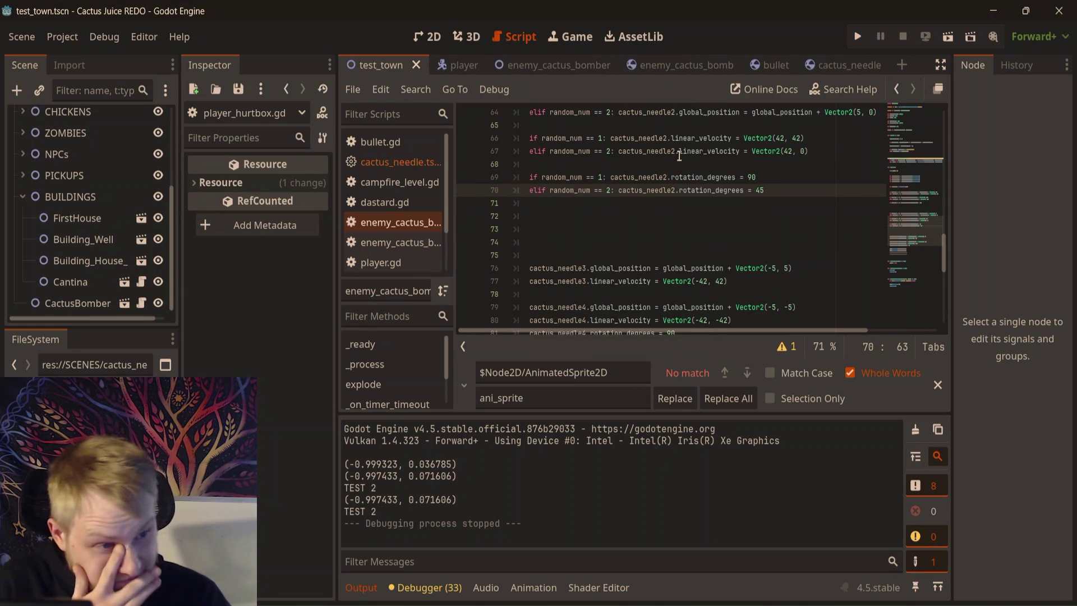
- Delete the leftover empty lines around the needle2 block
{"action": "left_click", "coordinate": [682, 231]}
{"action": "scroll", "coordinate": [682, 235], "scroll_direction": "up", "scroll_amount": 2}
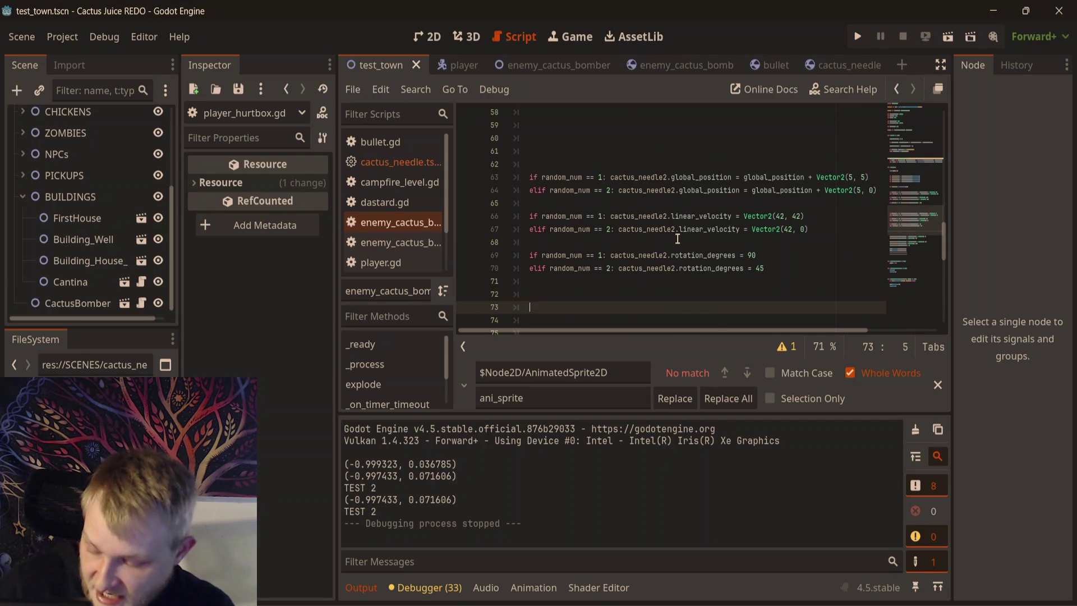
{"action": "scroll", "coordinate": [676, 239], "scroll_direction": "up", "scroll_amount": 1}
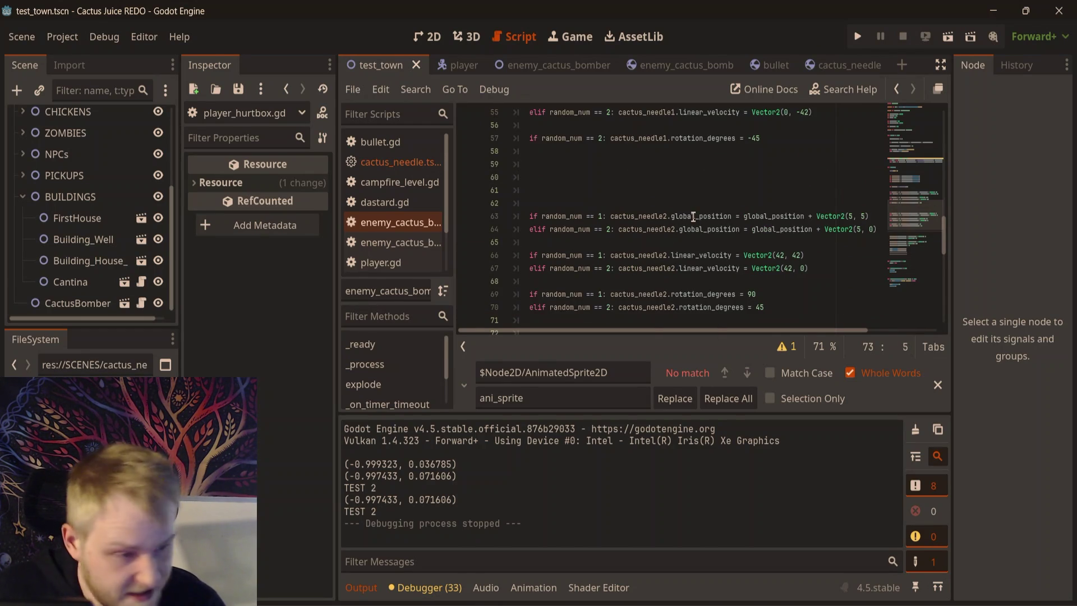
{"action": "left_click", "coordinate": [587, 195]}
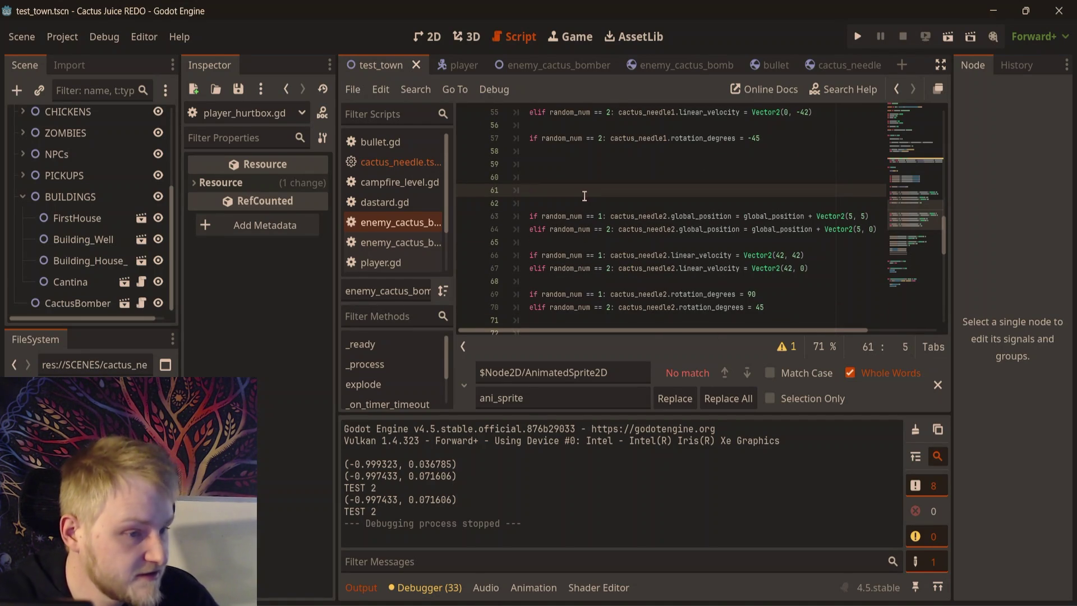
{"action": "key", "text": "BackSpace"}
{"action": "key", "text": "BackSpace"}
{"action": "scroll", "coordinate": [690, 291], "scroll_direction": "down", "scroll_amount": 1}
{"action": "left_click", "coordinate": [700, 286]}
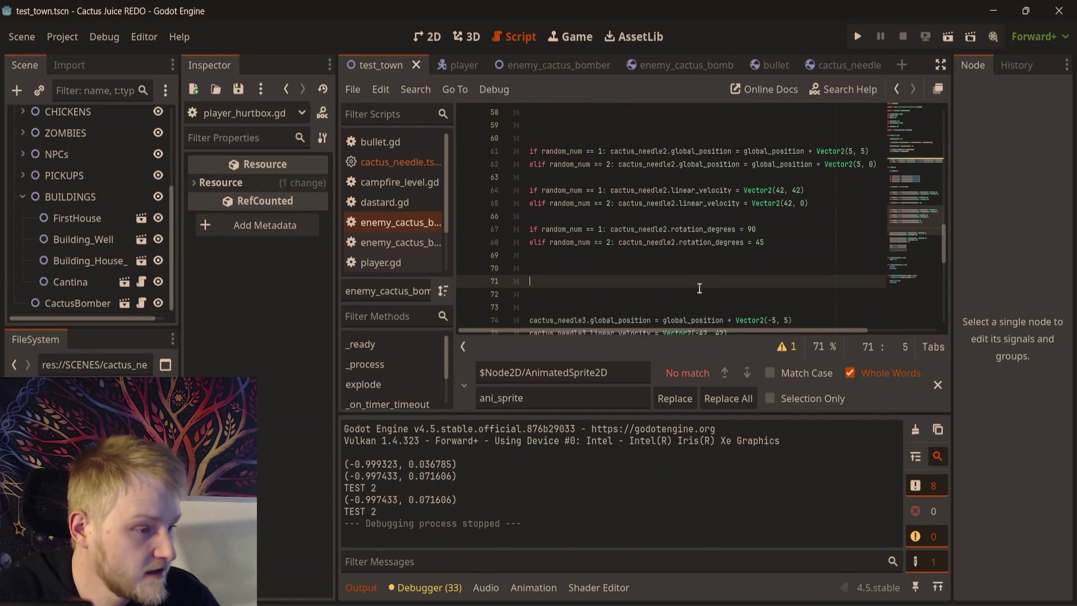
{"action": "scroll", "coordinate": [700, 288], "scroll_direction": "up", "scroll_amount": 1}
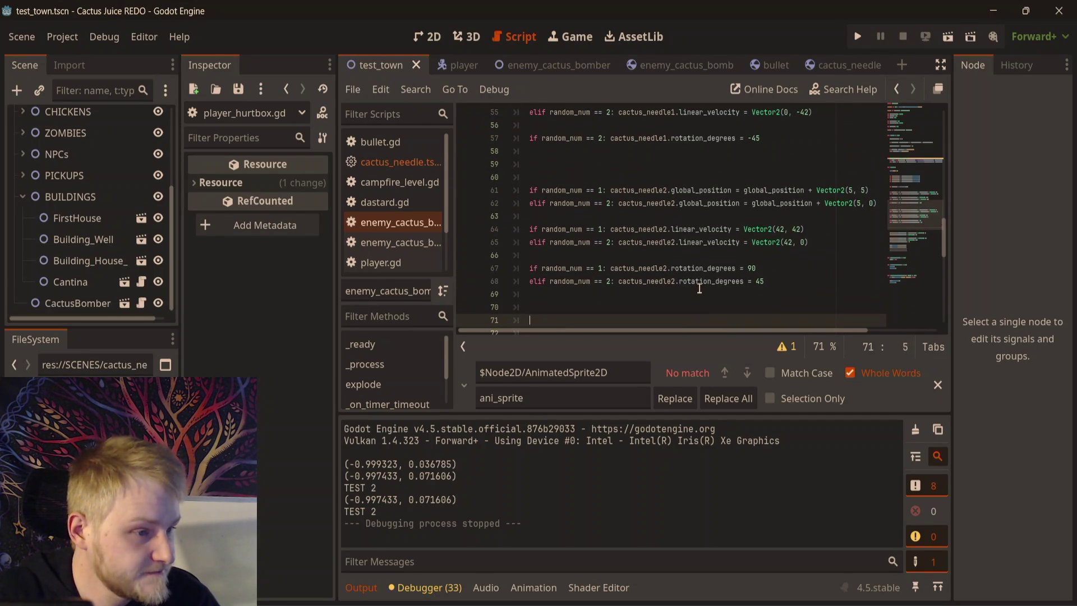
- Save the bomber script with Ctrl+S and return to the test_town scene in 2D
{"action": "left_click", "coordinate": [799, 162]}
{"action": "key", "text": "ctrl+s"}
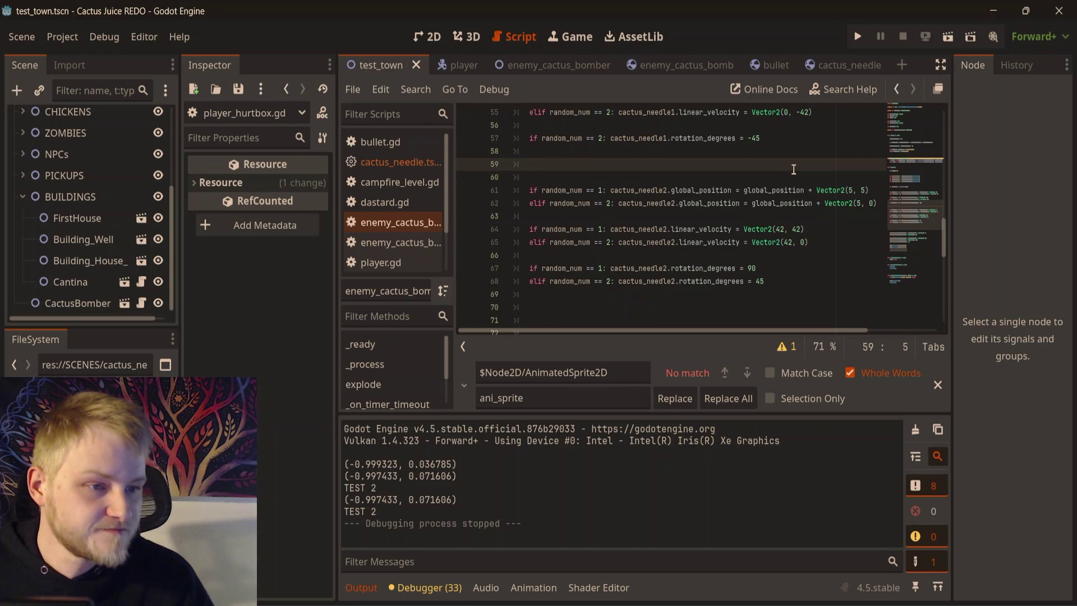
{"action": "left_click", "coordinate": [428, 37]}
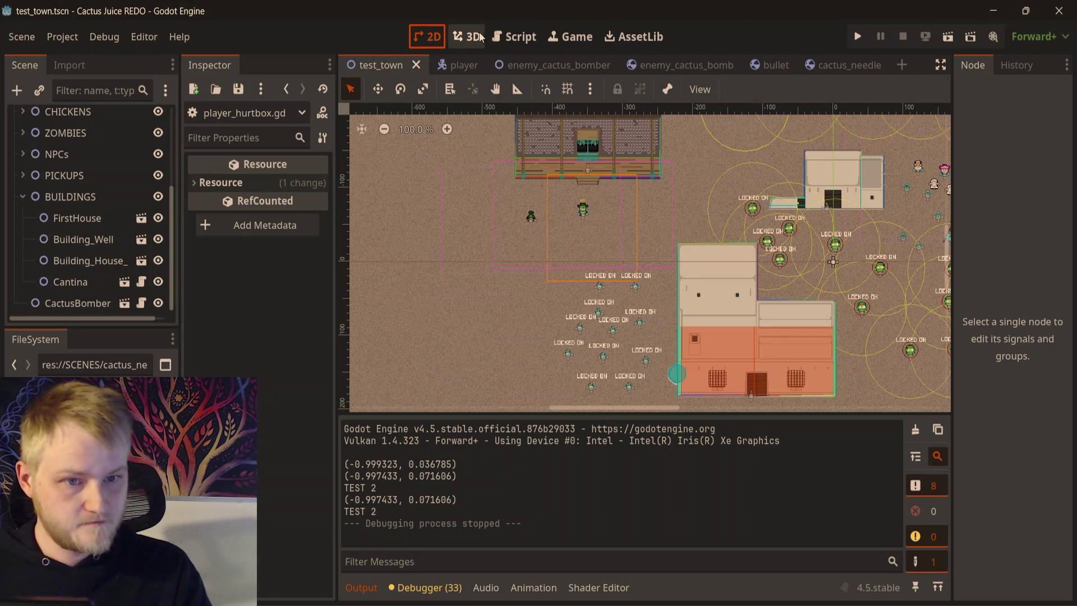
- Run the town scene with F6 and walk the player around with WASD
{"action": "key", "text": "F6"}
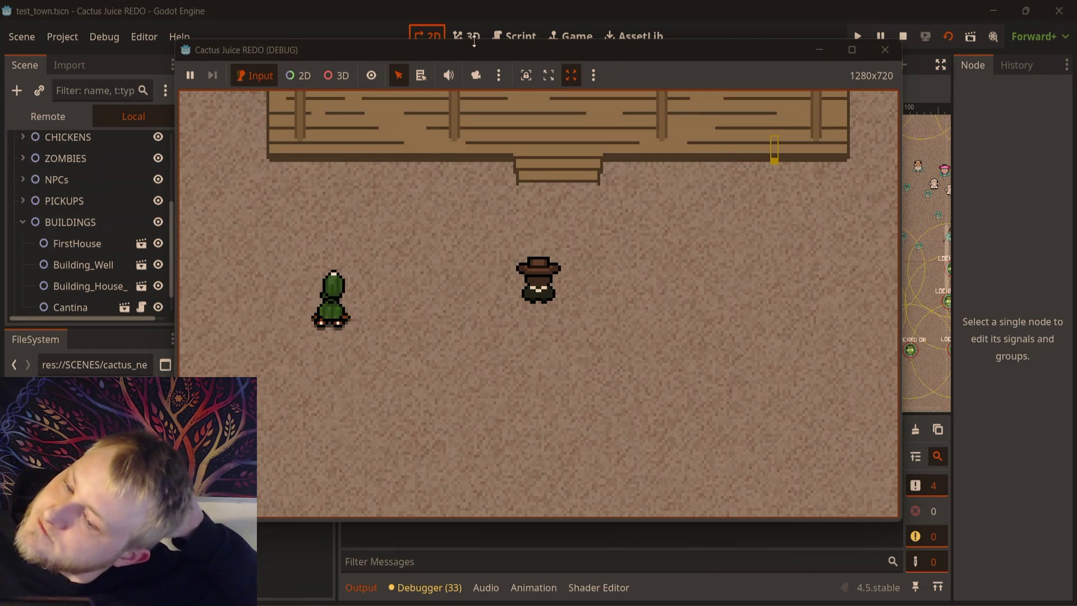
{"action": "key", "text": "w"}
{"action": "key", "text": "d"}
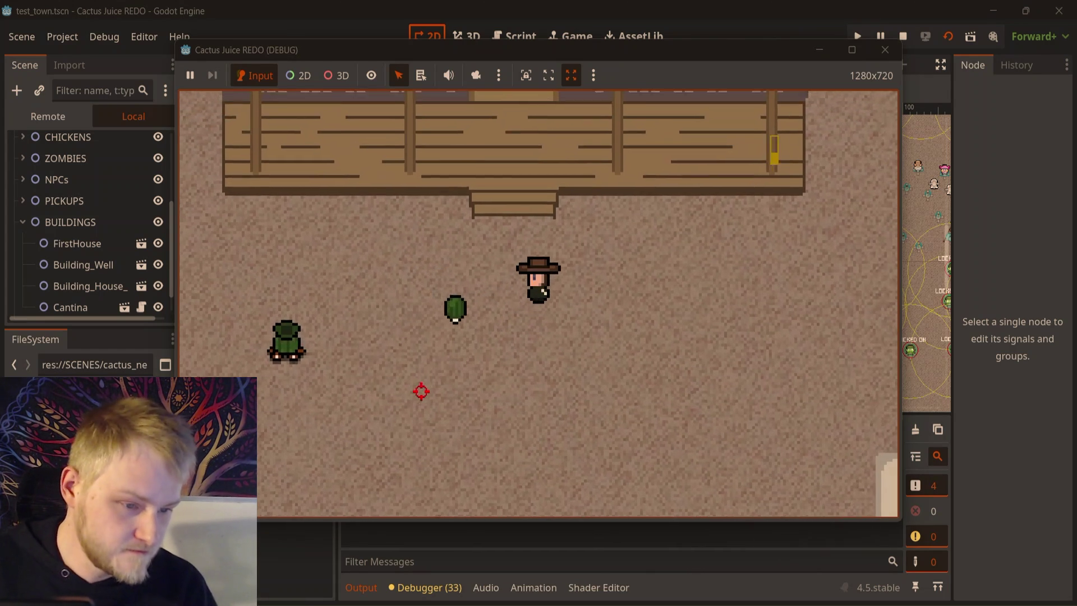
{"action": "key", "text": "s"}
{"action": "key", "text": "d"}
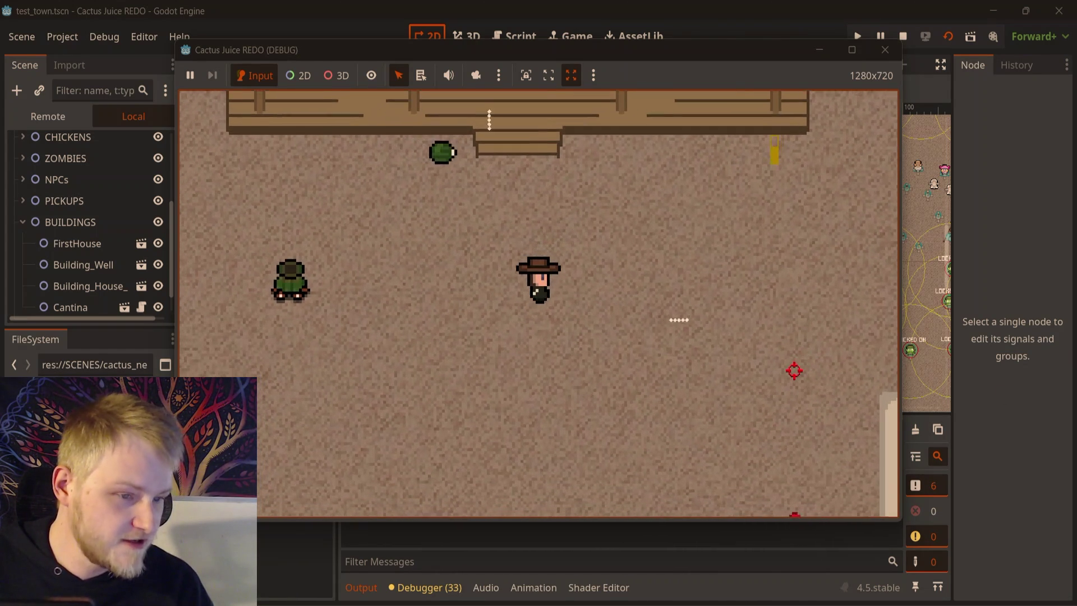
{"action": "key", "text": "s"}
{"action": "key", "text": "a"}
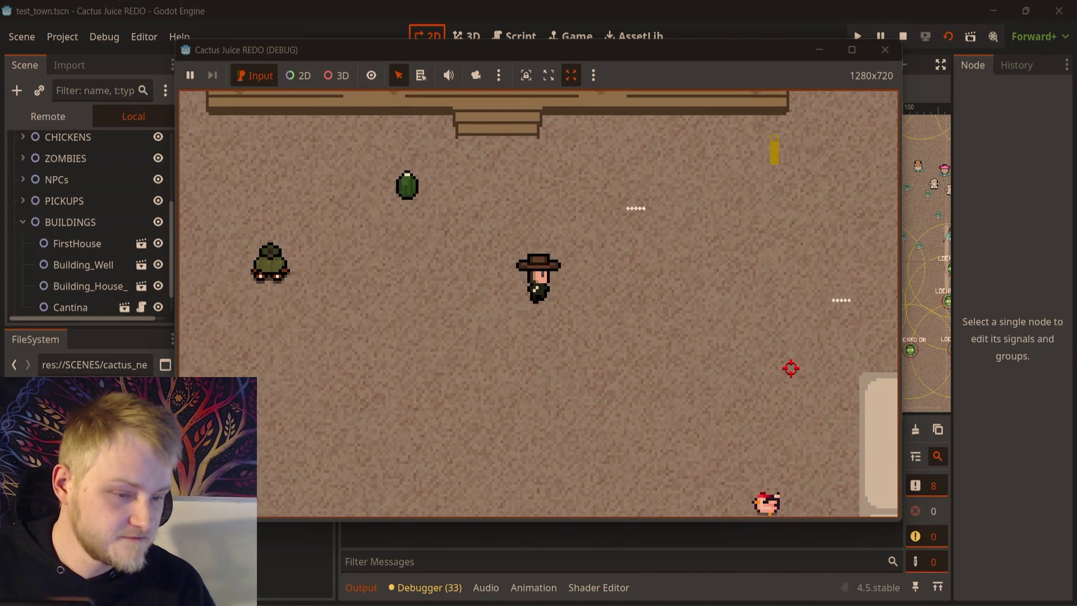
{"action": "key", "text": "w"}
{"action": "key", "text": "d"}
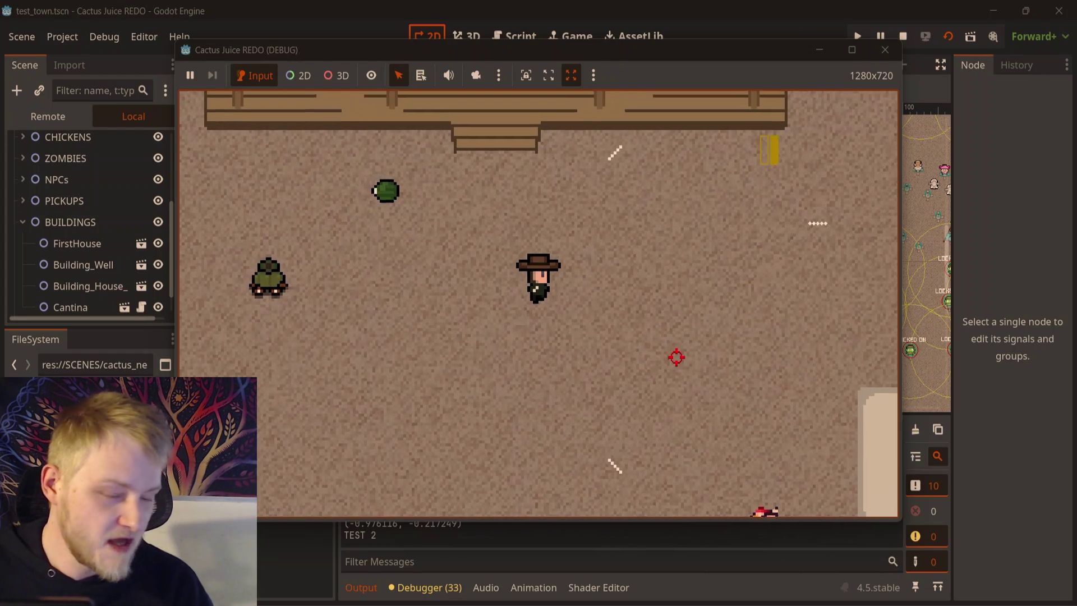
{"action": "key", "text": "a"}
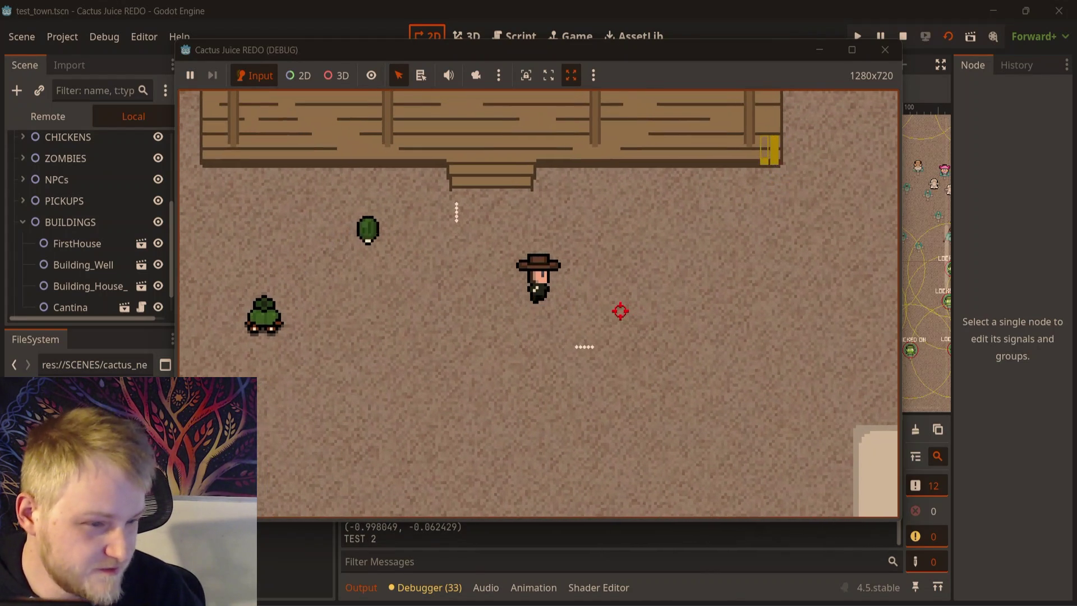
{"action": "key", "text": "s"}
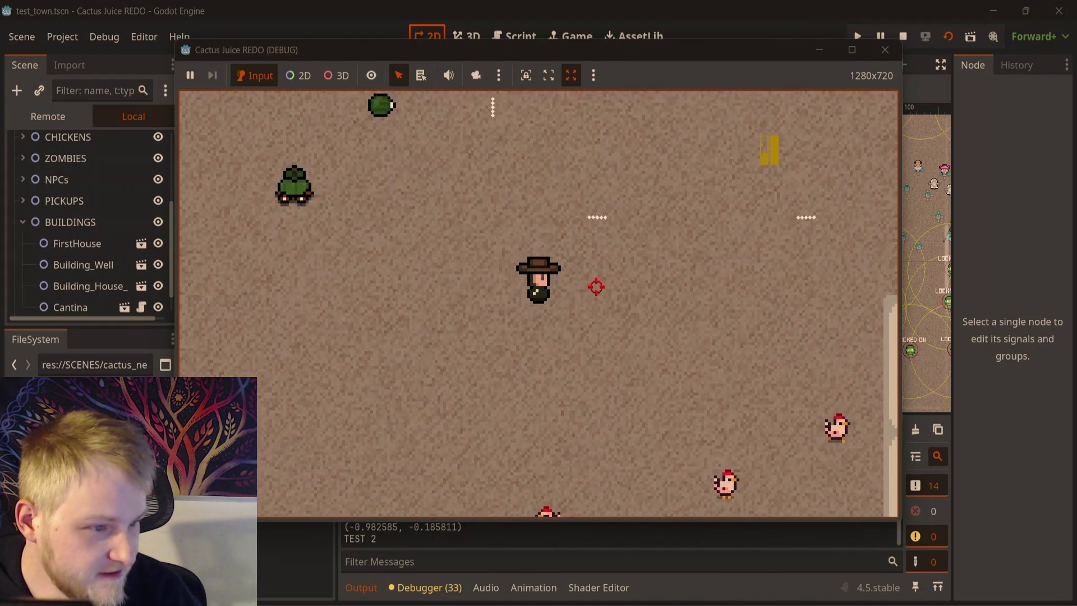
{"action": "key", "text": "w"}
{"action": "key", "text": "d"}
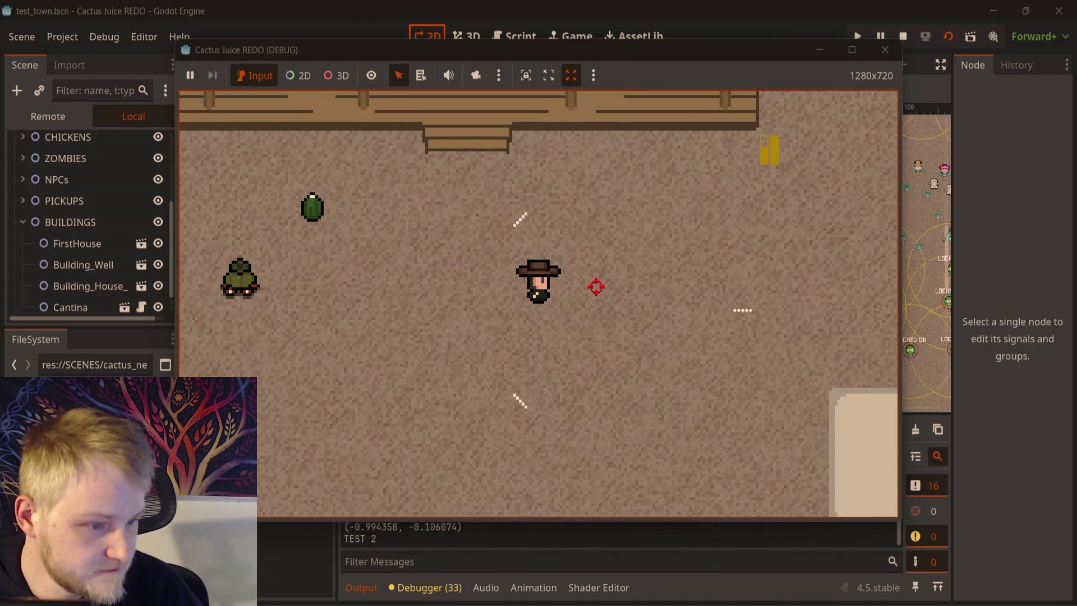
- Shoot repeatedly at the cactus bomber's flying bombs while moving around
{"action": "left_click", "coordinate": [511, 259]}
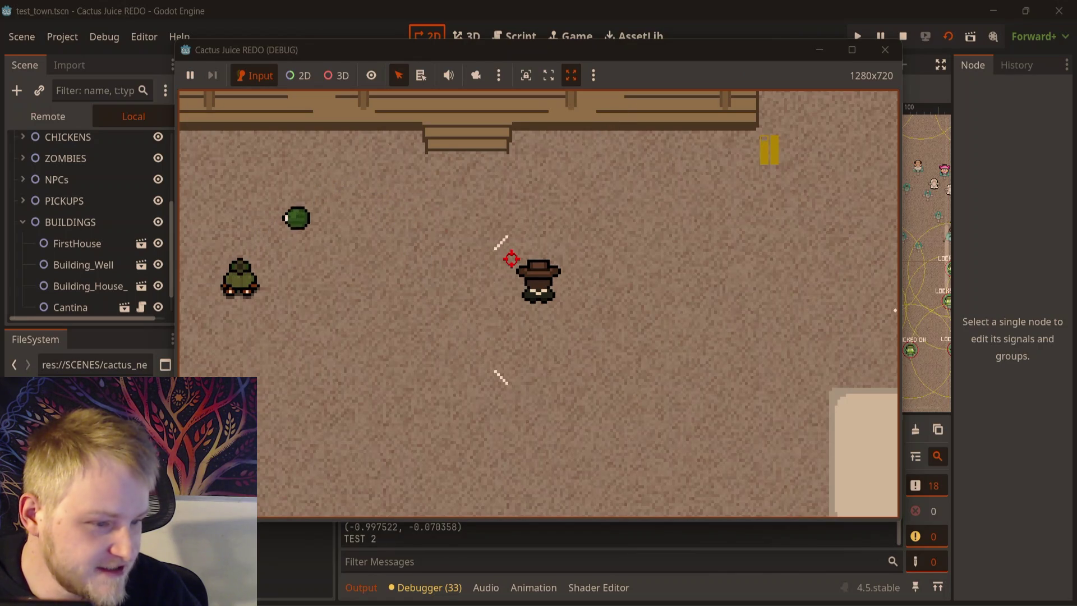
{"action": "key", "text": "w"}
{"action": "left_click", "coordinate": [511, 259]}
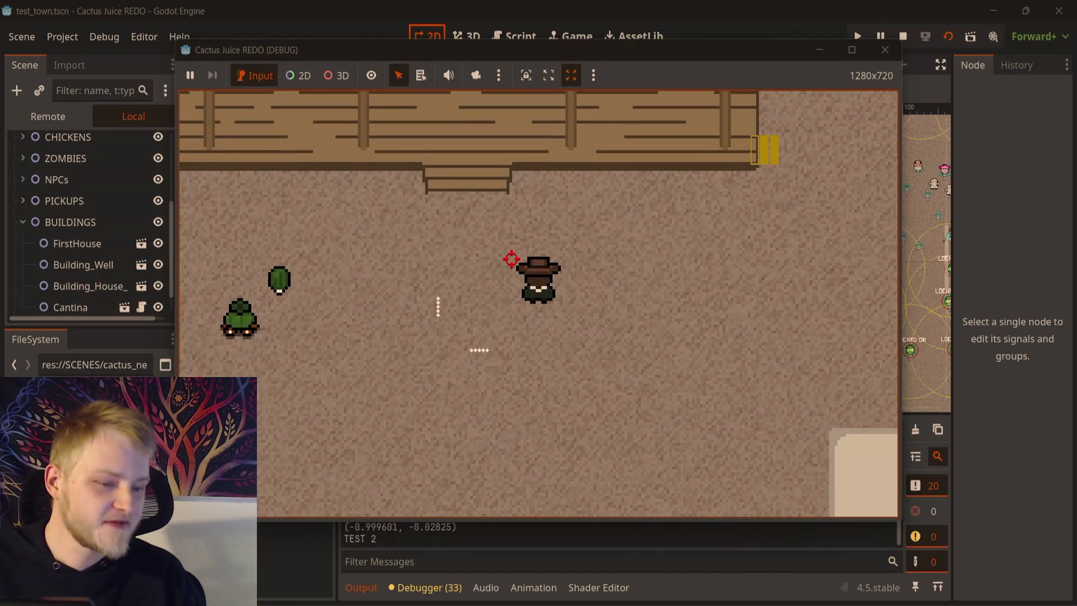
{"action": "left_click", "coordinate": [511, 259]}
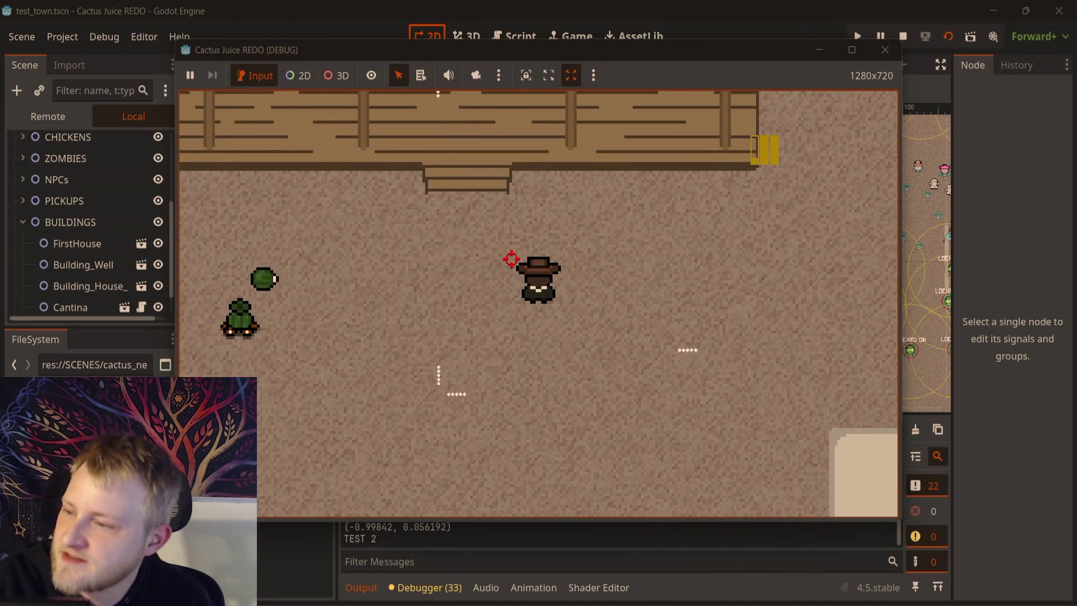
{"action": "key", "text": "d"}
{"action": "left_click", "coordinate": [511, 260]}
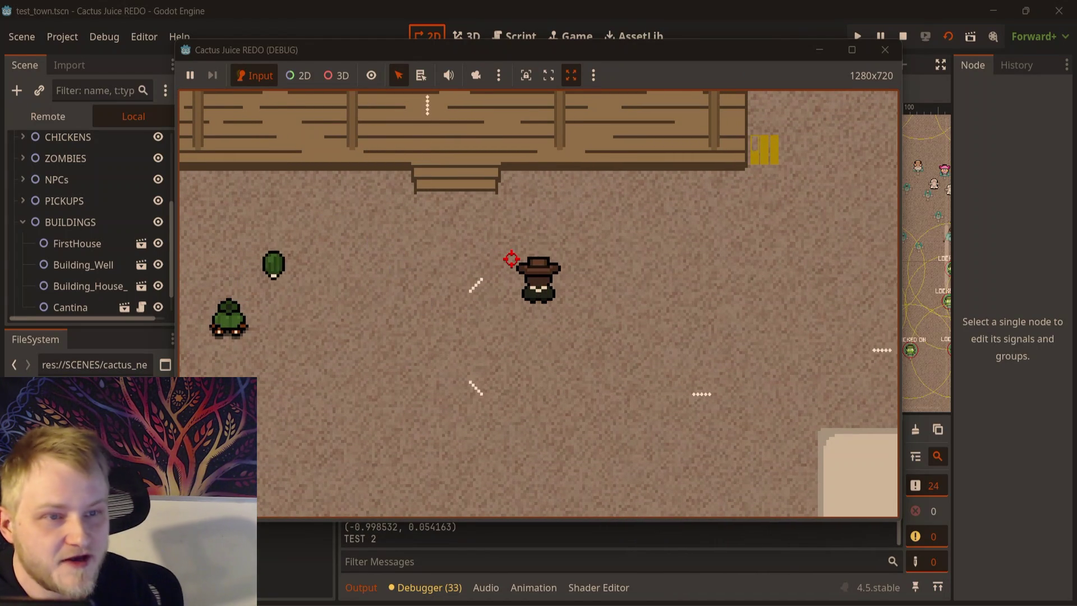
{"action": "key", "text": "a"}
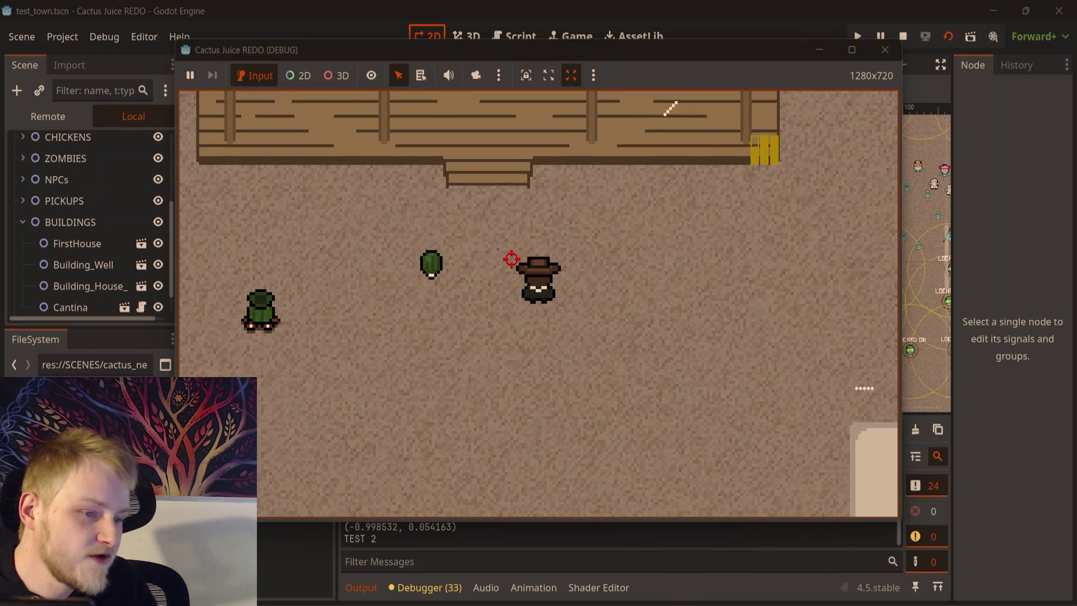
{"action": "key", "text": "s"}
{"action": "left_click", "coordinate": [512, 260]}
{"action": "left_click", "coordinate": [511, 259]}
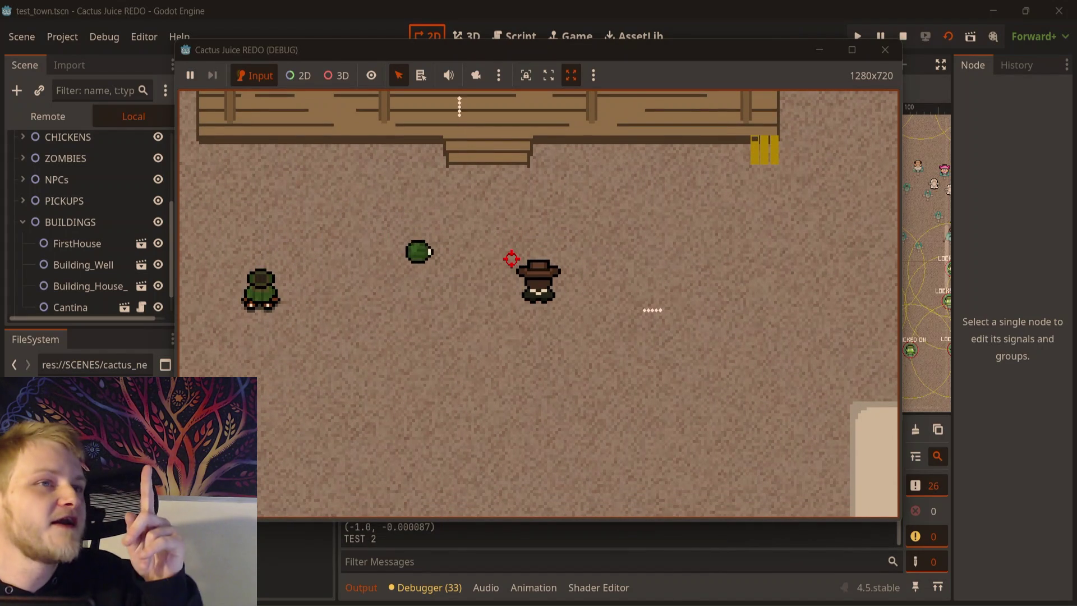
{"action": "left_click", "coordinate": [511, 259]}
{"action": "key", "text": "d"}
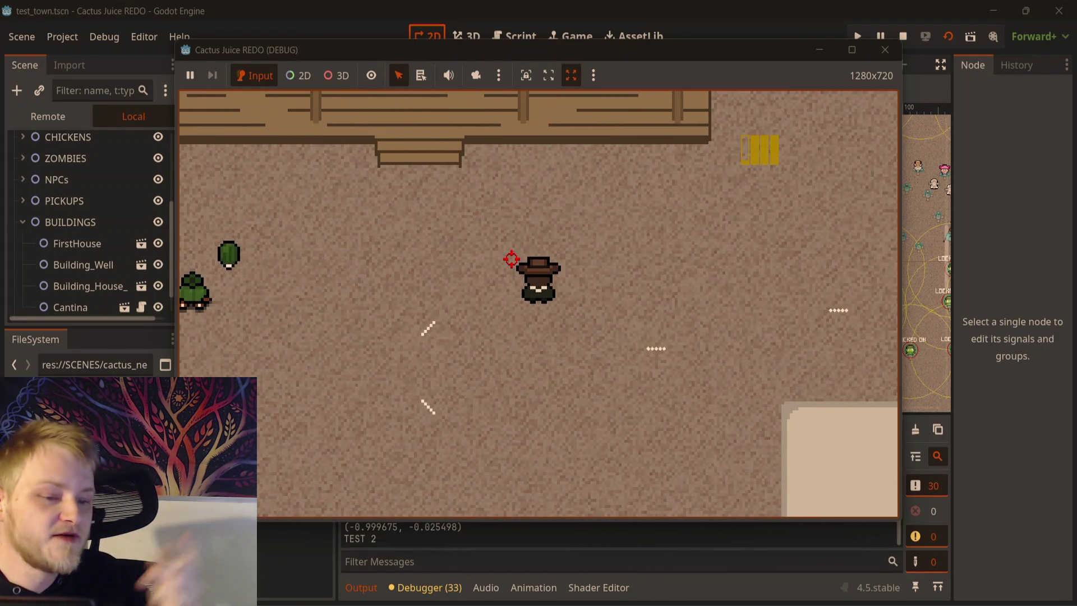
{"action": "left_click", "coordinate": [511, 259]}
{"action": "key", "text": "s"}
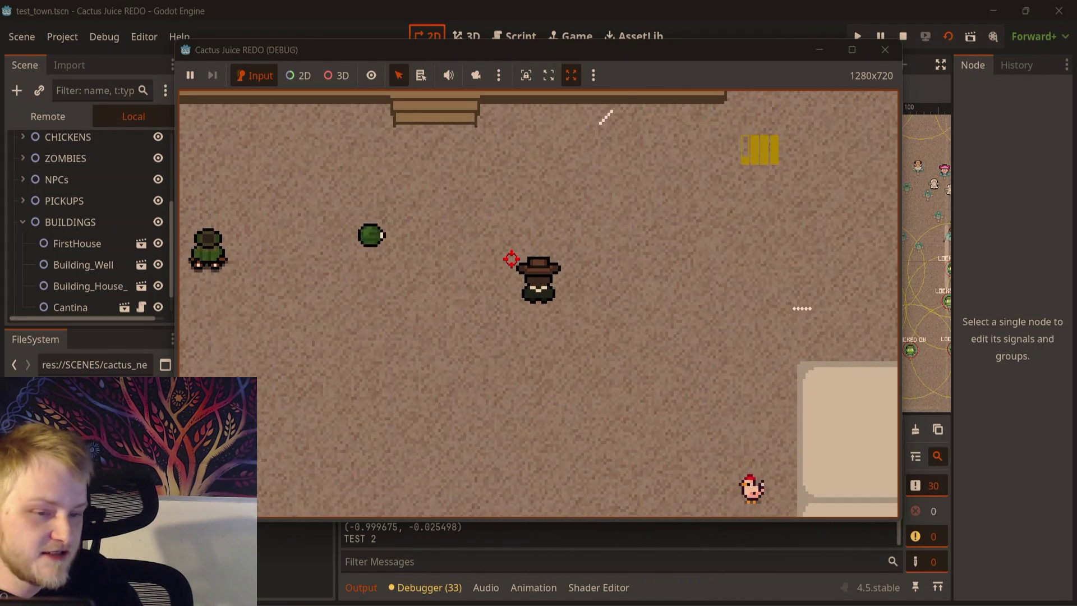
{"action": "left_click", "coordinate": [512, 259]}
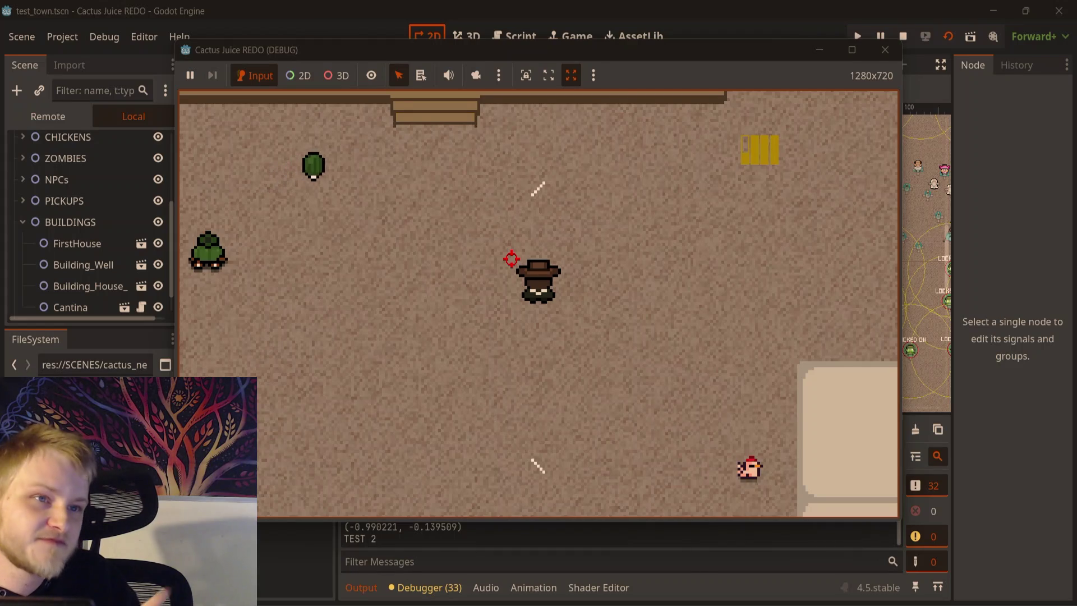
{"action": "left_click", "coordinate": [511, 260]}
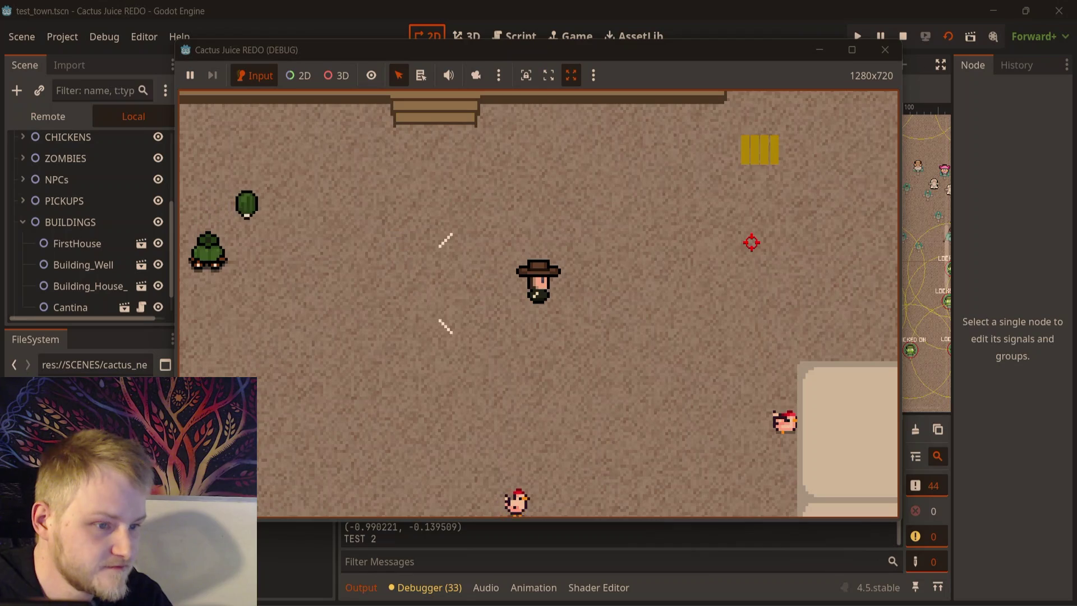
- Walk the player north and south, then close the running game window
{"action": "key", "text": "w"}
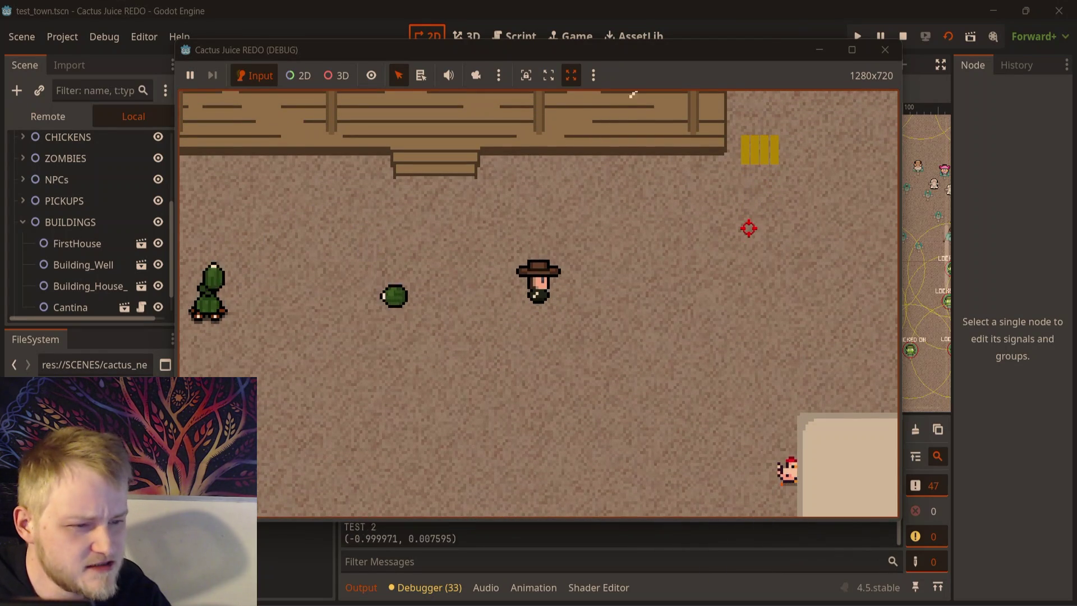
{"action": "key", "text": "s"}
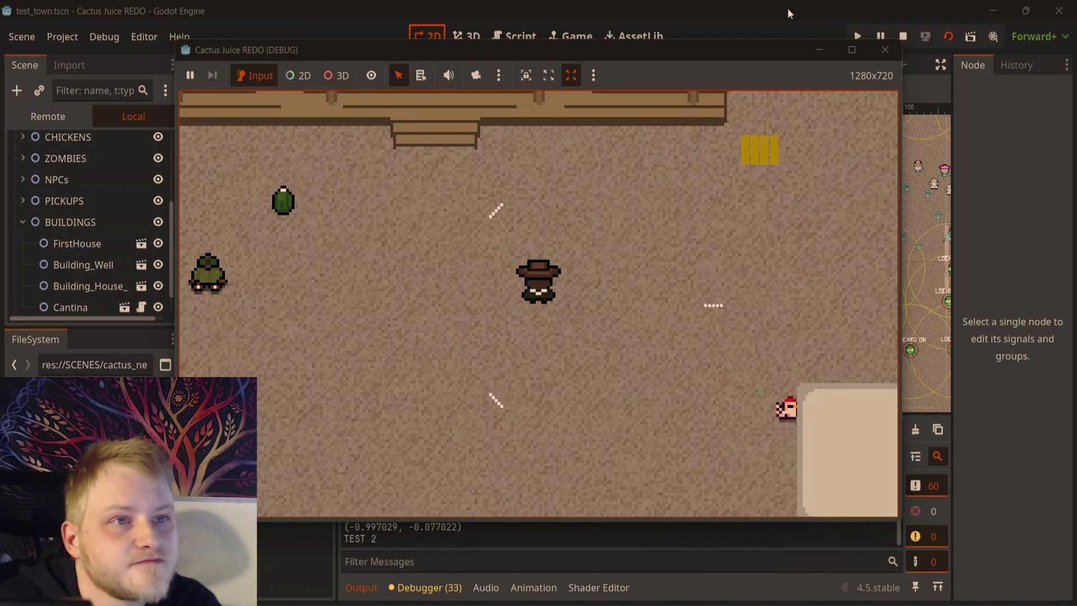
{"action": "left_click", "coordinate": [884, 50]}
{"action": "scroll", "coordinate": [645, 233], "scroll_direction": "up", "scroll_amount": 6}
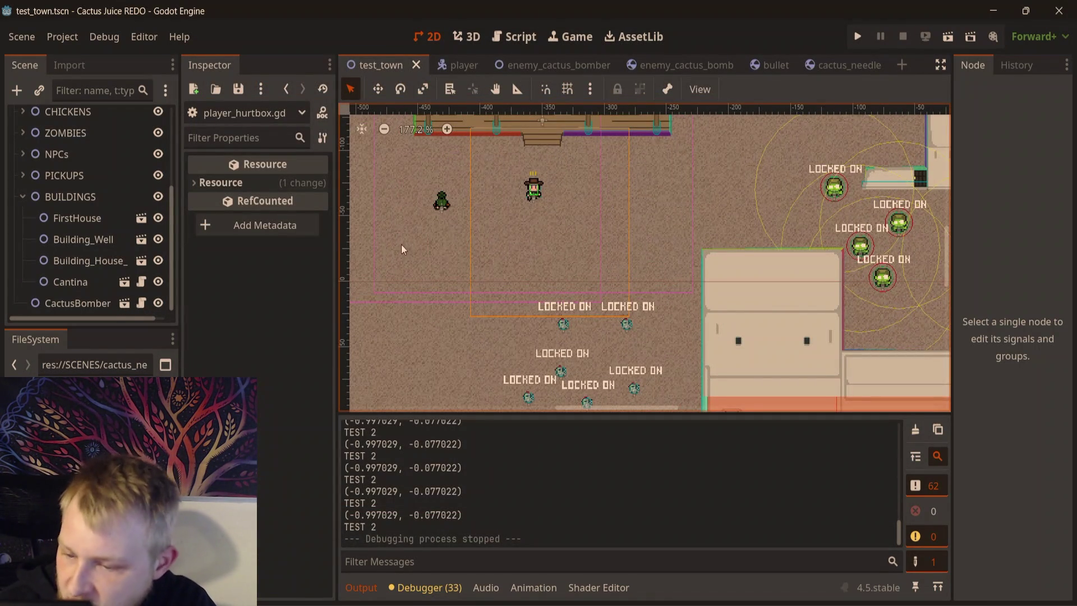
- Open the enemy_cactus_bomber script and place the caret in its explode() needle code
{"action": "mouse_move", "coordinate": [539, 224]}
{"action": "left_mouse_down"}
{"action": "mouse_move", "coordinate": [579, 241]}
{"action": "mouse_move", "coordinate": [520, 231]}
{"action": "mouse_move", "coordinate": [535, 239]}
{"action": "mouse_move", "coordinate": [564, 347]}
{"action": "left_mouse_up"}
{"action": "scroll", "coordinate": [579, 241], "scroll_direction": "up", "scroll_amount": 2}
{"action": "scroll", "coordinate": [578, 408], "scroll_direction": "up", "scroll_amount": 1}
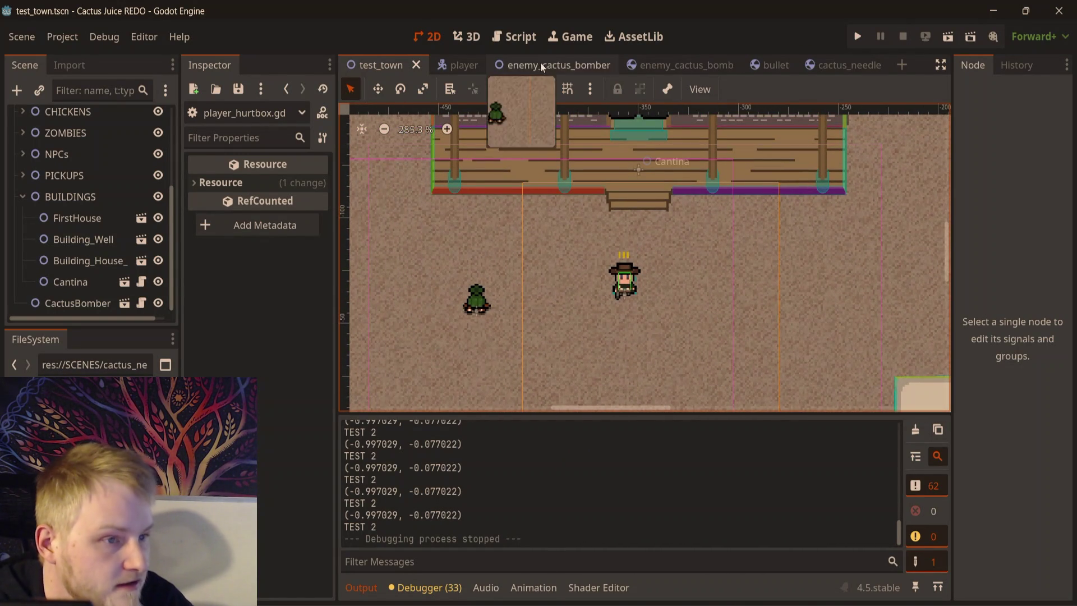
{"action": "left_click", "coordinate": [494, 37]}
{"action": "left_click", "coordinate": [789, 291]}
{"action": "scroll", "coordinate": [785, 286], "scroll_direction": "up", "scroll_amount": 3}
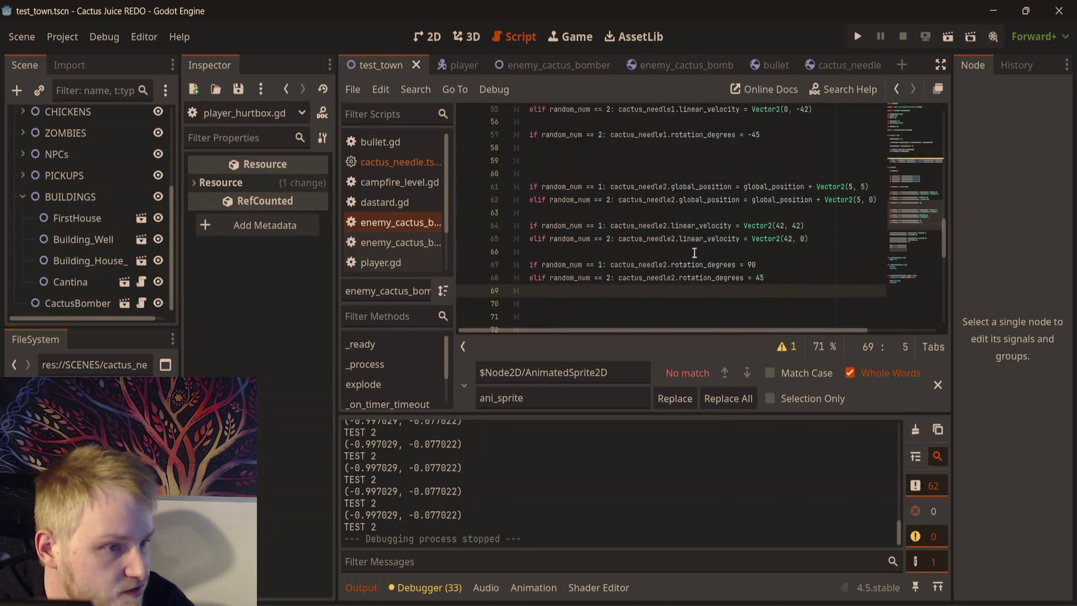
- Browse explode() from line 57 down, selecting the if random_num == 1 condition on line 61
{"action": "left_click", "coordinate": [789, 260]}
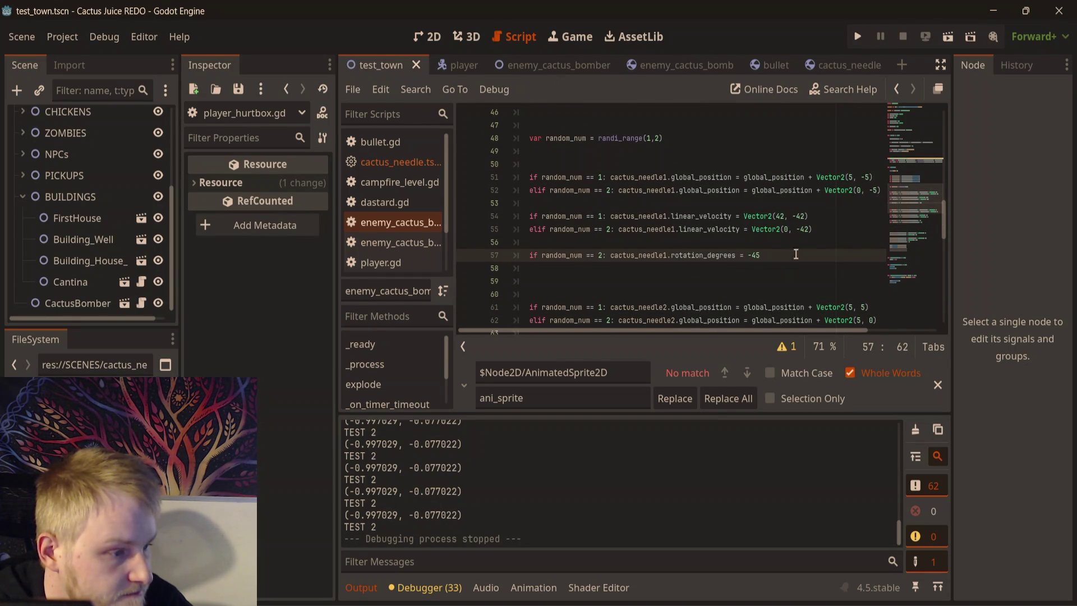
{"action": "scroll", "coordinate": [793, 257], "scroll_direction": "down", "scroll_amount": 3}
{"action": "left_click", "coordinate": [767, 270]}
{"action": "left_click", "coordinate": [765, 282]}
{"action": "left_click", "coordinate": [762, 295]}
{"action": "scroll", "coordinate": [760, 296], "scroll_direction": "down", "scroll_amount": 3}
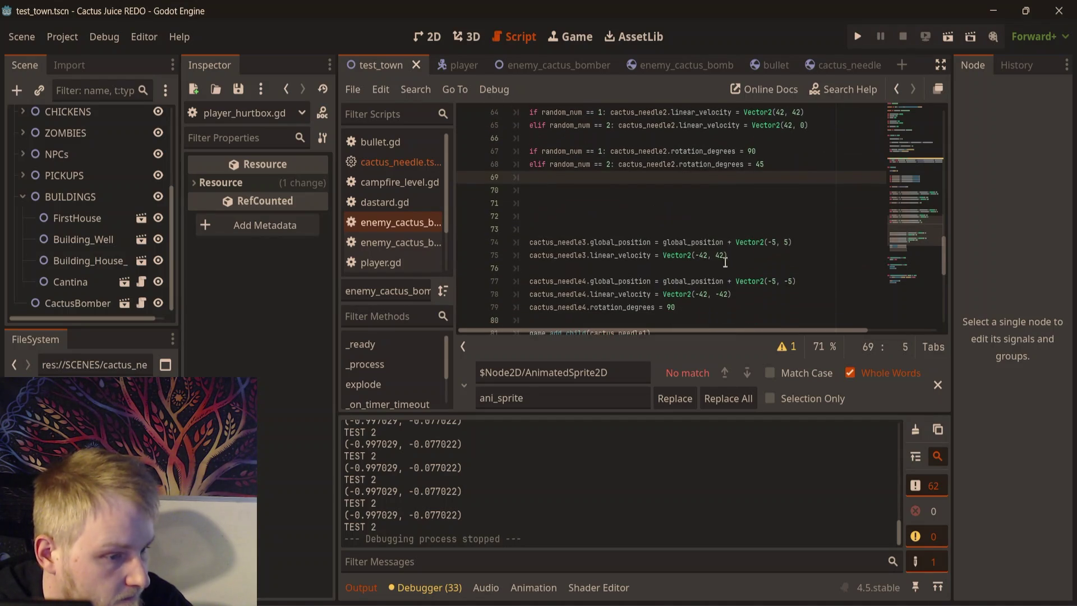
{"action": "scroll", "coordinate": [542, 228], "scroll_direction": "up", "scroll_amount": 2}
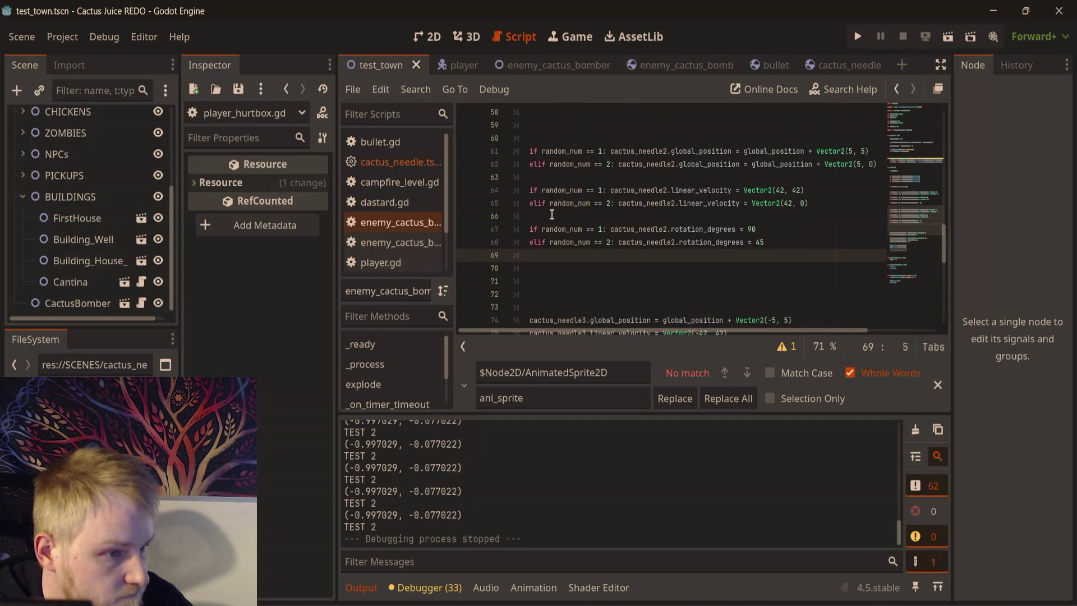
{"action": "left_click_drag", "start_coordinate": [609, 154], "coordinate": [529, 154]}
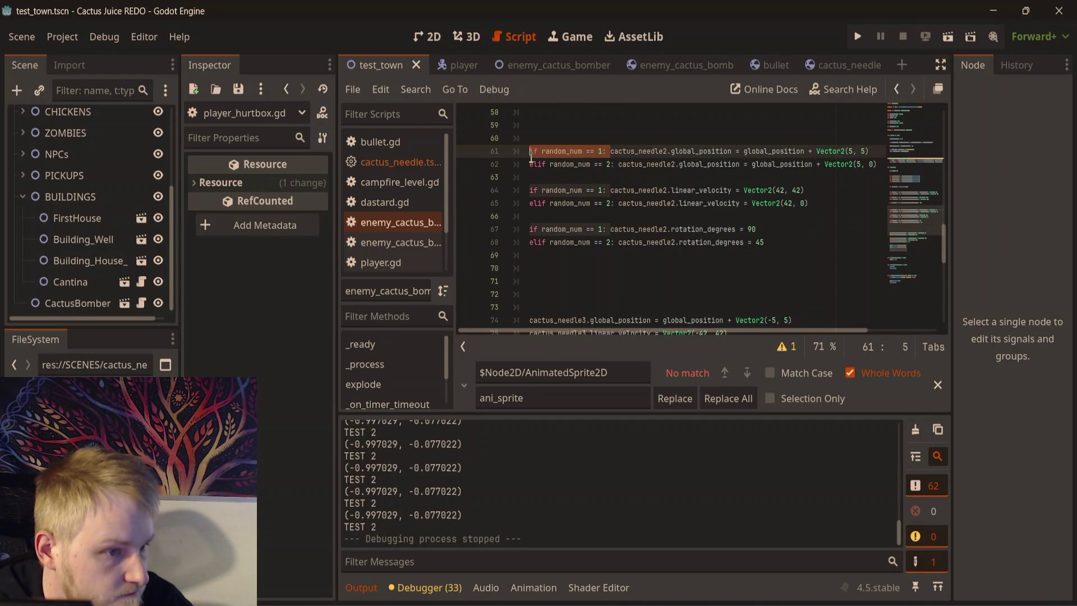
- Add a blank line below cactus_needle3's velocity line and select its position line
{"action": "left_click", "coordinate": [623, 280]}
{"action": "scroll", "coordinate": [622, 280], "scroll_direction": "down", "scroll_amount": 3}
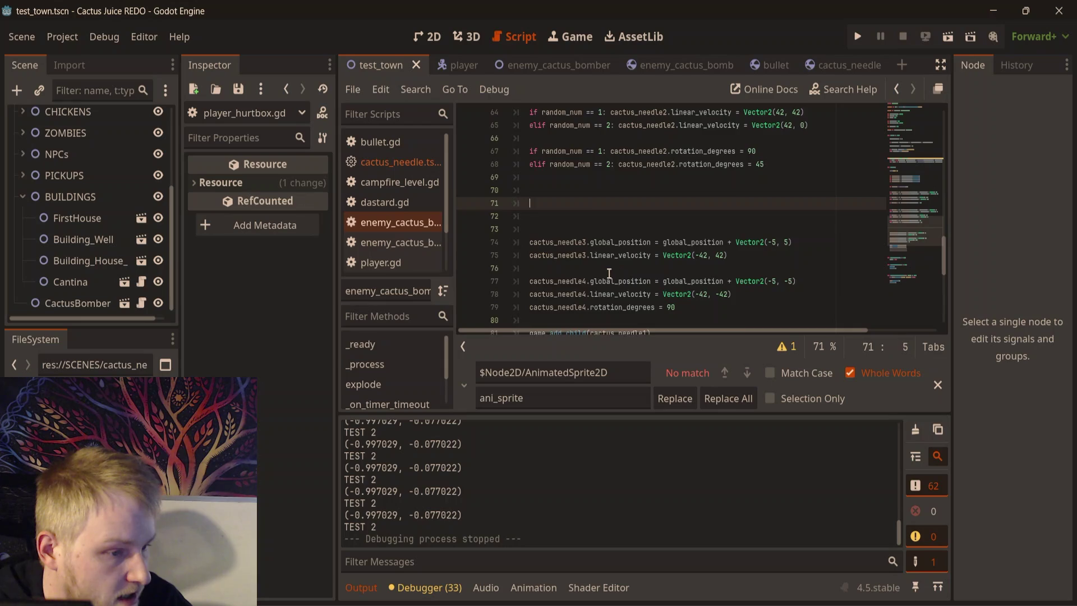
{"action": "left_click_drag", "start_coordinate": [729, 216], "coordinate": [578, 216]}
{"action": "left_click_drag", "start_coordinate": [510, 188], "coordinate": [532, 207]}
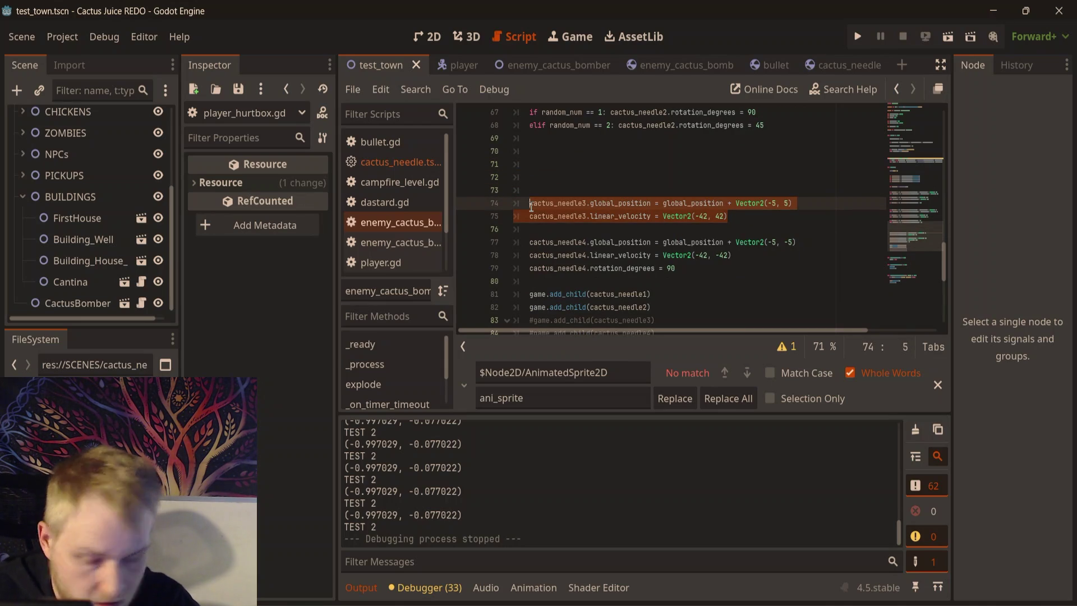
{"action": "left_click", "coordinate": [741, 224]}
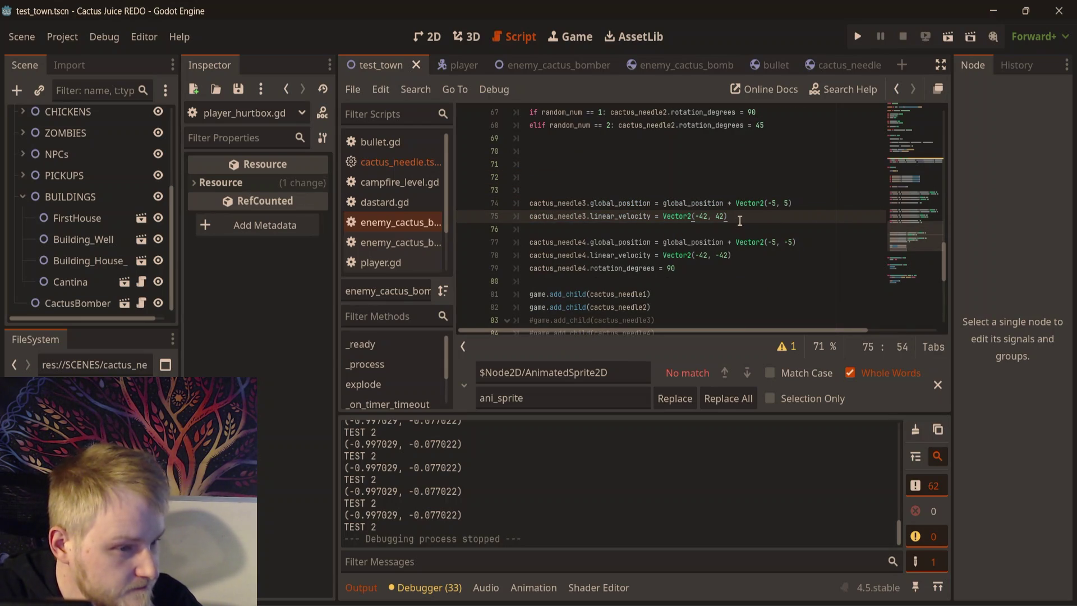
{"action": "key", "text": "Return"}
{"action": "left_click_drag", "start_coordinate": [792, 204], "coordinate": [529, 200]}
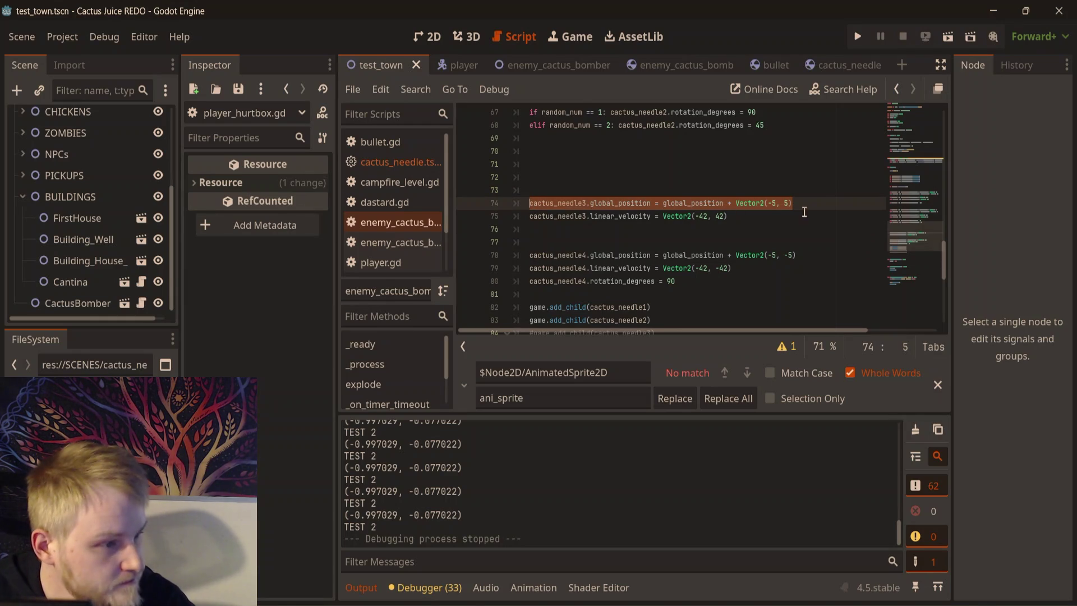
- Duplicate cactus_needle3's position and velocity lines
{"action": "left_click", "coordinate": [755, 195]}
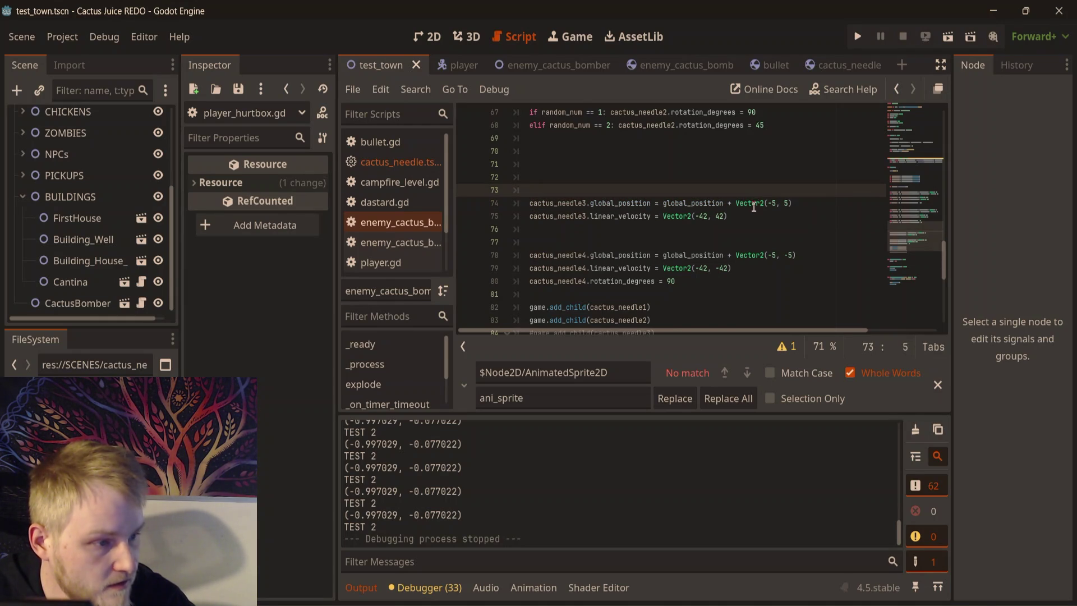
{"action": "triple_click", "coordinate": [754, 205]}
{"action": "key", "text": "ctrl+c"}
{"action": "key", "text": "ctrl+shift+Return"}
{"action": "key", "text": "ctrl+v"}
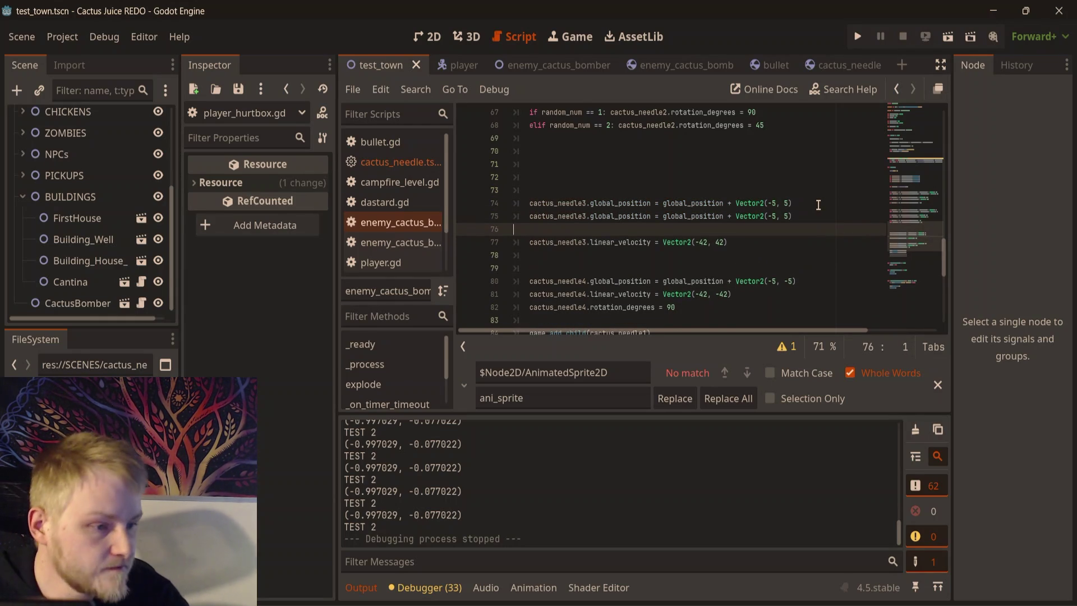
{"action": "triple_click", "coordinate": [576, 242]}
{"action": "key", "text": "ctrl+c"}
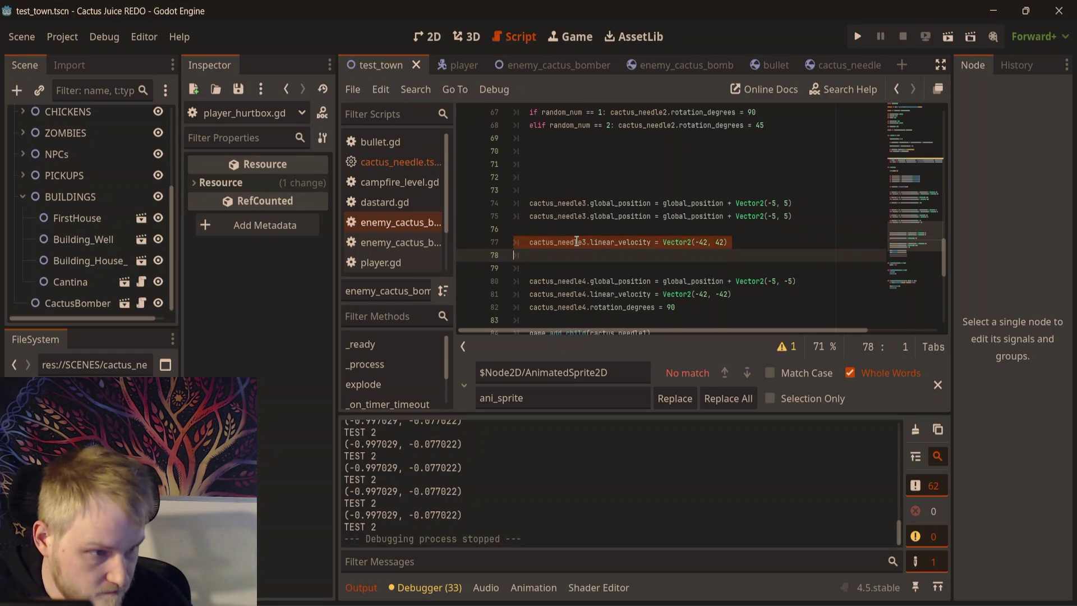
{"action": "left_click", "coordinate": [782, 242]}
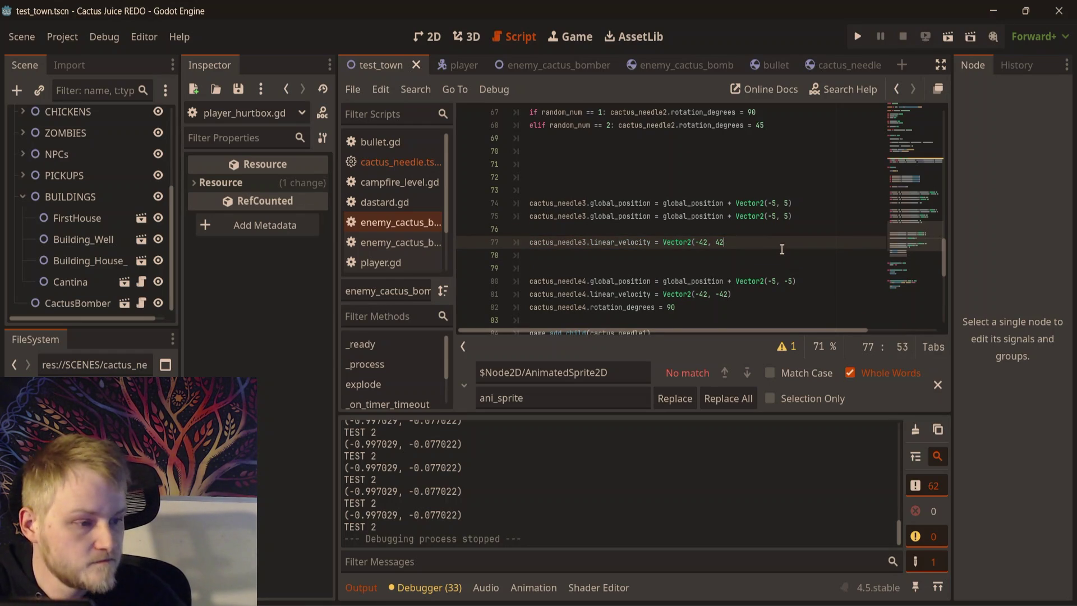
{"action": "type", "text": ")"}
{"action": "key", "text": "Return"}
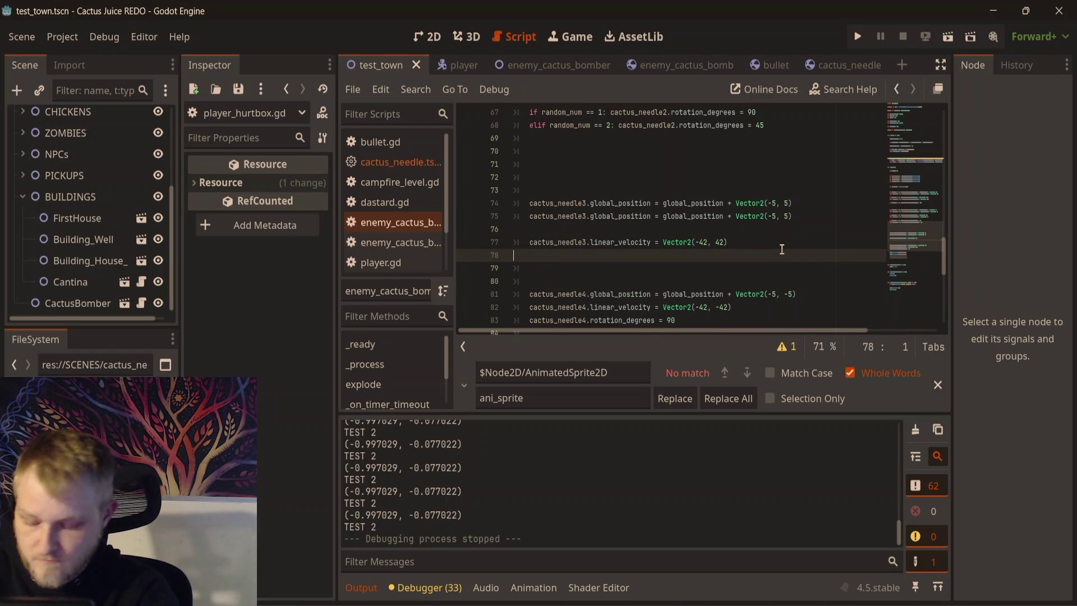
{"action": "key", "text": "ctrl+v"}
- Duplicate cactus_needle4's position and velocity lines, undoing an accidental paste over line 82
{"action": "scroll", "coordinate": [812, 247], "scroll_direction": "down", "scroll_amount": 2}
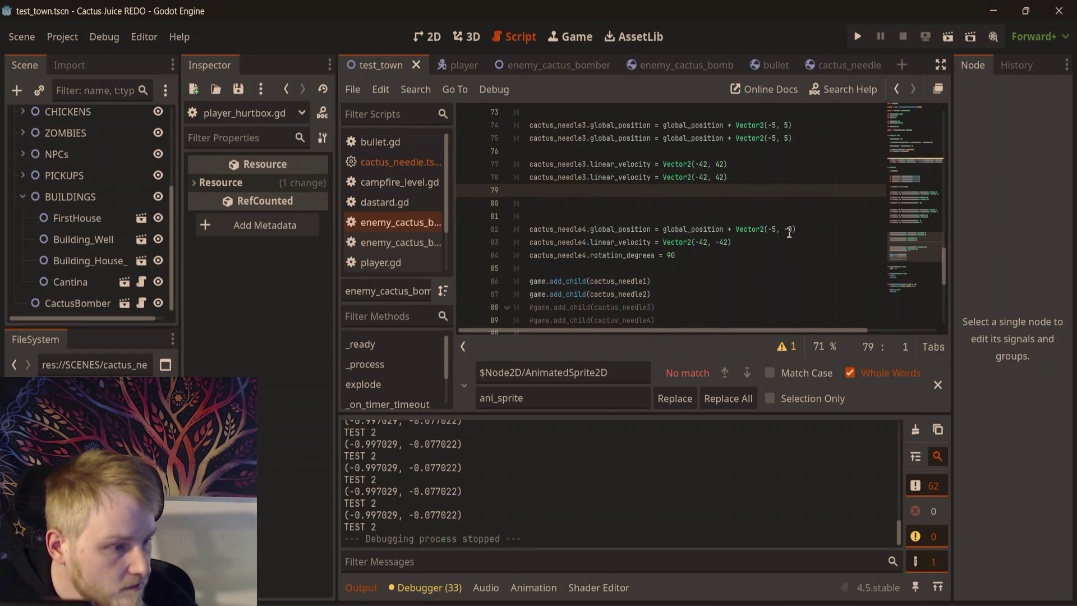
{"action": "triple_click", "coordinate": [812, 232]}
{"action": "key", "text": "ctrl+v"}
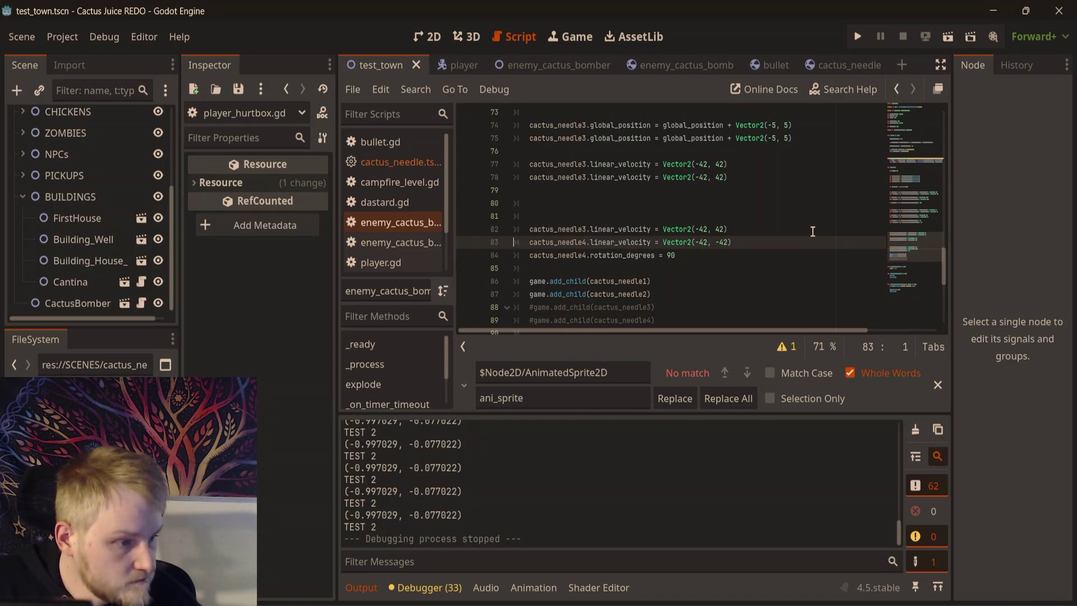
{"action": "key", "text": "ctrl+z"}
{"action": "left_click", "coordinate": [813, 231]}
{"action": "key", "text": "Return"}
{"action": "type", "text": "cactus_needle4.global_position = global_position + Vector2(-5, -5)"}
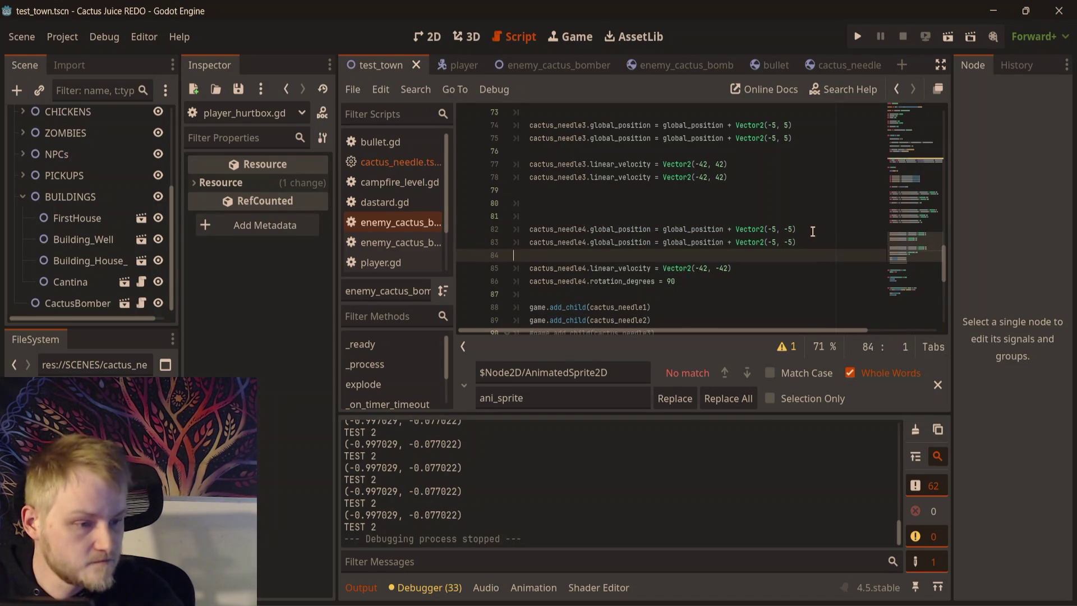
{"action": "key", "text": "Down"}
{"action": "key", "text": "shift+Down"}
{"action": "key", "text": "ctrl+c"}
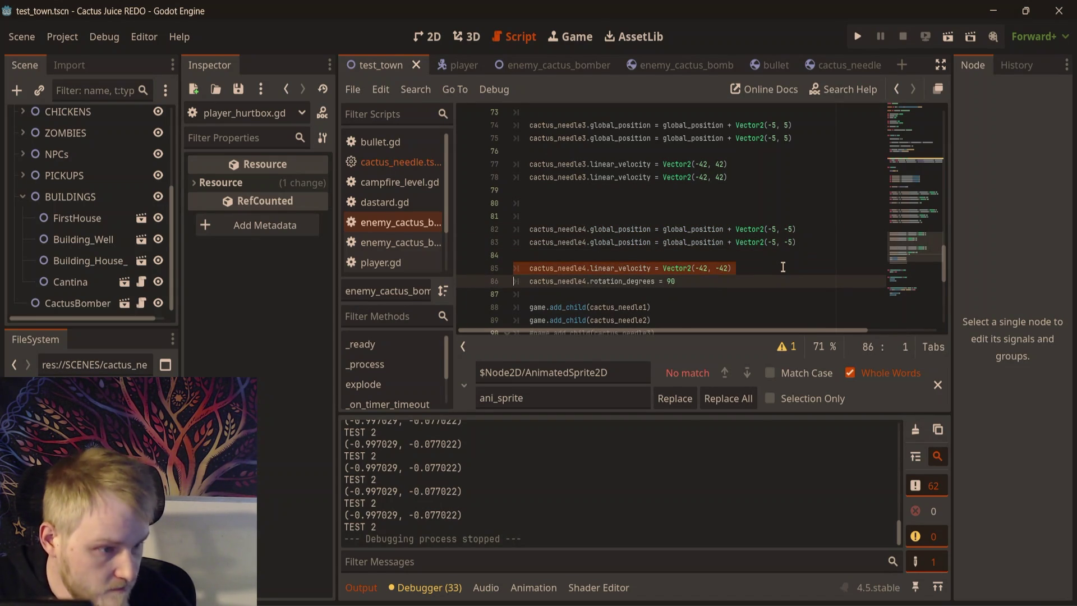
{"action": "key", "text": "Right"}
{"action": "key", "text": "Return"}
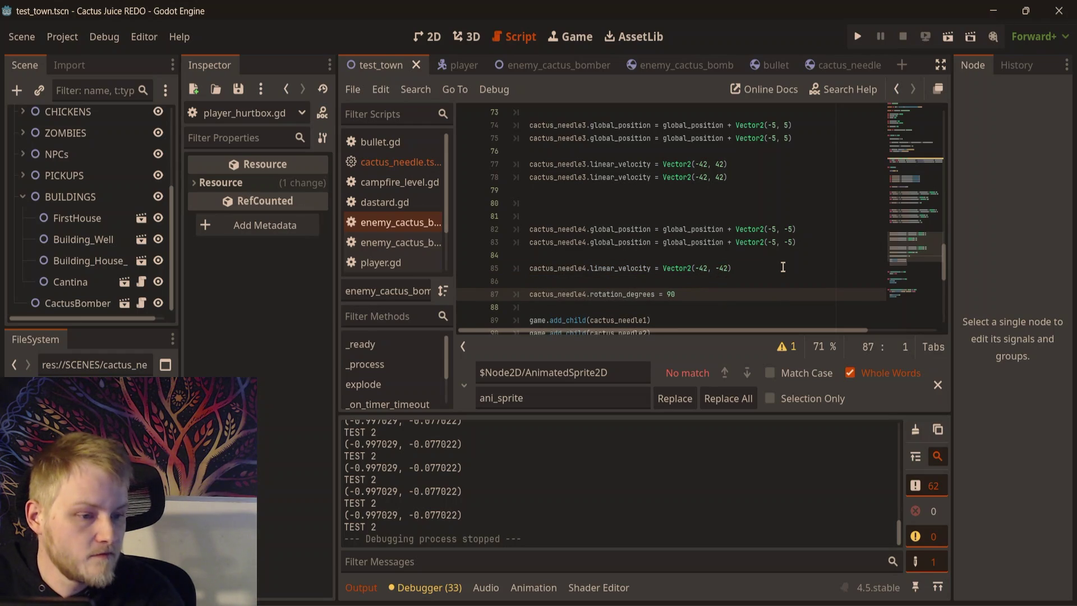
{"action": "key", "text": "ctrl+v"}
- Duplicate the cactus_needle4.rotation_degrees = 90 line
{"action": "key", "text": "Down"}
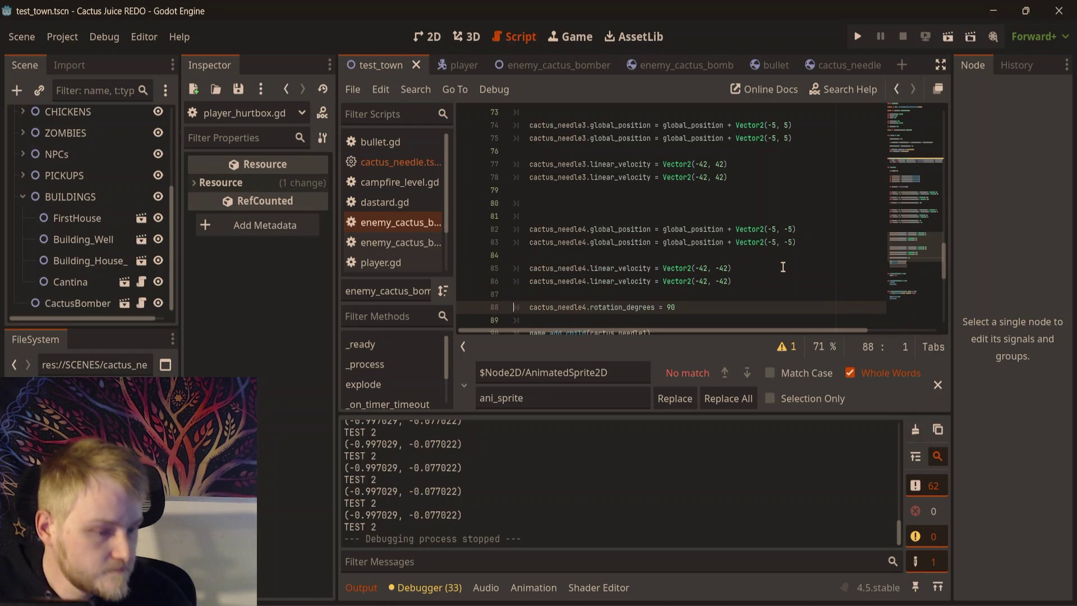
{"action": "key", "text": "Home"}
{"action": "key", "text": "Home"}
{"action": "key", "text": "shift+Down"}
{"action": "key", "text": "shift+Down"}
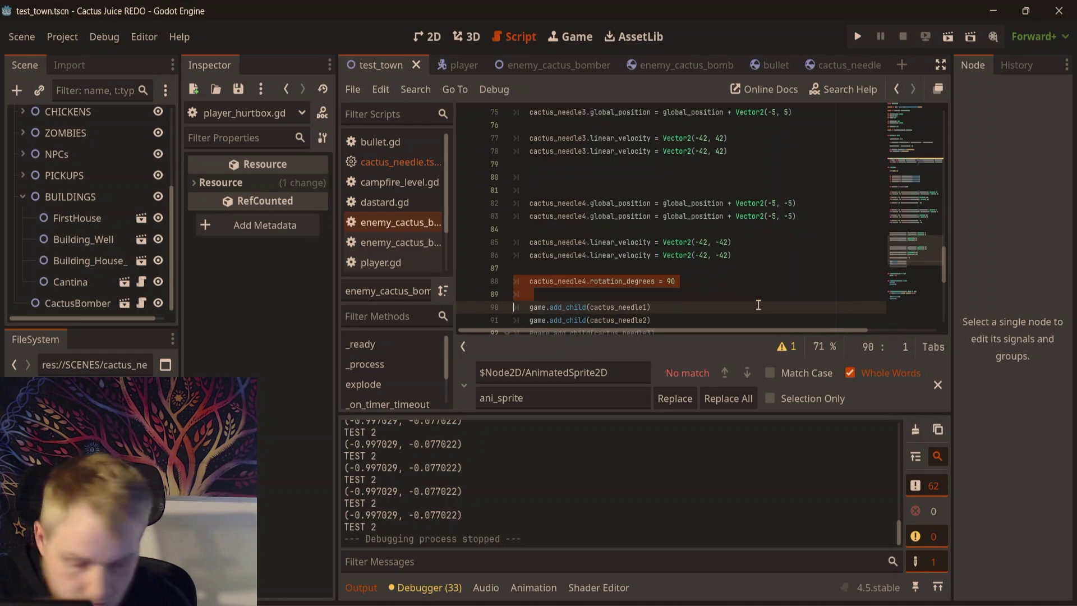
{"action": "left_click", "coordinate": [739, 274]}
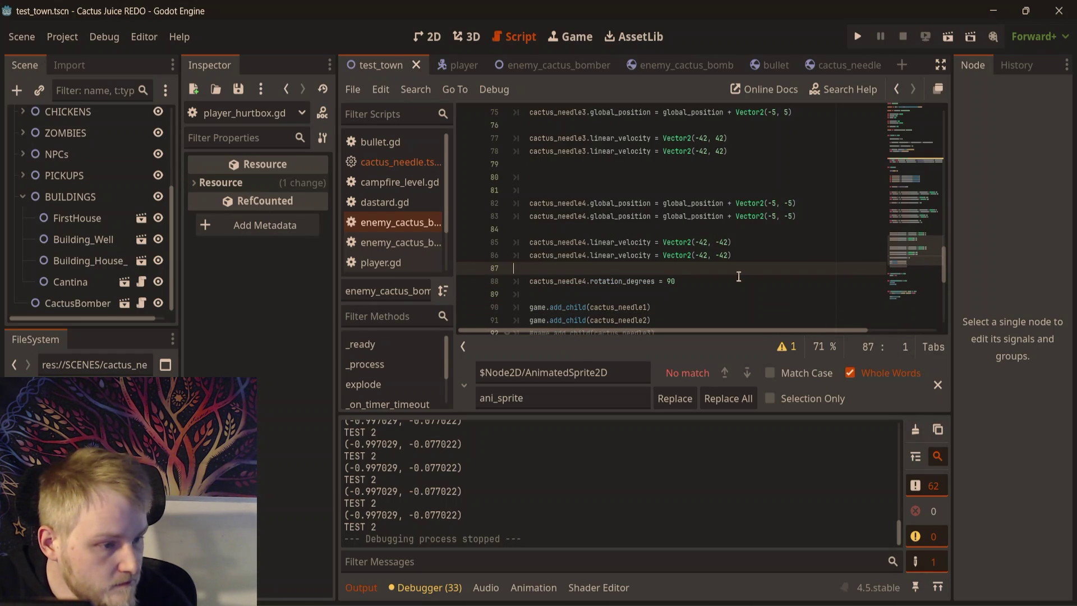
{"action": "key", "text": "Down"}
{"action": "key", "text": "shift+Down"}
{"action": "key", "text": "ctrl+c"}
{"action": "key", "text": "End"}
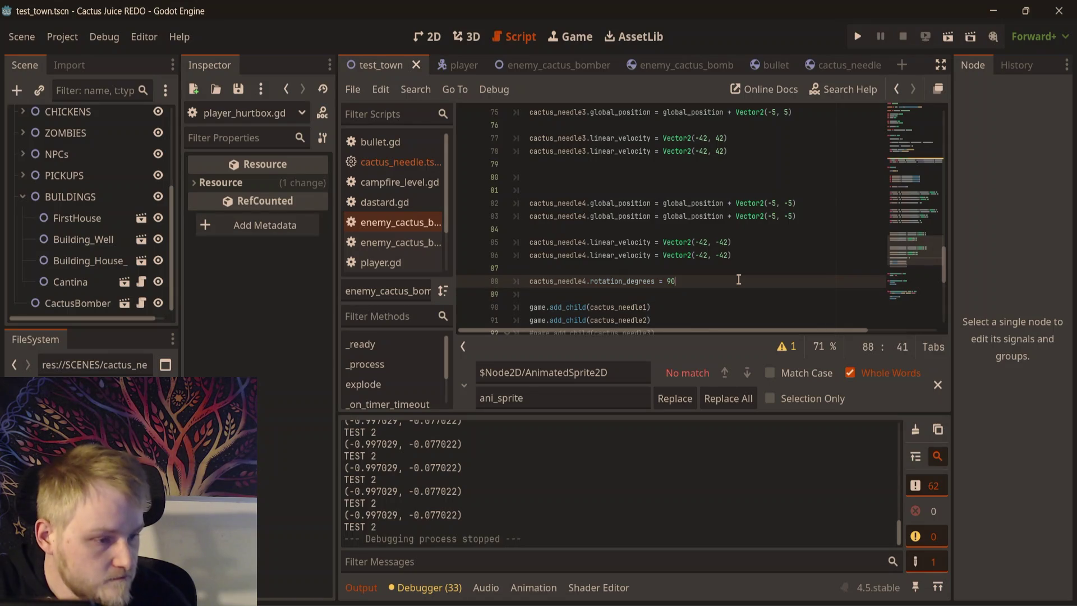
{"action": "key", "text": "Return"}
{"action": "key", "text": "ctrl+v"}
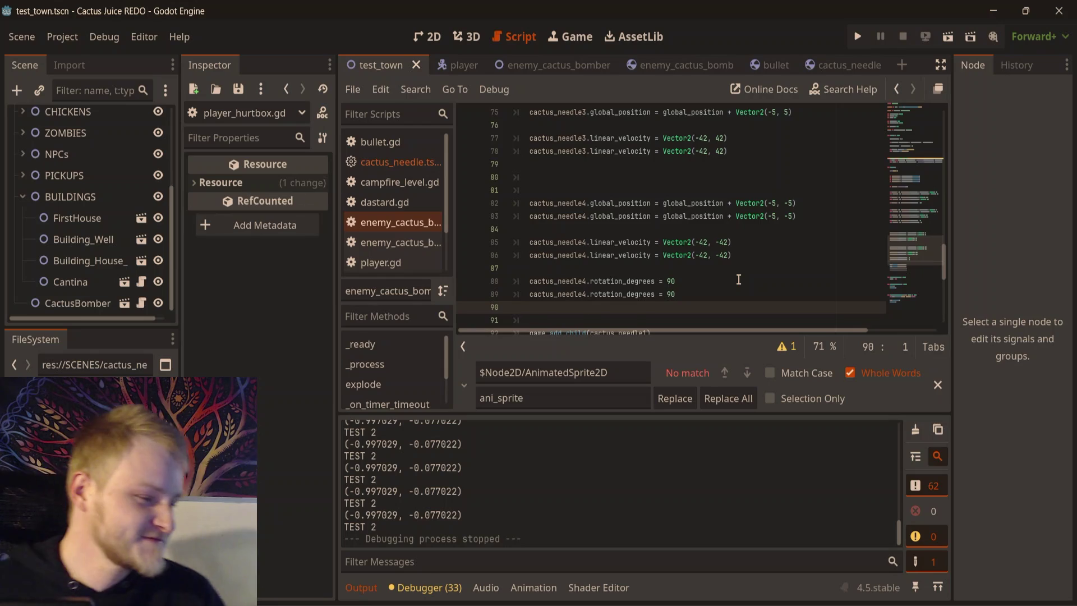
{"action": "scroll", "coordinate": [782, 255], "scroll_direction": "up", "scroll_amount": 2}
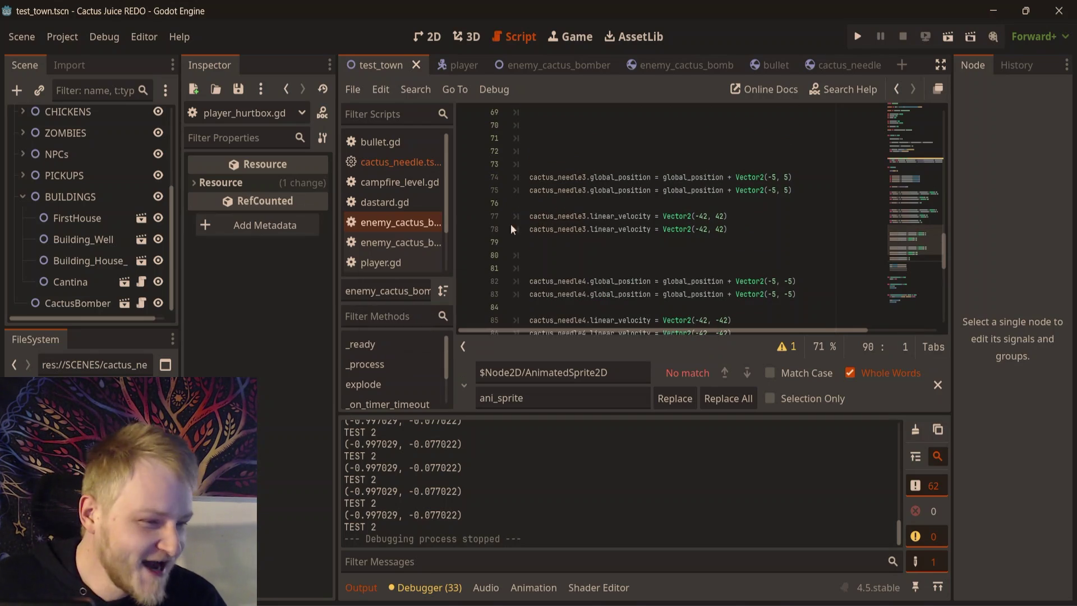
{"action": "scroll", "coordinate": [500, 241], "scroll_direction": "up", "scroll_amount": 2}
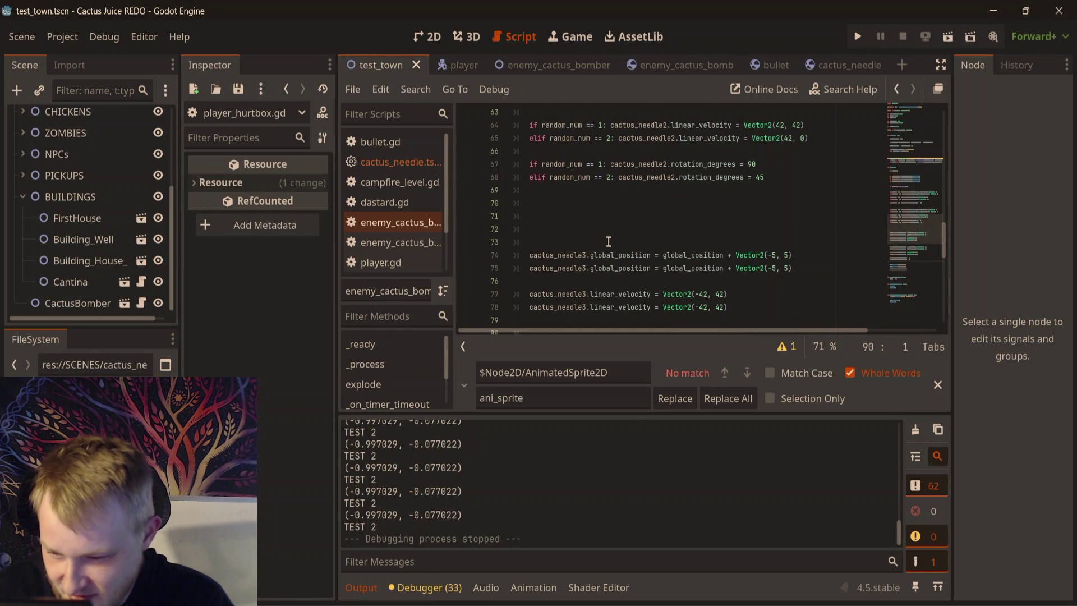
{"action": "scroll", "coordinate": [570, 244], "scroll_direction": "down", "scroll_amount": 3}
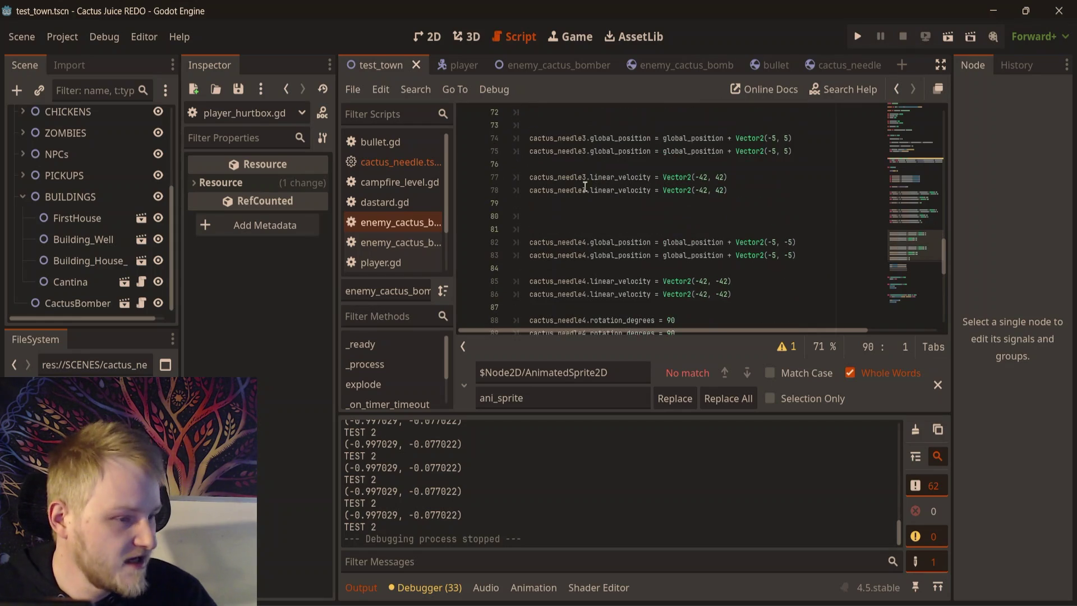
{"action": "scroll", "coordinate": [571, 223], "scroll_direction": "down", "scroll_amount": 1}
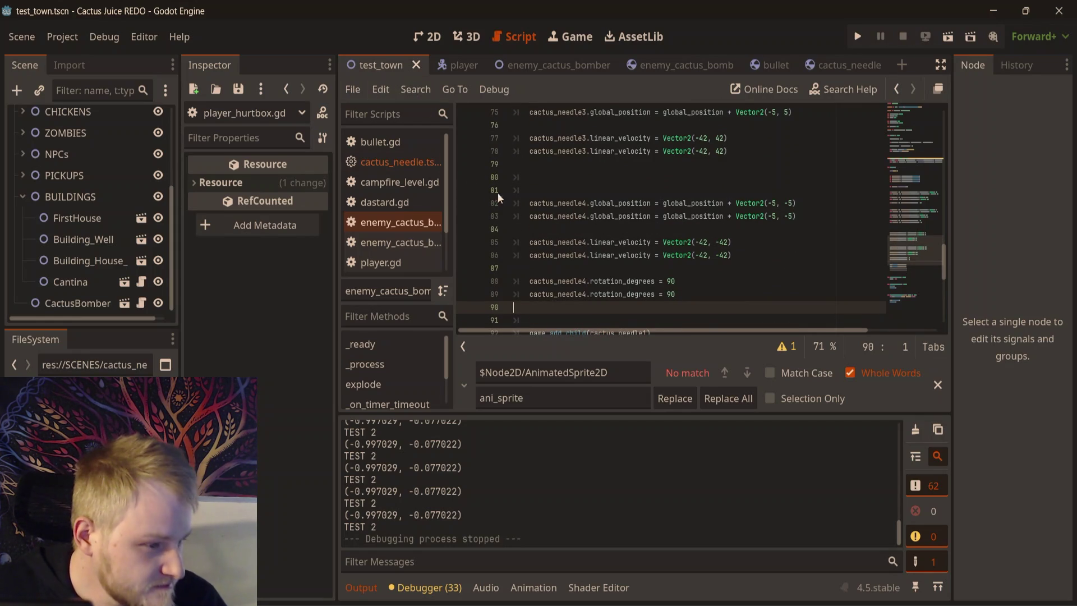
{"action": "scroll", "coordinate": [542, 231], "scroll_direction": "up", "scroll_amount": 2}
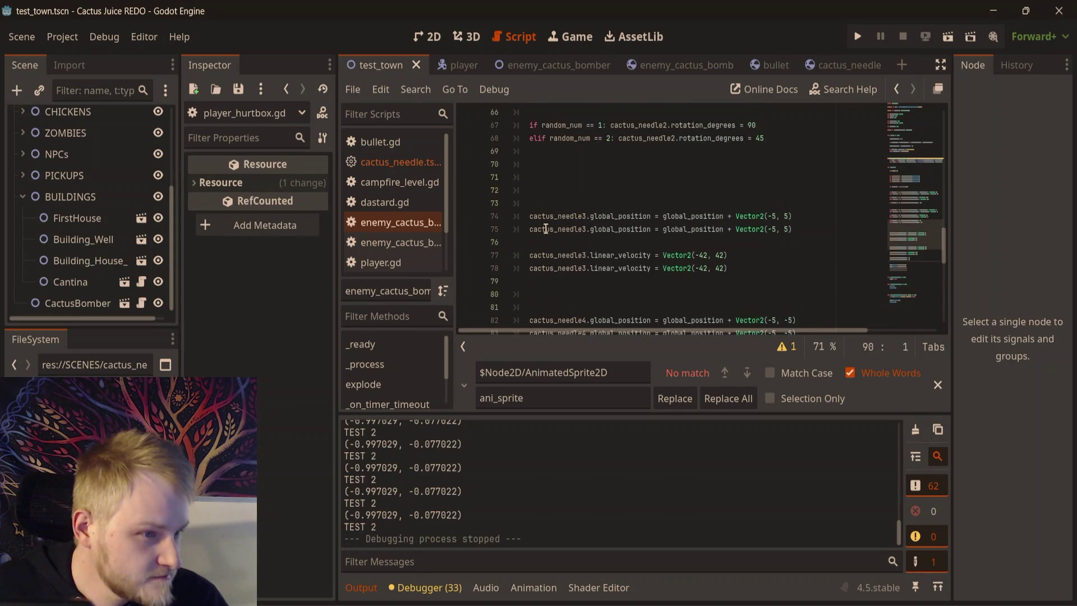
{"action": "scroll", "coordinate": [552, 224], "scroll_direction": "down", "scroll_amount": 1}
{"action": "scroll", "coordinate": [644, 190], "scroll_direction": "up", "scroll_amount": 3}
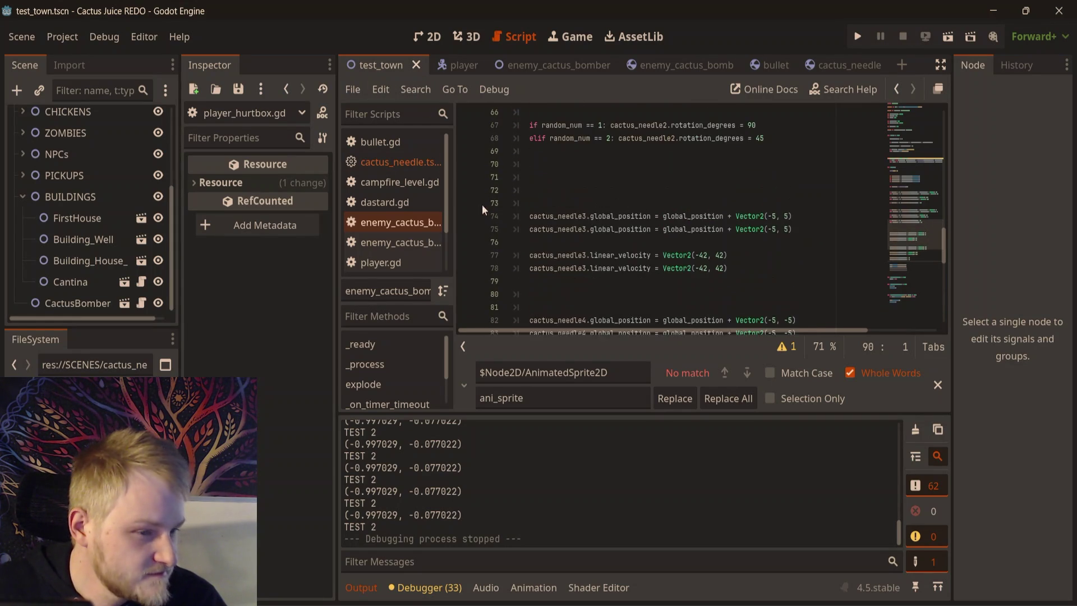
{"action": "scroll", "coordinate": [629, 179], "scroll_direction": "up", "scroll_amount": 2}
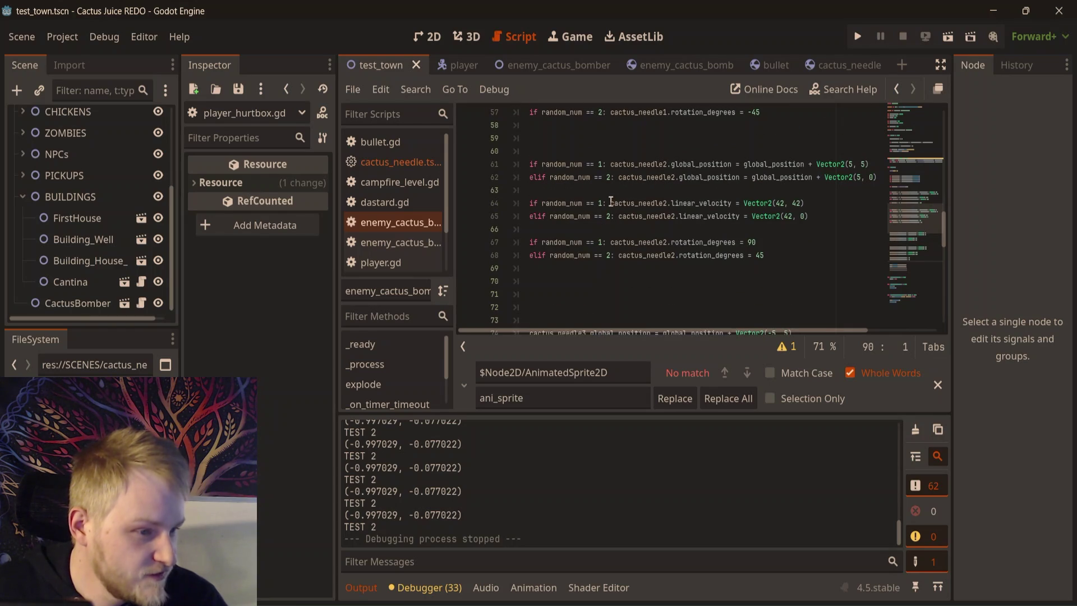
{"action": "left_click_drag", "start_coordinate": [611, 202], "coordinate": [503, 207]}
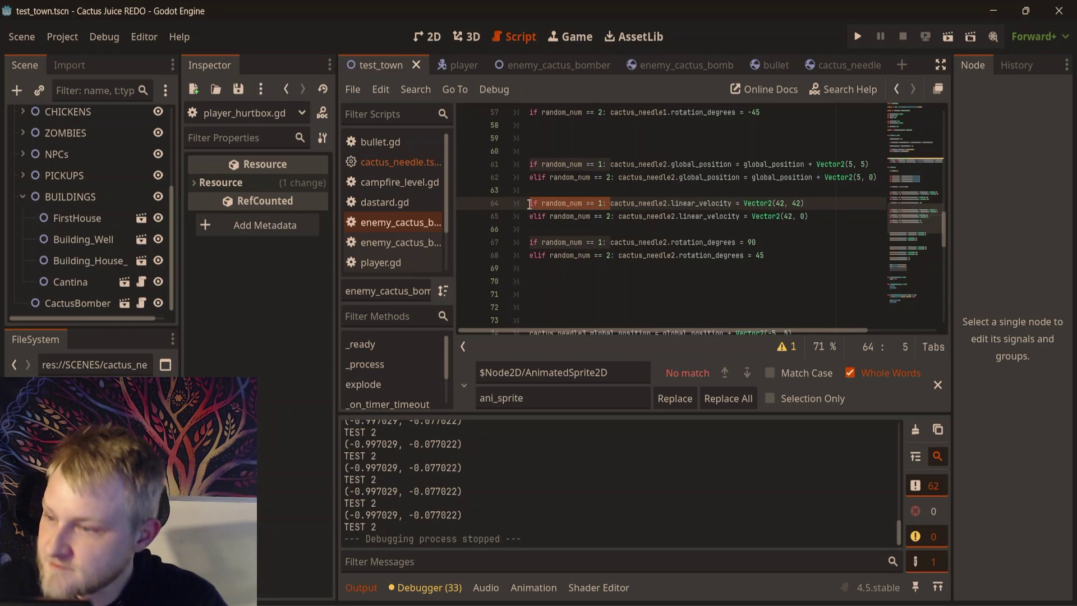
{"action": "scroll", "coordinate": [529, 225], "scroll_direction": "down", "scroll_amount": 2}
- Prefix needle lines 74, 77, 82, 85 and 88 with 'if random_num == 1:'
{"action": "left_click", "coordinate": [528, 257]}
{"action": "type", "text": "if random_num == 1:"}
{"action": "scroll", "coordinate": [527, 242], "scroll_direction": "down", "scroll_amount": 2}
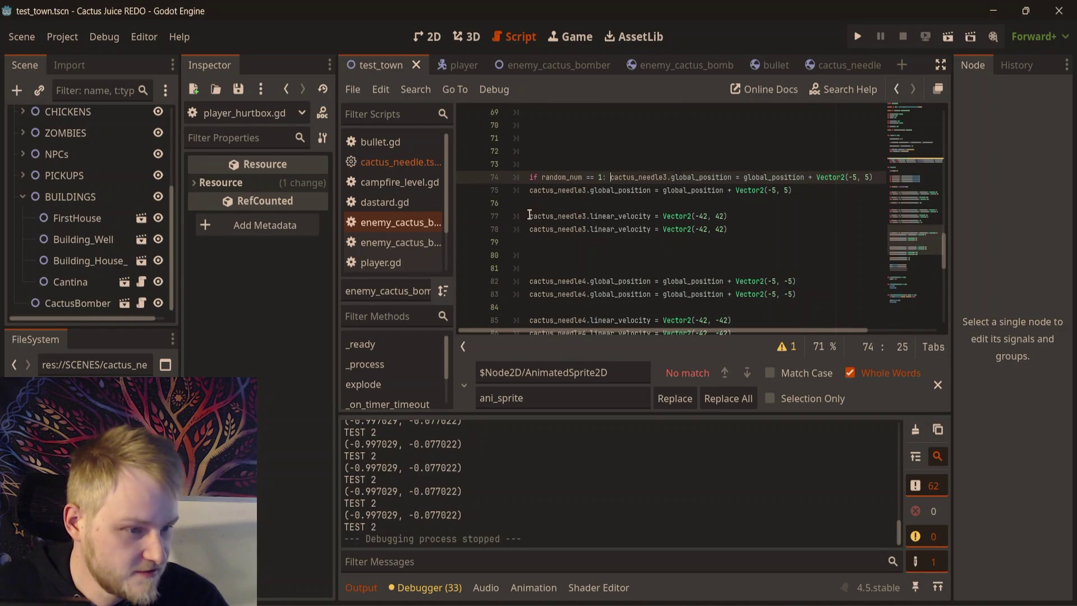
{"action": "left_click", "coordinate": [530, 215]}
{"action": "type", "text": "if random_num == 1:"}
{"action": "scroll", "coordinate": [529, 213], "scroll_direction": "down", "scroll_amount": 2}
{"action": "left_click", "coordinate": [529, 203]}
{"action": "type", "text": "if random_num == 1:"}
{"action": "left_click", "coordinate": [528, 242]}
{"action": "type", "text": "if random_num == 1:"}
{"action": "left_click", "coordinate": [527, 281]}
{"action": "type", "text": "if random_num == 1:"}
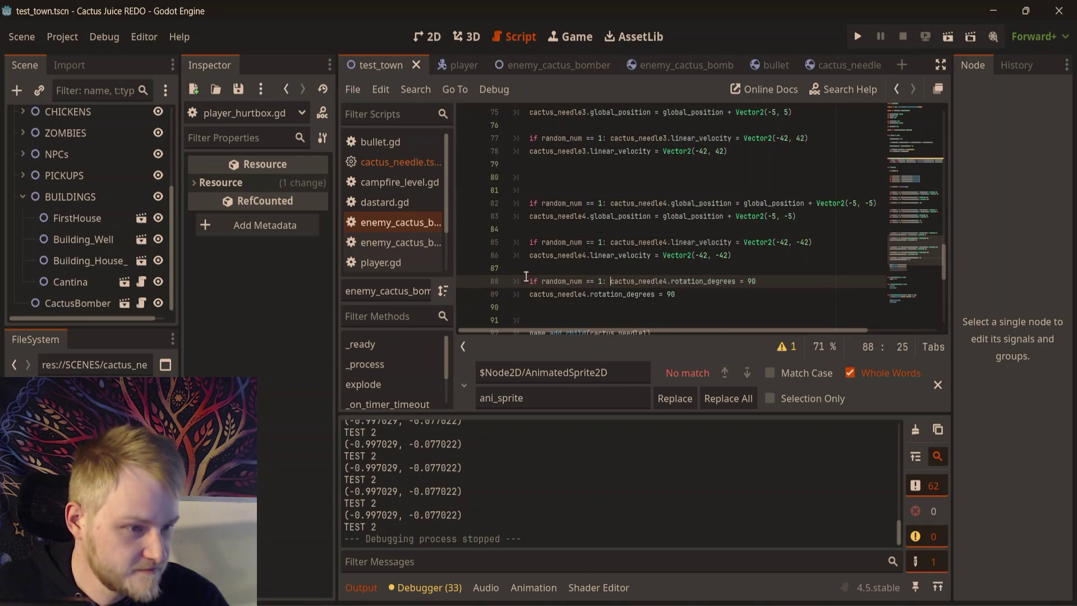
- Copy the 'elif random_num == 2' condition and paste it onto lines 75, 78 and 83
{"action": "scroll", "coordinate": [527, 279], "scroll_direction": "up", "scroll_amount": 5}
{"action": "left_click_drag", "start_coordinate": [618, 177], "coordinate": [528, 178]}
{"action": "key", "text": "ctrl+c"}
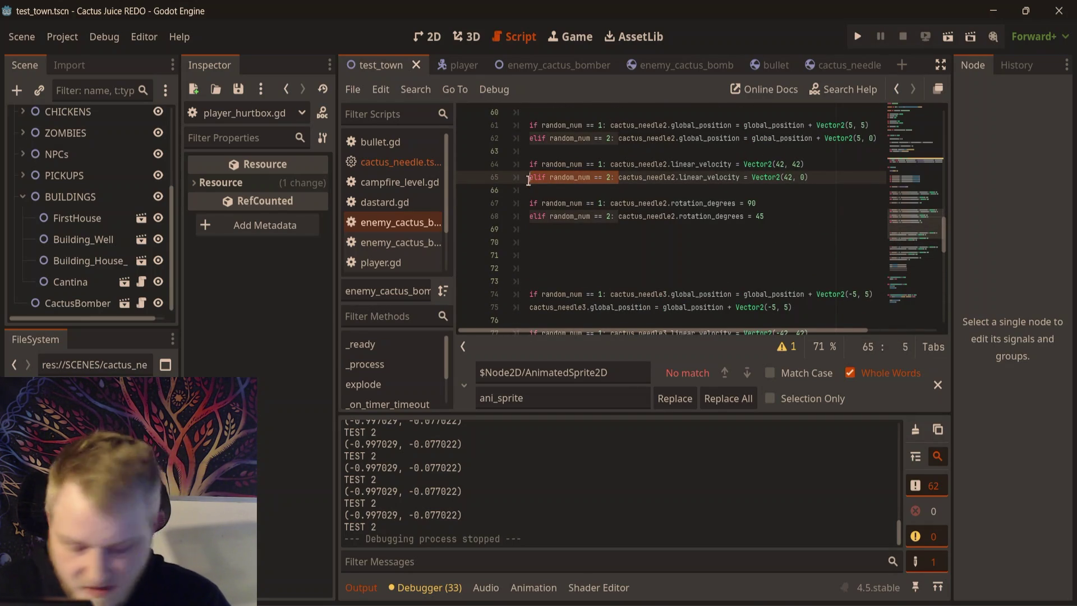
{"action": "scroll", "coordinate": [528, 177], "scroll_direction": "down", "scroll_amount": 3}
{"action": "left_click", "coordinate": [531, 191]}
{"action": "key", "text": "ctrl+v"}
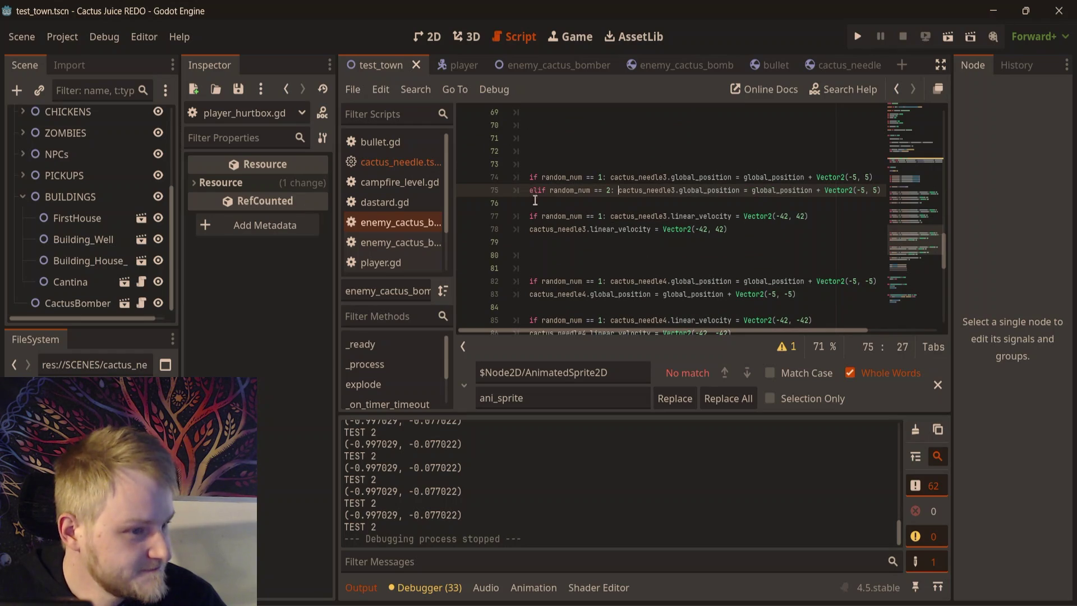
{"action": "left_click", "coordinate": [529, 229]}
{"action": "key", "text": "ctrl+v"}
{"action": "left_click", "coordinate": [527, 294]}
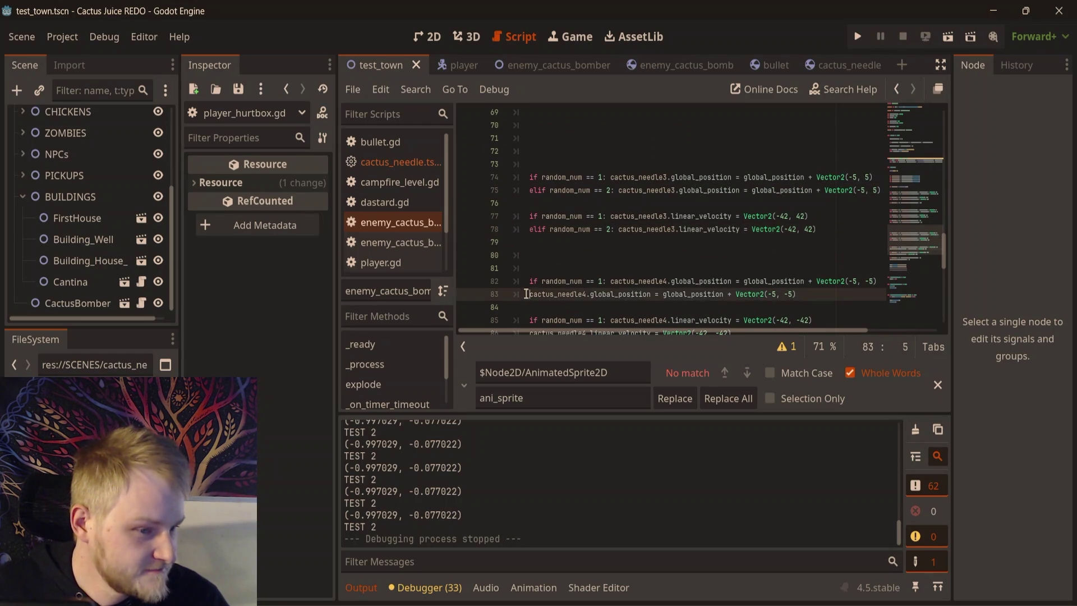
{"action": "key", "text": "ctrl+v"}
- Paste the same elif condition onto cactus_needle4's lines 86 and 89
{"action": "scroll", "coordinate": [526, 294], "scroll_direction": "down", "scroll_amount": 3}
{"action": "left_click", "coordinate": [529, 216]}
{"action": "key", "text": "ctrl+v"}
{"action": "left_click", "coordinate": [529, 255]}
{"action": "key", "text": "ctrl+v"}
{"action": "scroll", "coordinate": [652, 195], "scroll_direction": "up", "scroll_amount": 2}
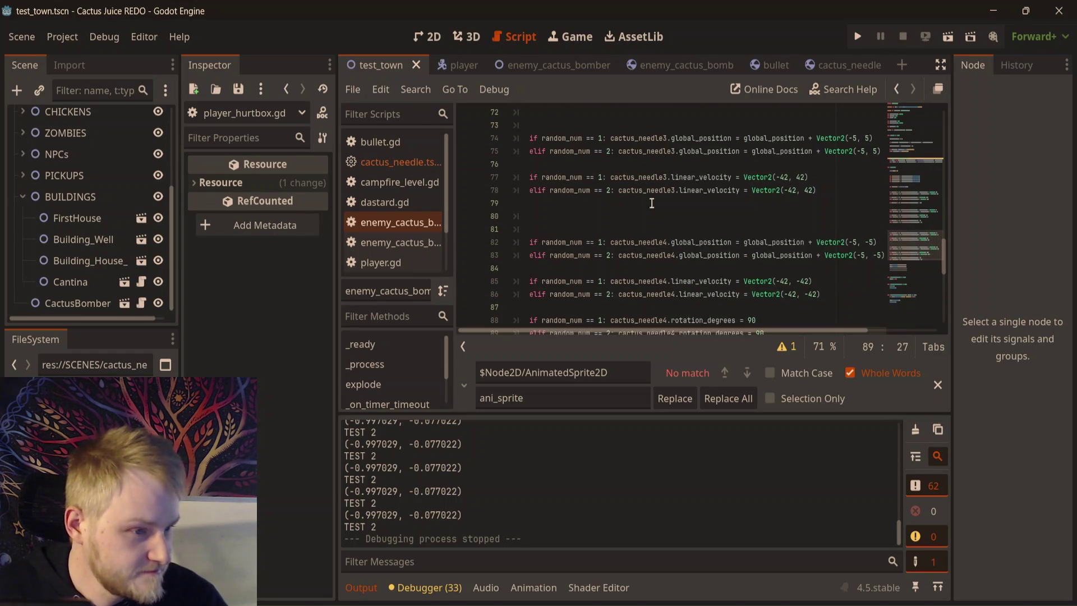
{"action": "scroll", "coordinate": [650, 220], "scroll_direction": "up", "scroll_amount": 2}
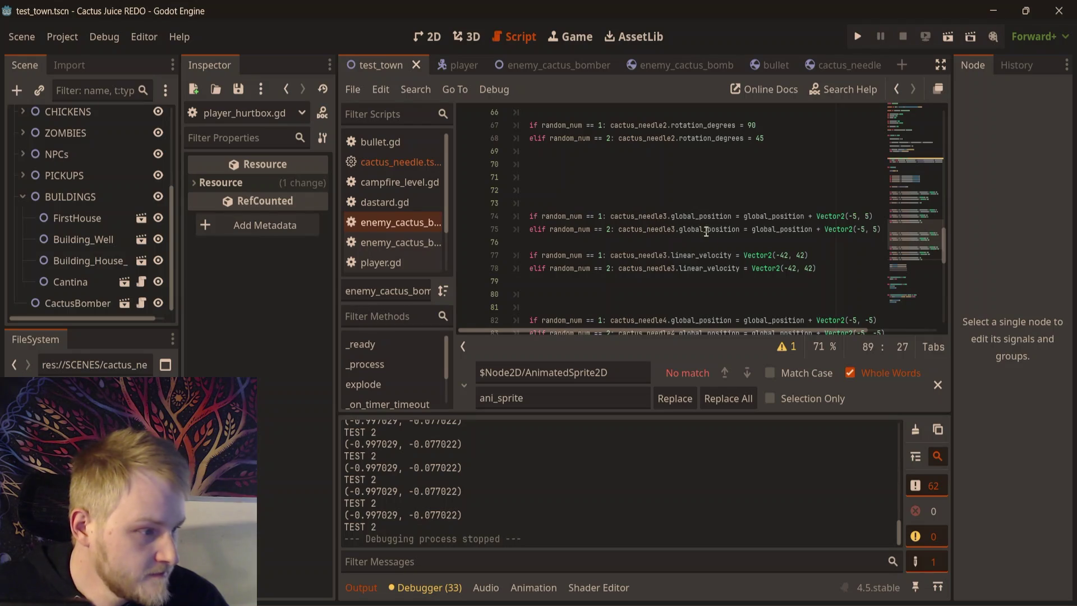
{"action": "mouse_move", "coordinate": [619, 332]}
{"action": "left_mouse_down"}
{"action": "mouse_move", "coordinate": [648, 331]}
{"action": "mouse_move", "coordinate": [540, 329]}
{"action": "left_mouse_up"}
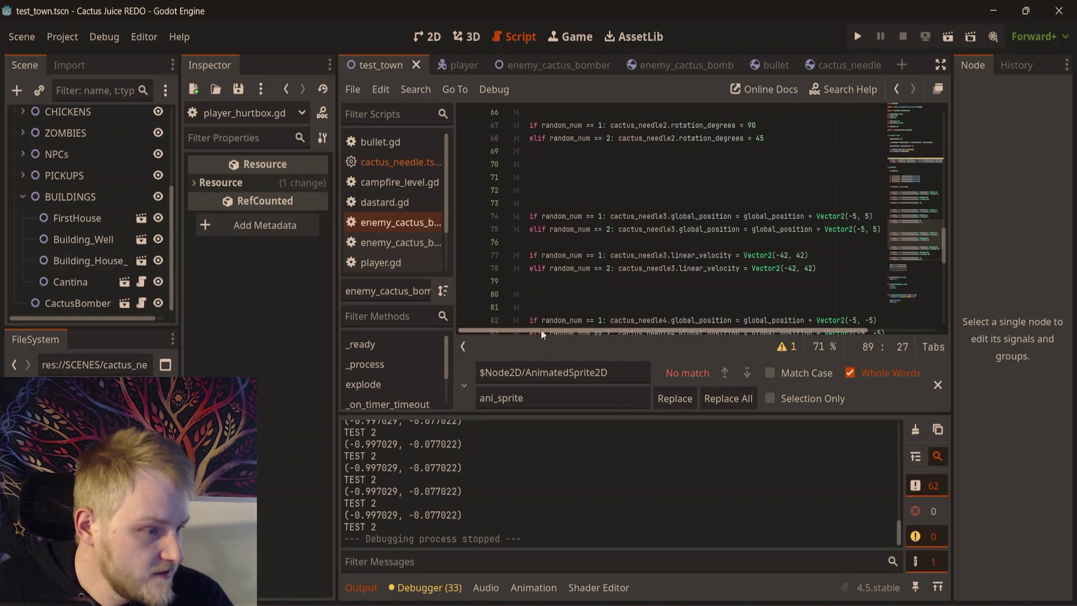
- Replace the -5 and -42 x values with 0 on lines 75 and 78 for cactus_needle3
{"action": "left_click", "coordinate": [865, 230]}
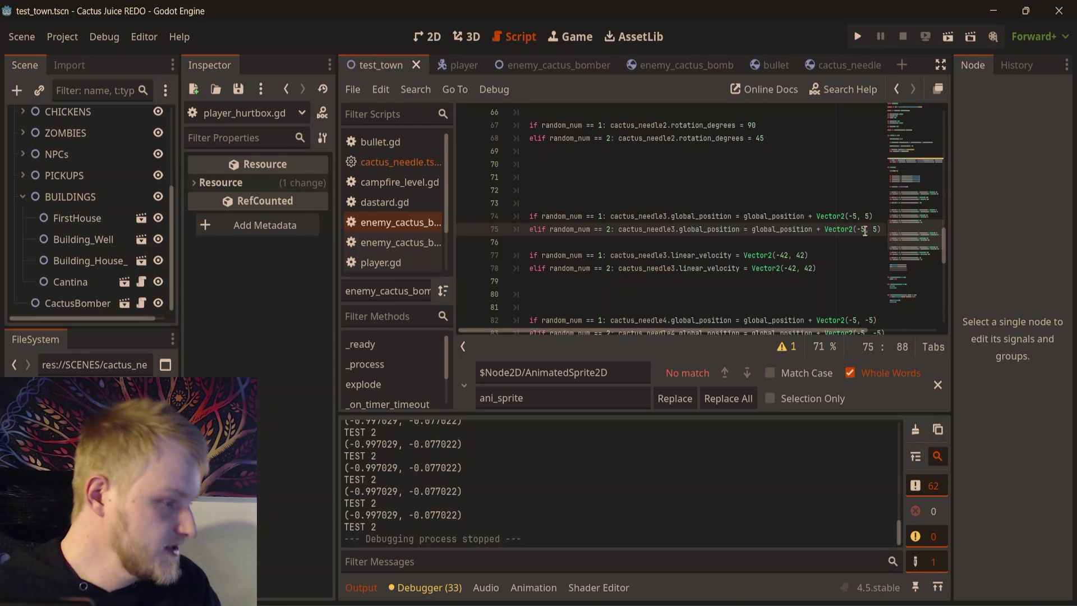
{"action": "key", "text": "BackSpace"}
{"action": "key", "text": "BackSpace"}
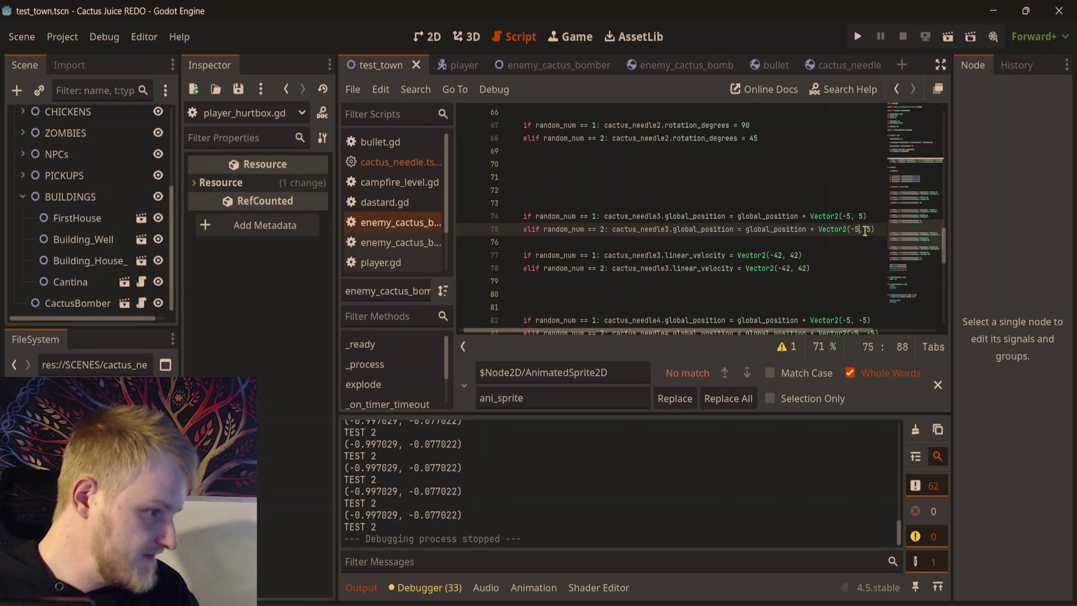
{"action": "type", "text": "0"}
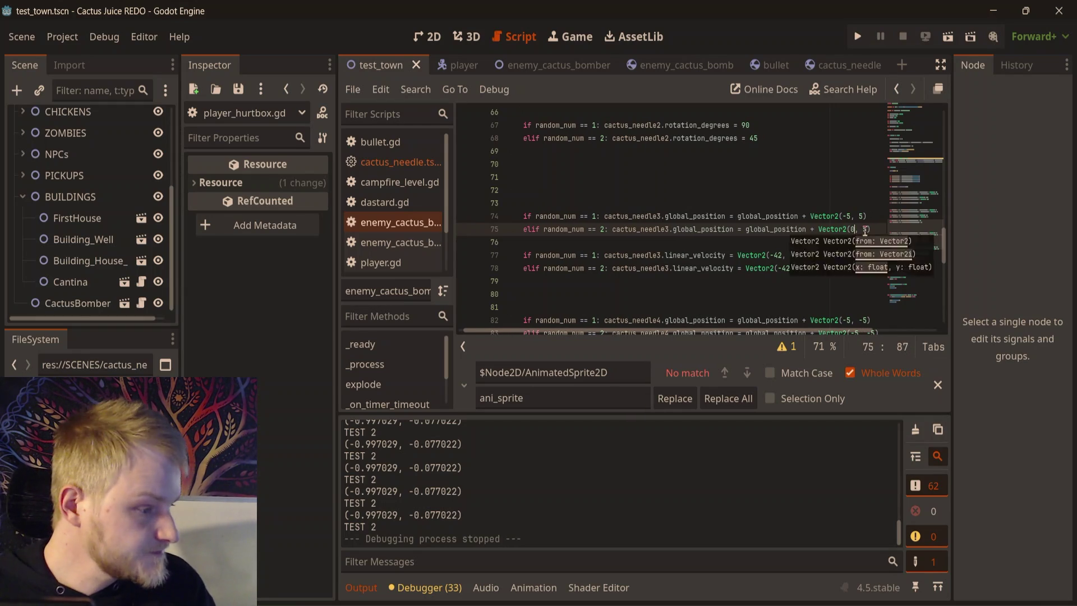
{"action": "key", "text": "Down"}
{"action": "key", "text": "Down"}
{"action": "key", "text": "Down"}
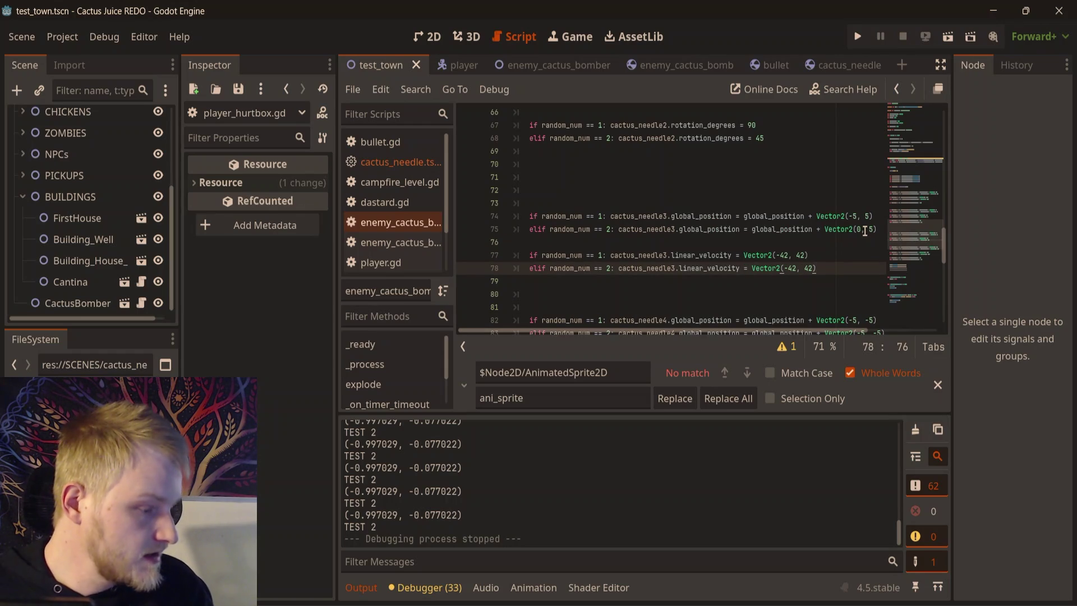
{"action": "key", "text": "Left"}
{"action": "key", "text": "Left"}
{"action": "key", "text": "Left"}
{"action": "key", "text": "BackSpace"}
{"action": "key", "text": "BackSpace"}
{"action": "key", "text": "BackSpace"}
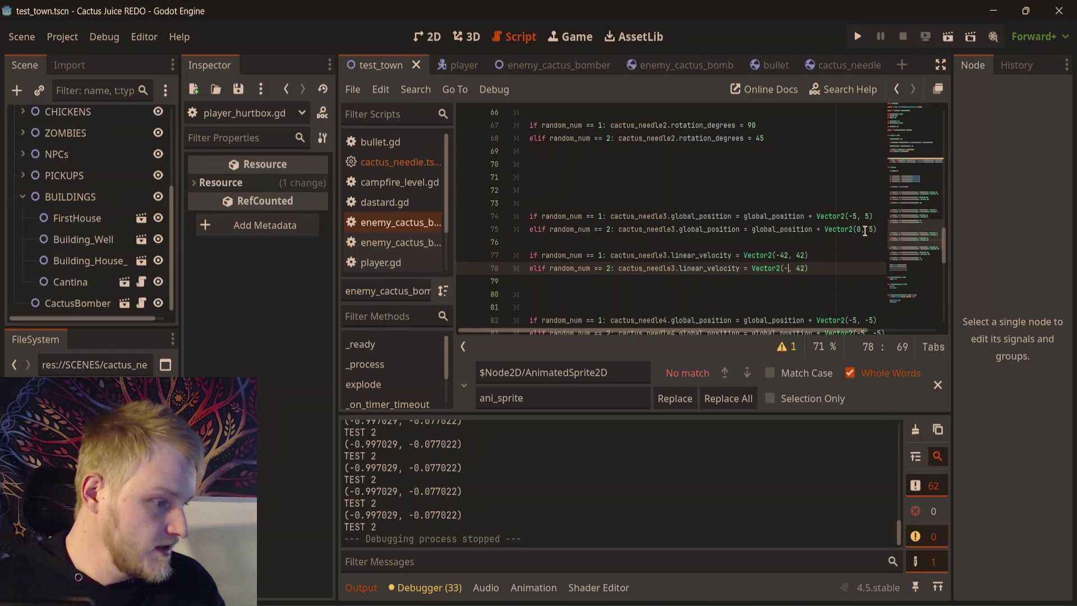
{"action": "type", "text": "0"}
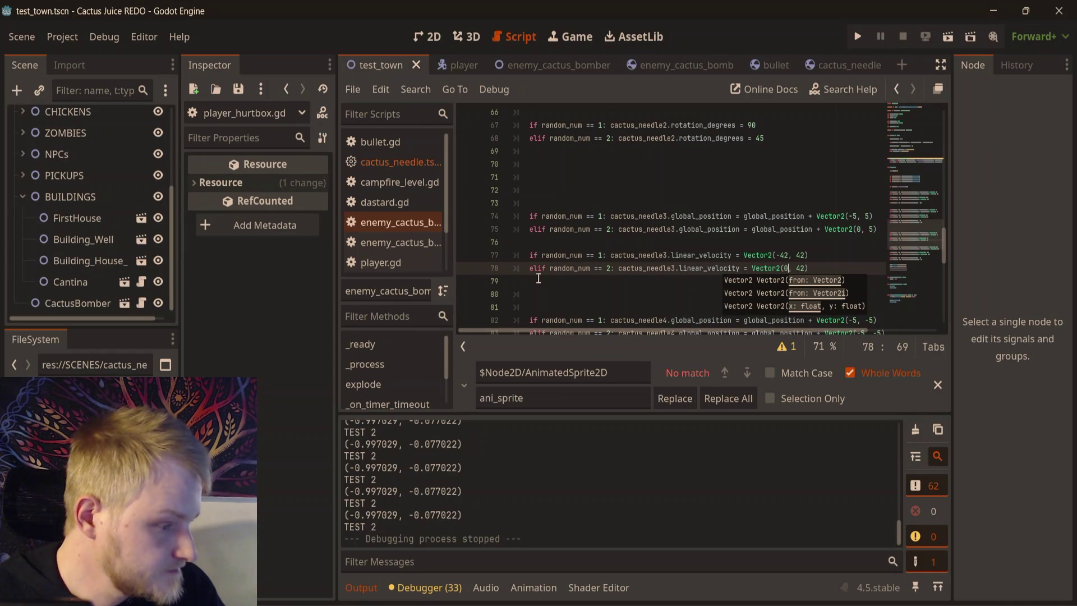
{"action": "scroll", "coordinate": [561, 273], "scroll_direction": "down", "scroll_amount": 1}
{"action": "scroll", "coordinate": [668, 238], "scroll_direction": "up", "scroll_amount": 2}
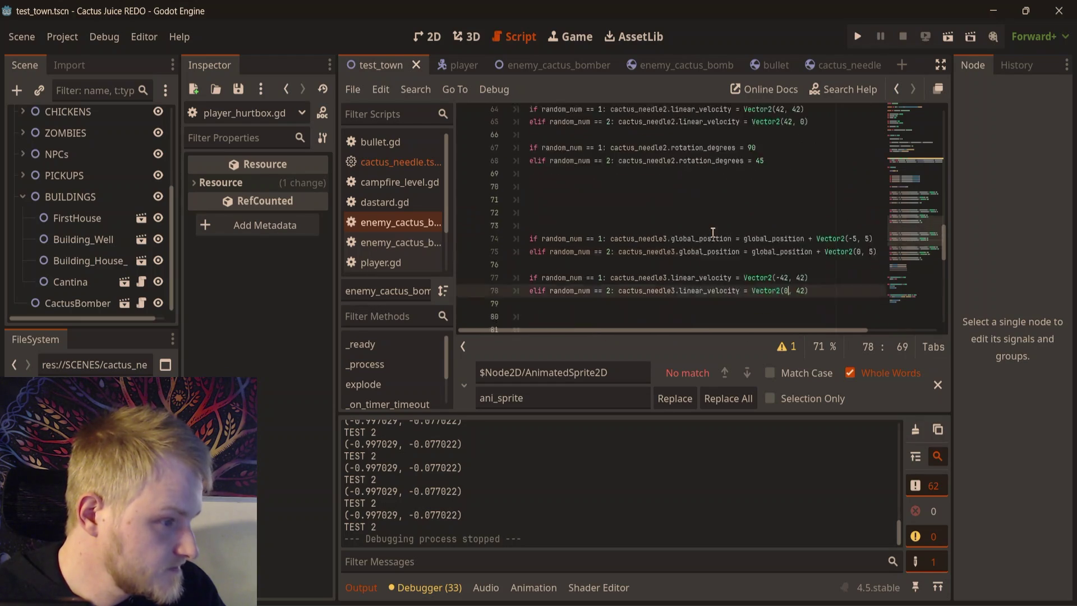
{"action": "scroll", "coordinate": [741, 233], "scroll_direction": "up", "scroll_amount": 5}
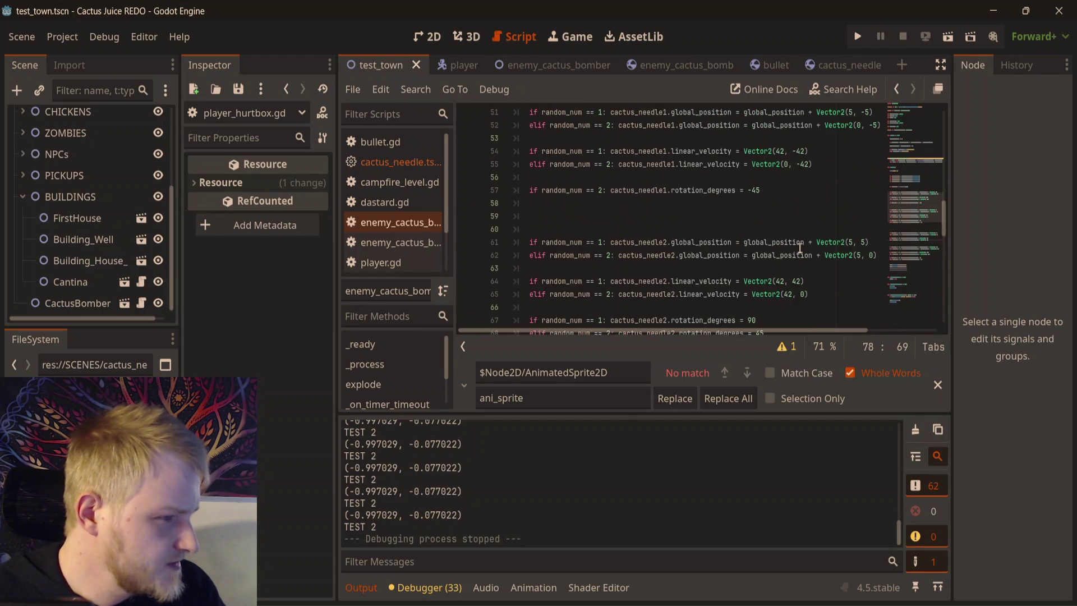
- Copy cactus_needle1's -45 rotation line below needle3's velocity and change it to cactus_needle3
{"action": "left_click_drag", "start_coordinate": [792, 229], "coordinate": [514, 229]}
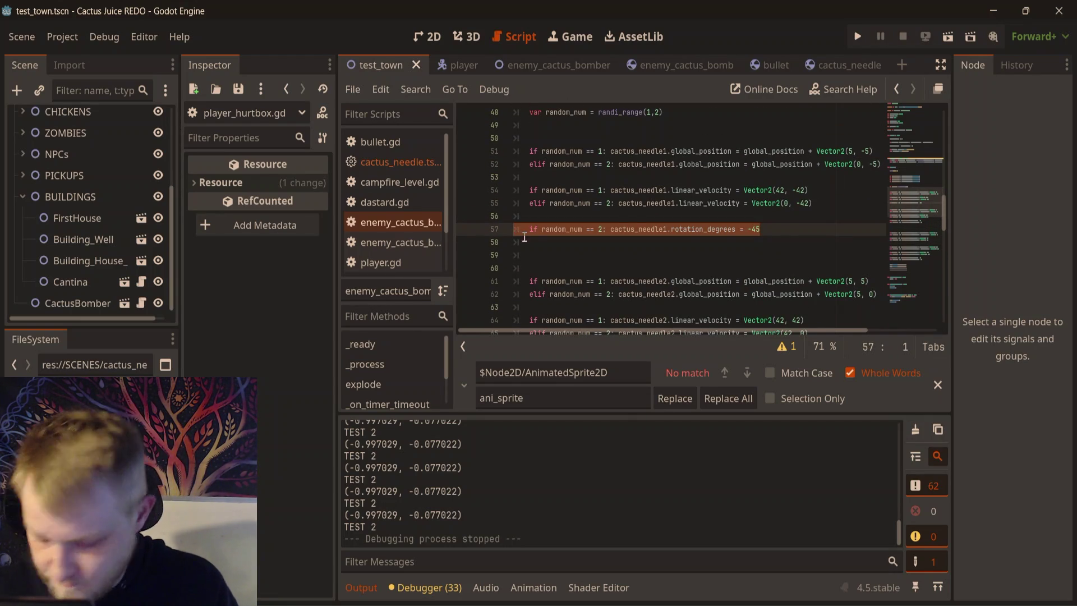
{"action": "scroll", "coordinate": [662, 249], "scroll_direction": "down", "scroll_amount": 7}
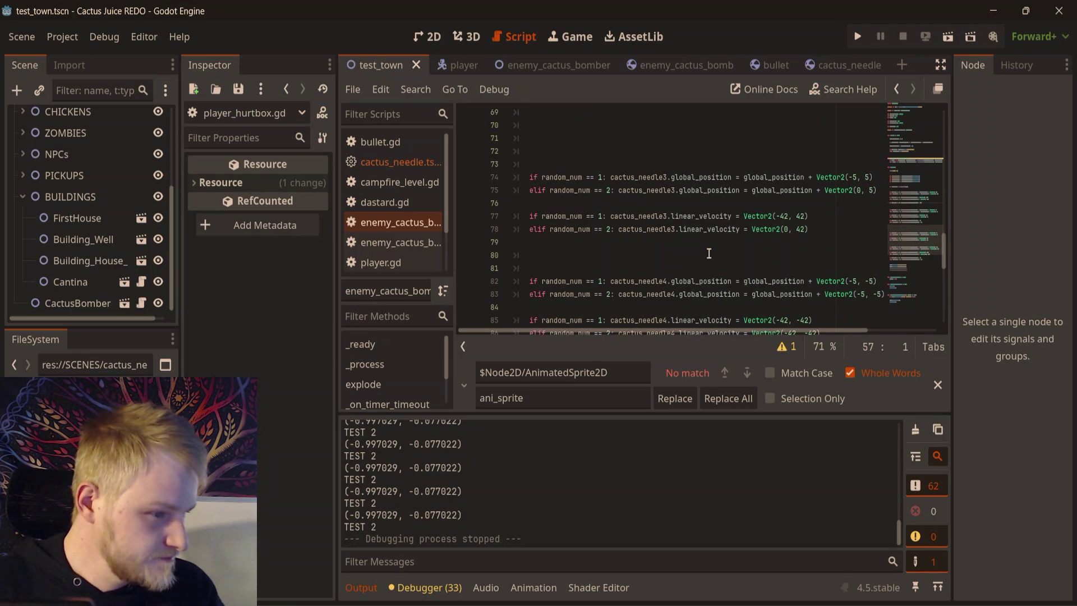
{"action": "left_click", "coordinate": [720, 246]}
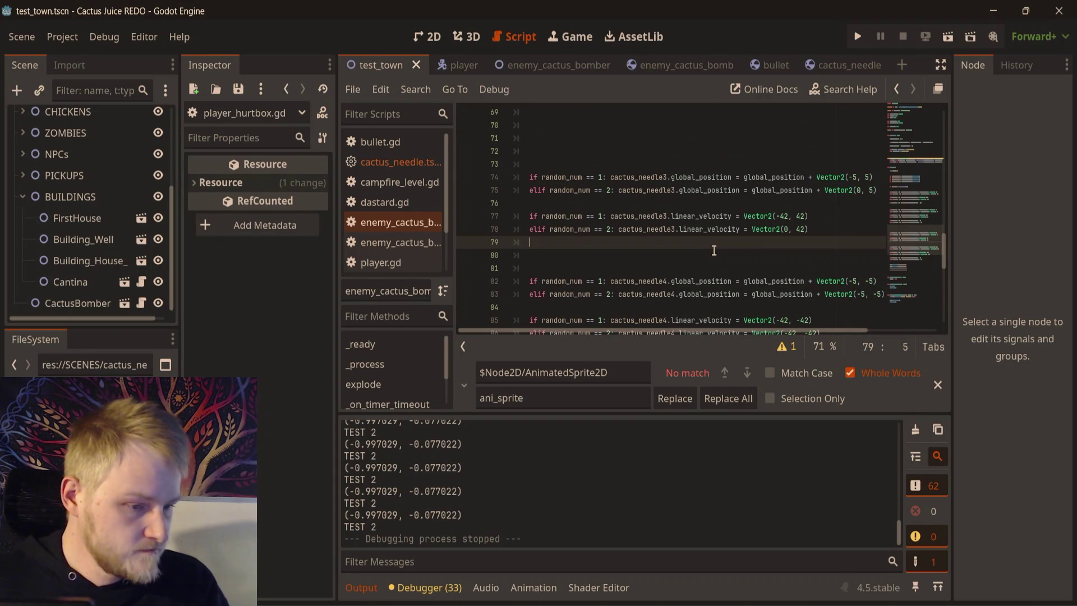
{"action": "left_click", "coordinate": [715, 251]}
{"action": "type", "text": "if random_num == 2: cactus_needle1.rotation_degrees = -45"}
{"action": "left_click", "coordinate": [668, 261]}
{"action": "key", "text": "BackSpace"}
{"action": "type", "text": "3"}
- Add a blank line after the new rotation line and save the script
{"action": "left_click", "coordinate": [790, 252]}
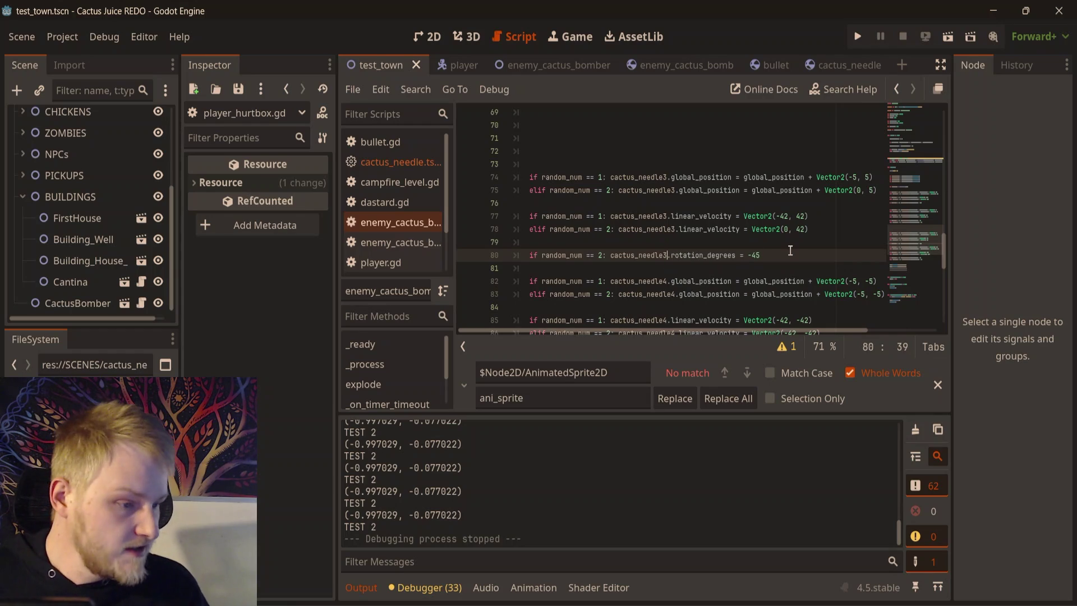
{"action": "left_click", "coordinate": [805, 272]}
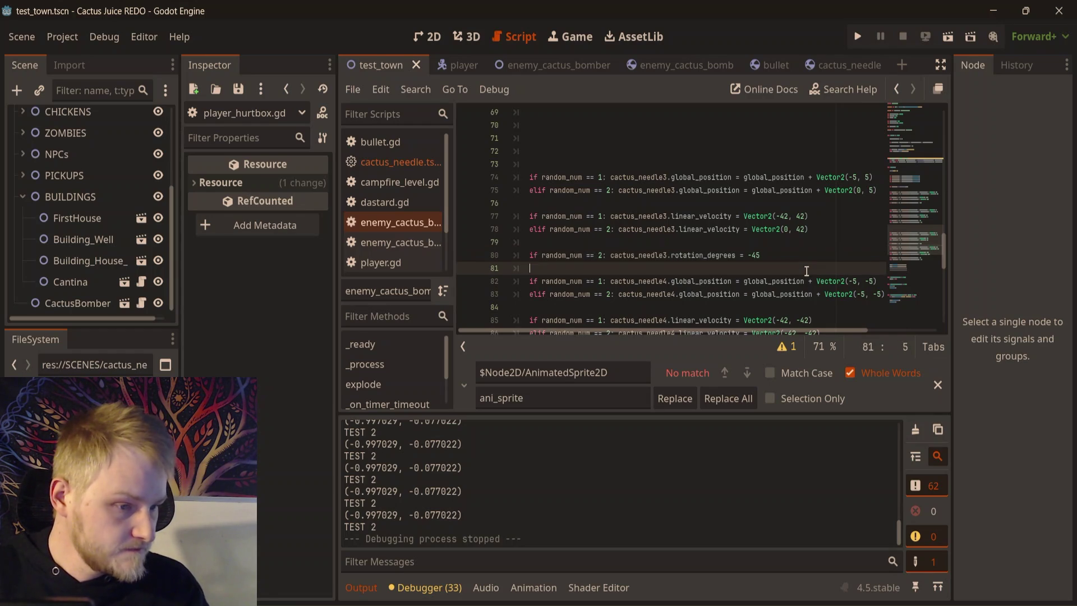
{"action": "key", "text": "Return"}
{"action": "scroll", "coordinate": [780, 220], "scroll_direction": "down", "scroll_amount": 2}
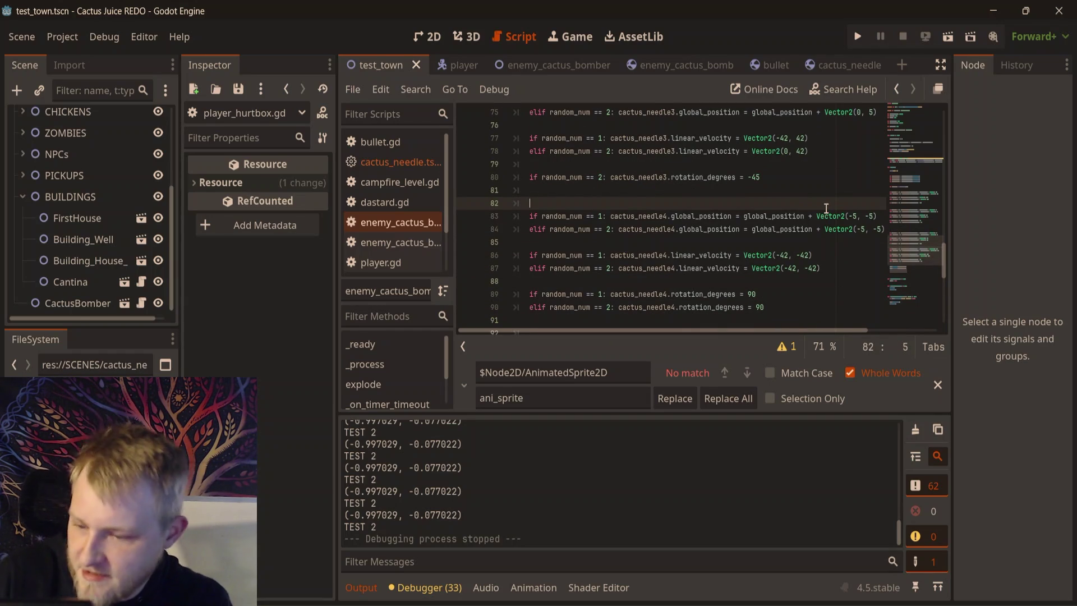
{"action": "key", "text": "ctrl+s"}
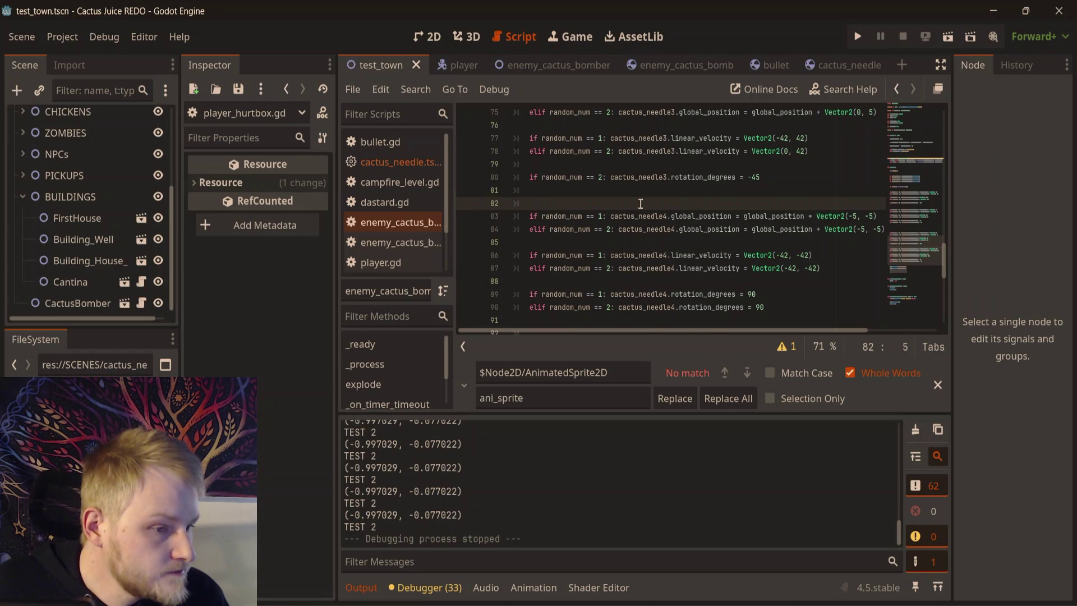
{"action": "left_click", "coordinate": [858, 191]}
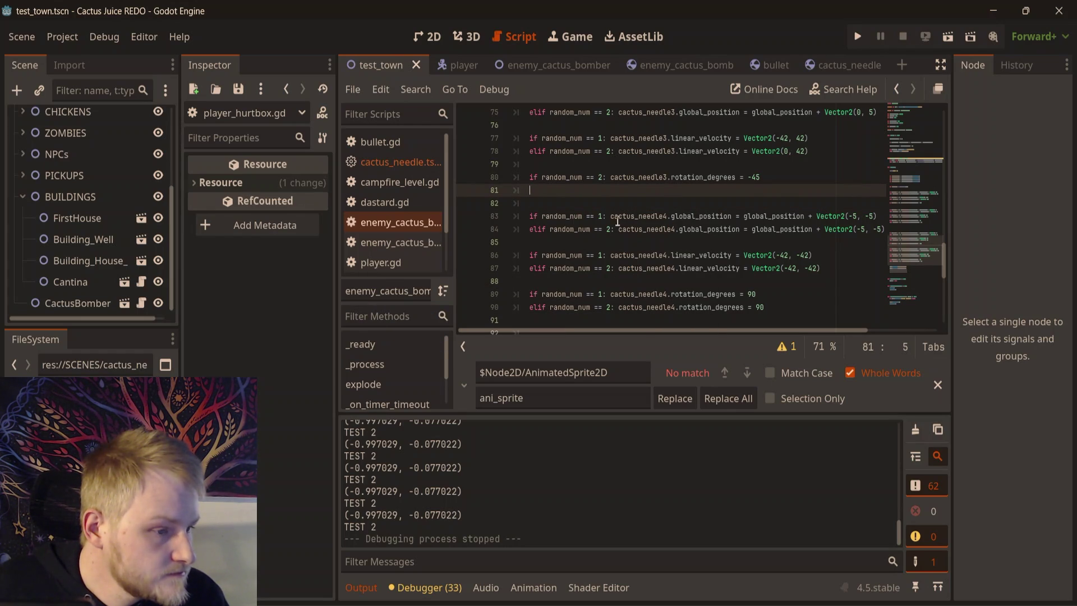
{"action": "left_click", "coordinate": [858, 216]}
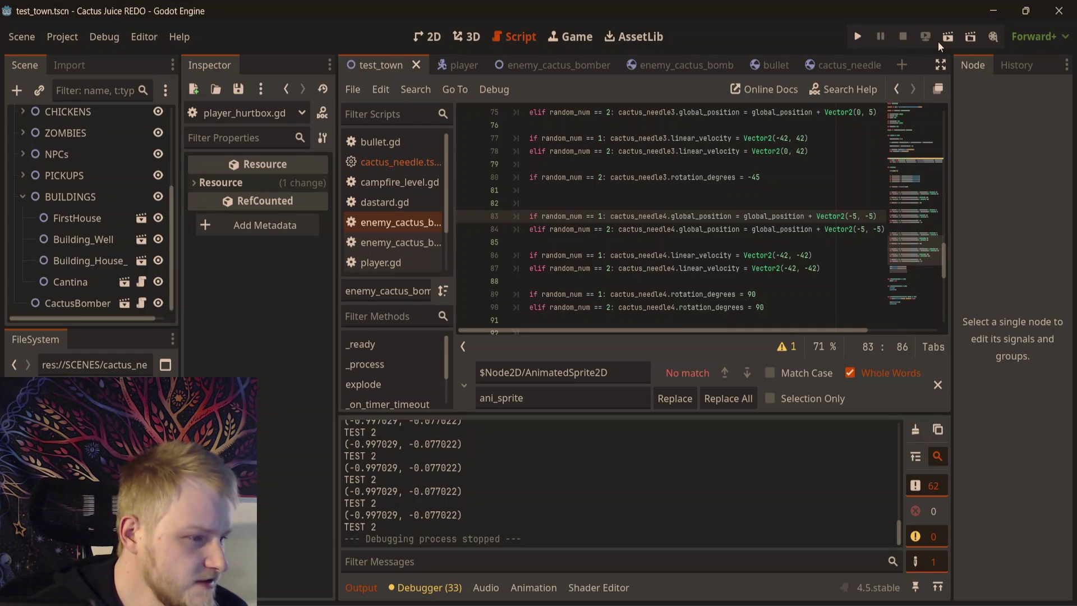
- Change the y offset of cactus_needle4's second position line from -5 to 0
{"action": "key", "text": "Right"}
{"action": "key", "text": "Right"}
{"action": "key", "text": "Right"}
{"action": "key", "text": "BackSpace"}
{"action": "key", "text": "BackSpace"}
{"action": "type", "text": "0"}
{"action": "key", "text": "Down"}
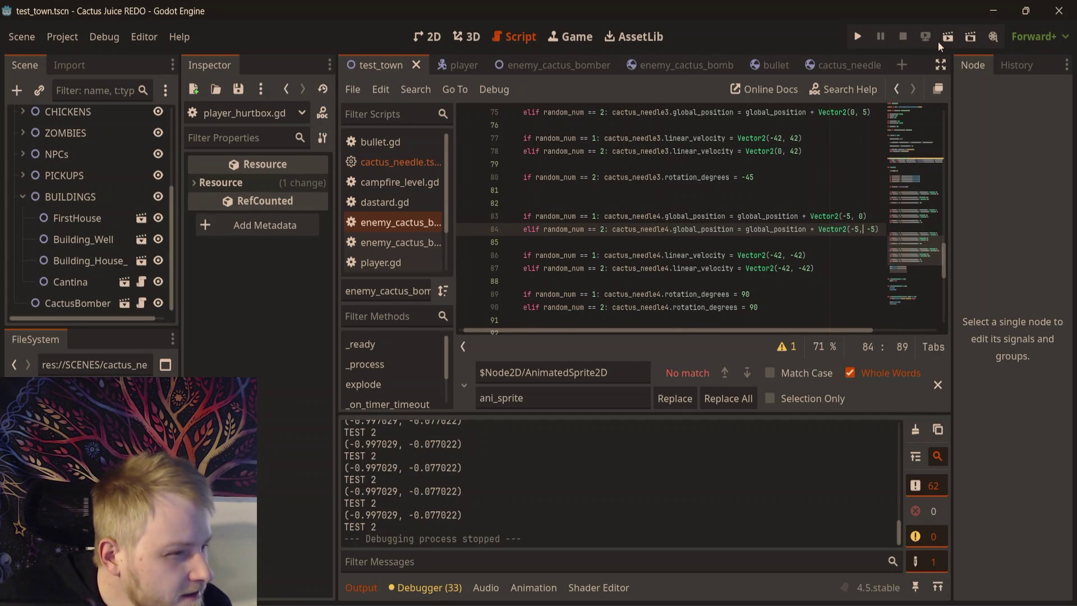
{"action": "key", "text": "Up"}
{"action": "key", "text": "BackSpace"}
{"action": "type", "text": "-5"}
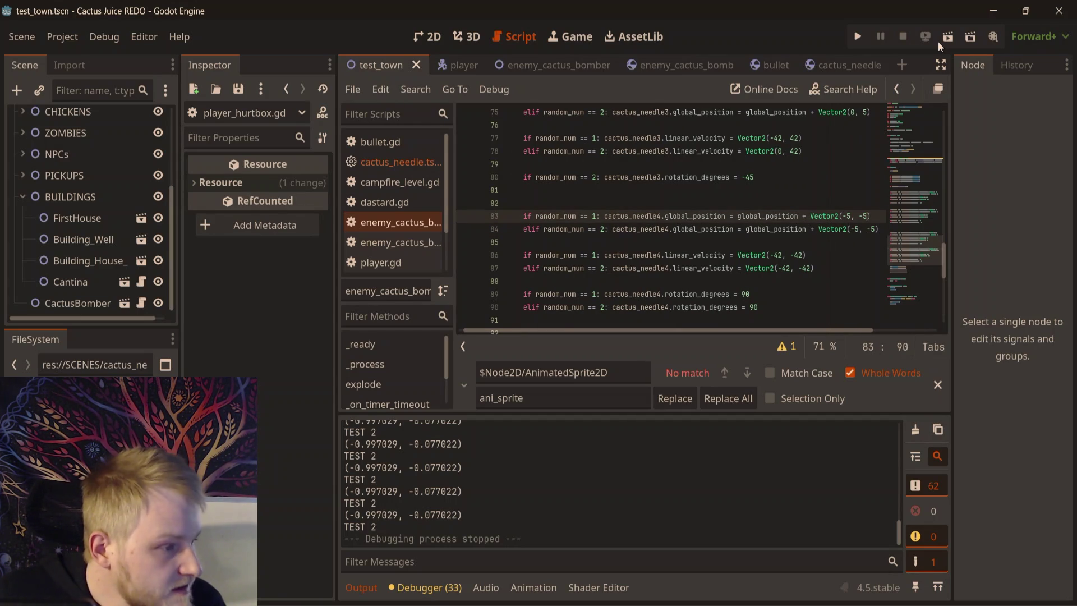
{"action": "key", "text": "Down"}
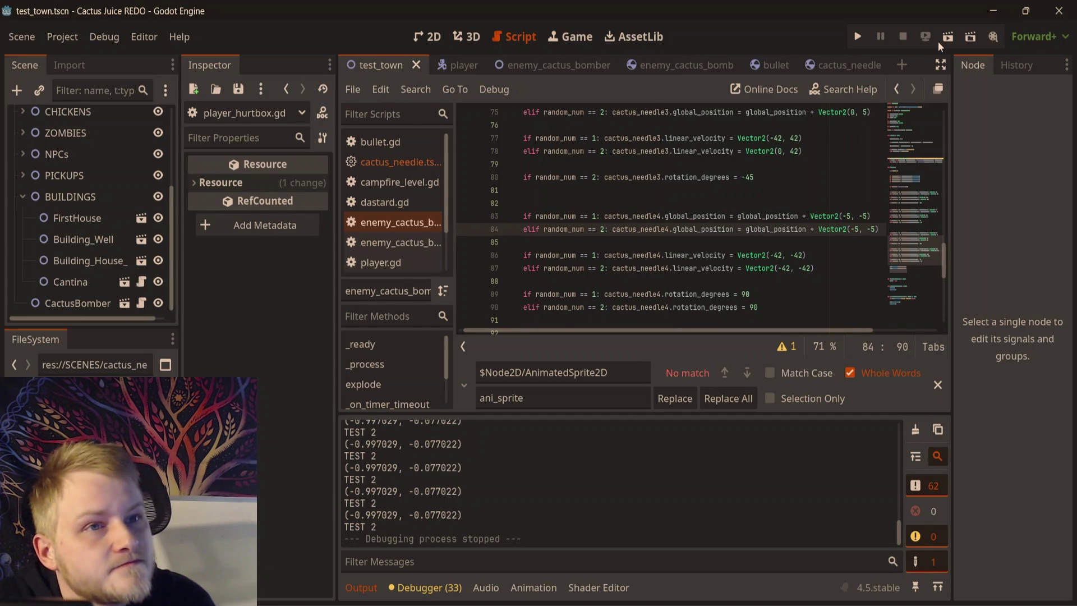
{"action": "key", "text": "Delete"}
{"action": "key", "text": "Delete"}
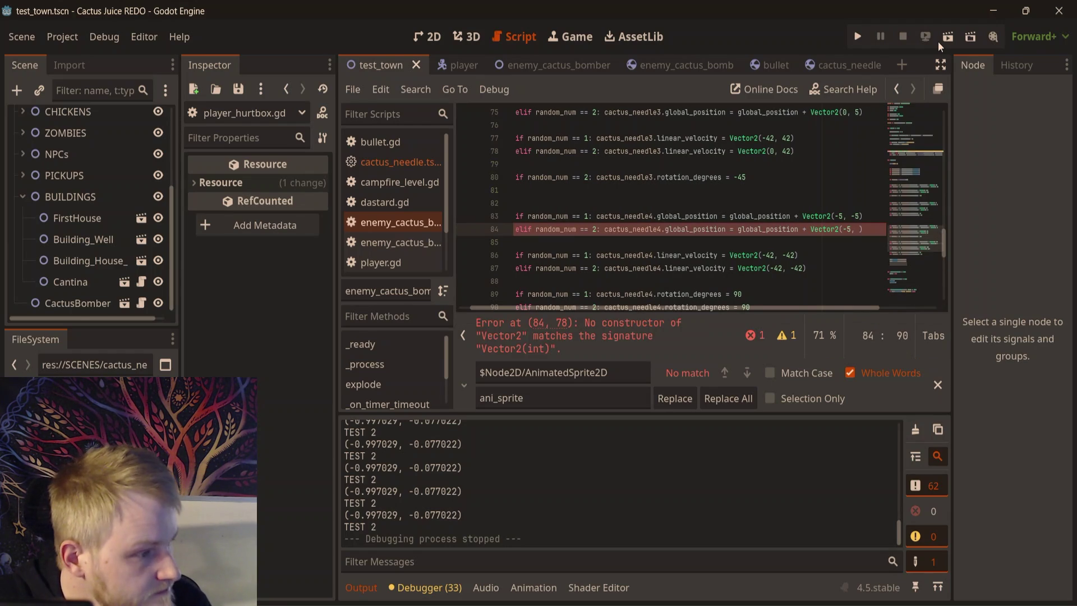
{"action": "type", "text": "0"}
- Set cactus_needle4's second velocity to Vector2(-42, 0)
{"action": "key", "text": "Down"}
{"action": "key", "text": "Down"}
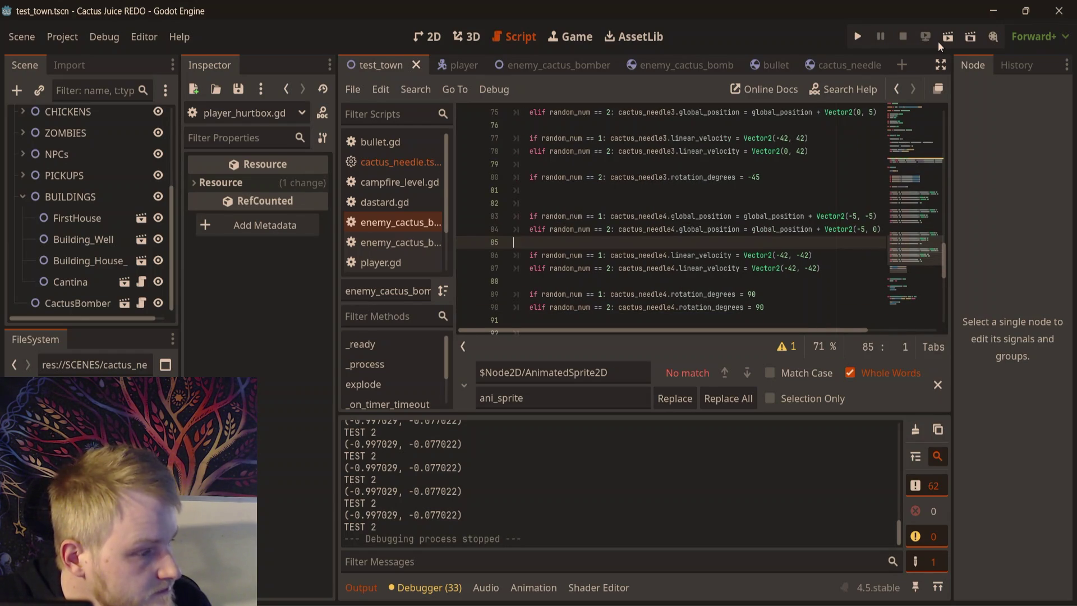
{"action": "key", "text": "Down"}
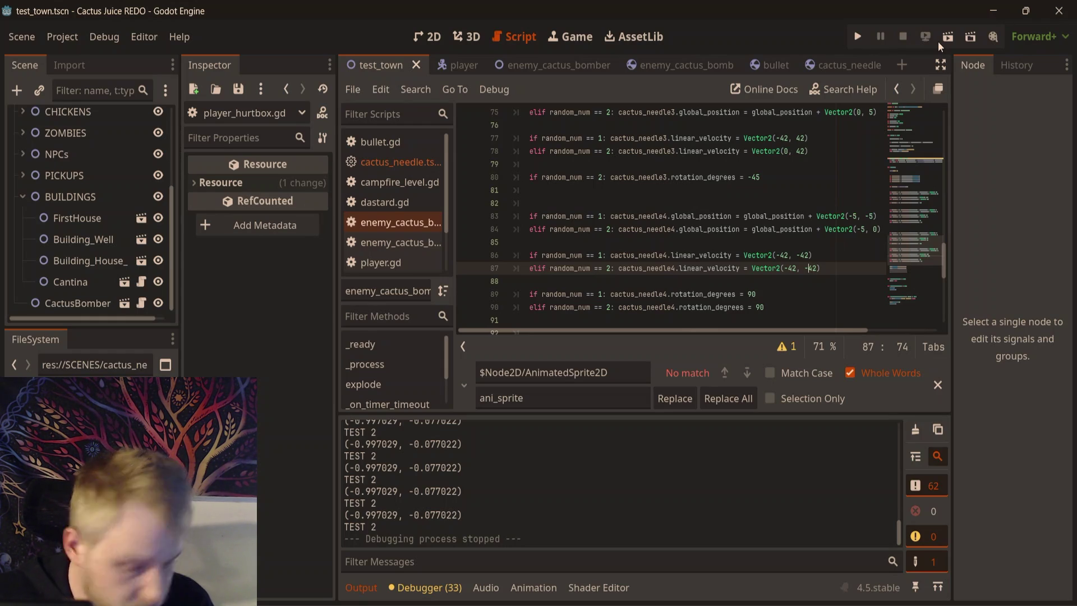
{"action": "key", "text": "BackSpace"}
{"action": "key", "text": "BackSpace"}
{"action": "key", "text": "BackSpace"}
{"action": "type", "text": "0"}
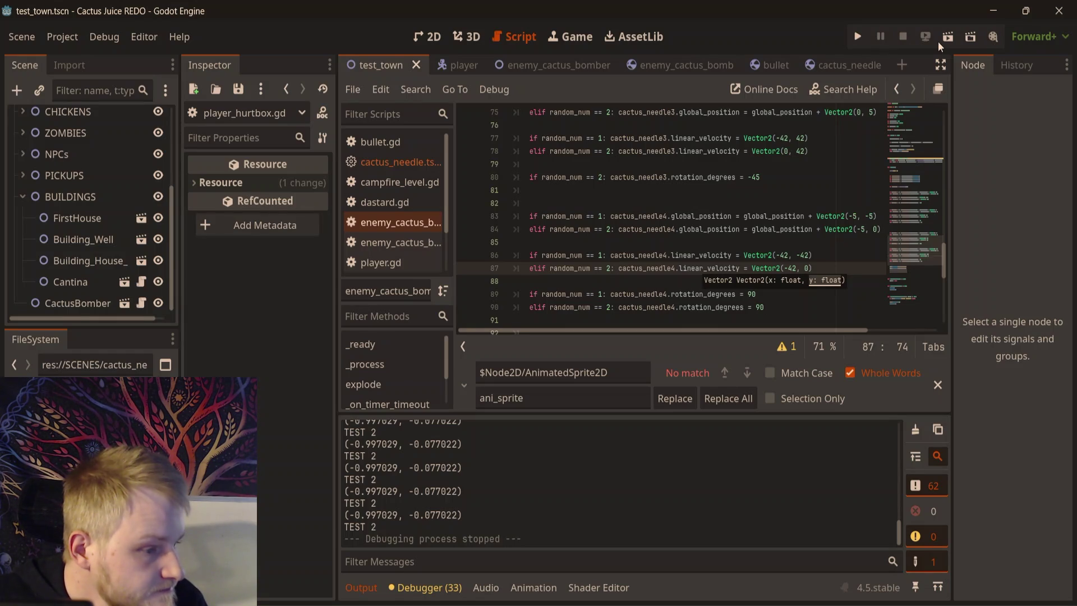
- Change cactus_needle4's second rotation to 45 degrees and run the town scene with F6
{"action": "key", "text": "Down"}
{"action": "key", "text": "Down"}
{"action": "key", "text": "Down"}
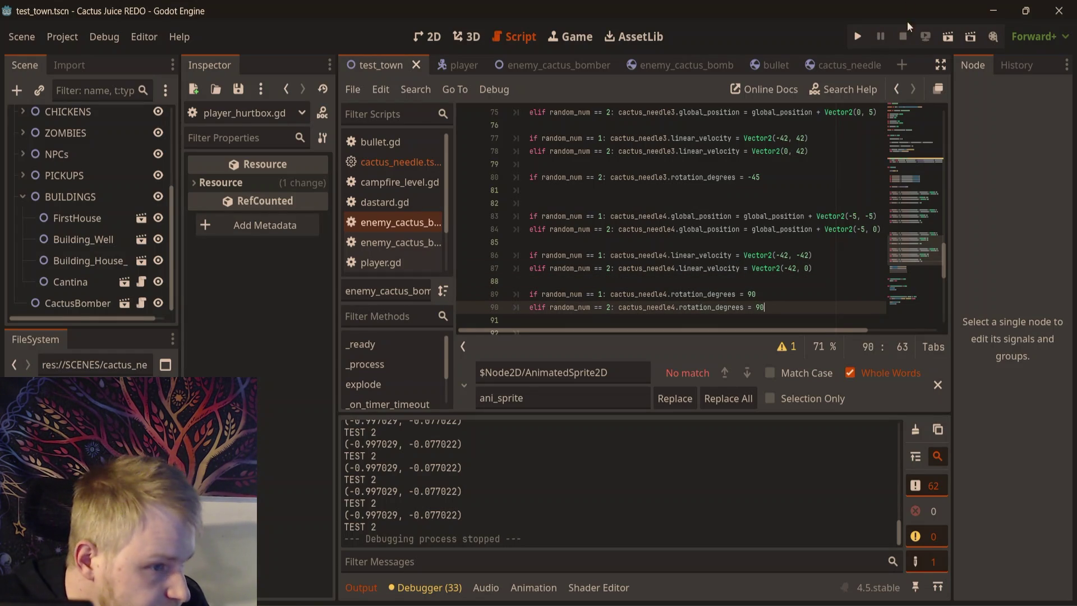
{"action": "scroll", "coordinate": [791, 238], "scroll_direction": "up", "scroll_amount": 3}
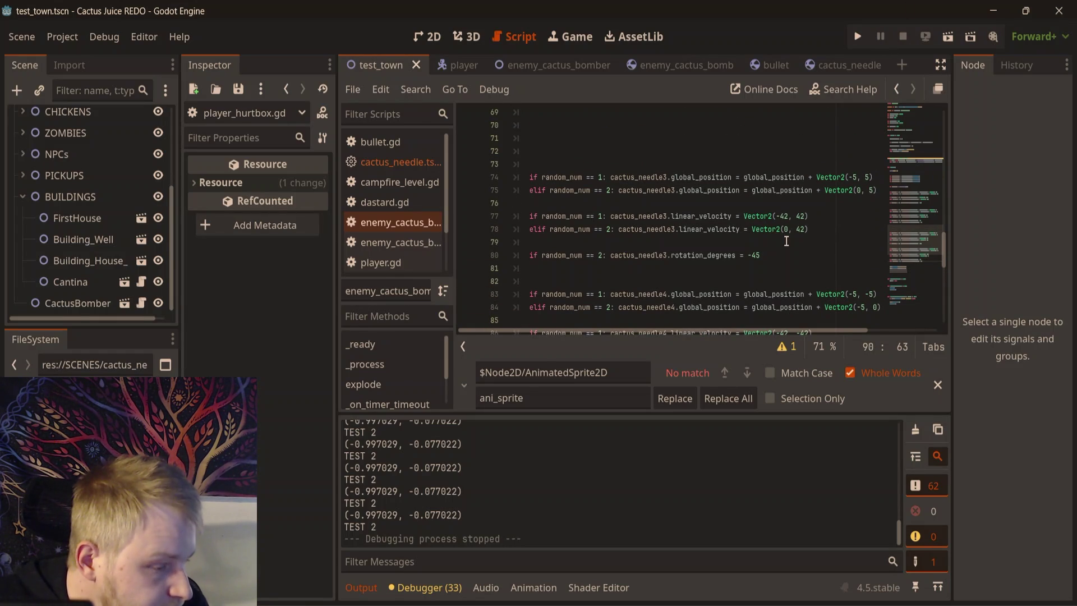
{"action": "scroll", "coordinate": [786, 241], "scroll_direction": "up", "scroll_amount": 4}
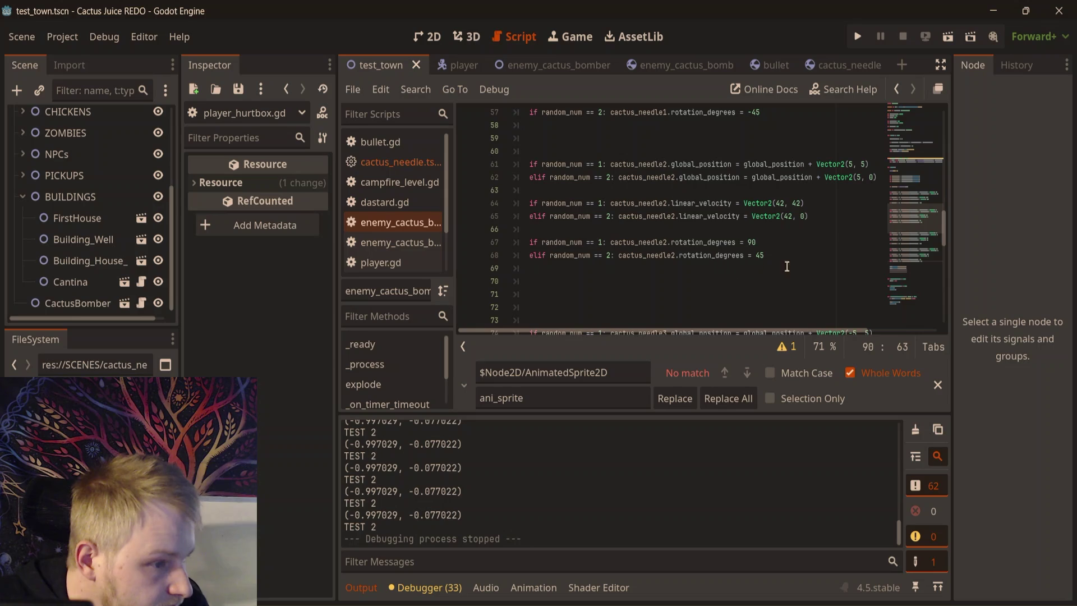
{"action": "scroll", "coordinate": [802, 255], "scroll_direction": "down", "scroll_amount": 3}
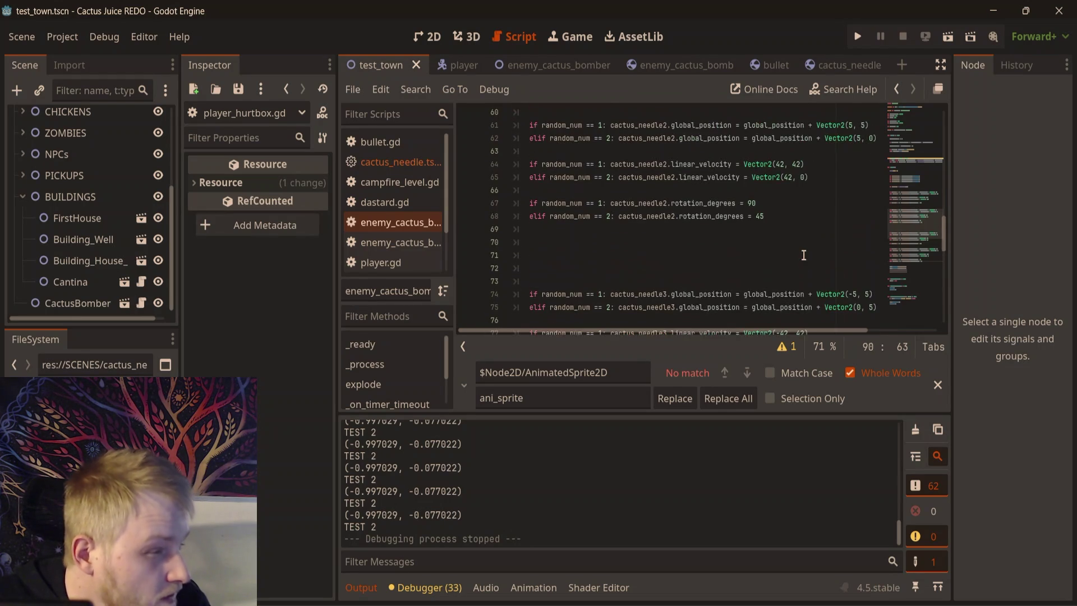
{"action": "scroll", "coordinate": [804, 252], "scroll_direction": "down", "scroll_amount": 6}
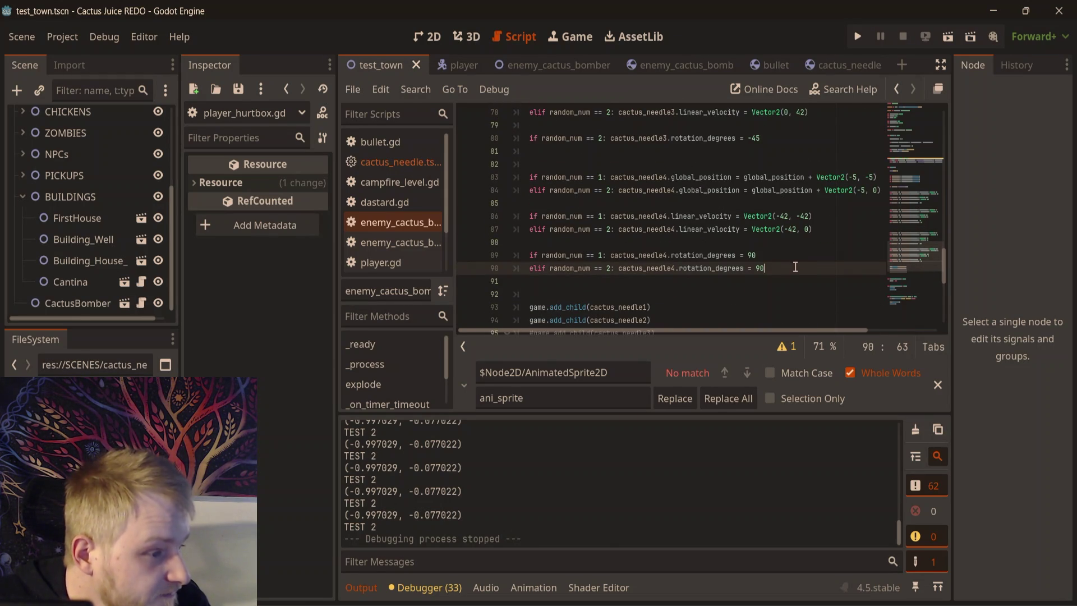
{"action": "key", "text": "BackSpace"}
{"action": "key", "text": "BackSpace"}
{"action": "type", "text": "45"}
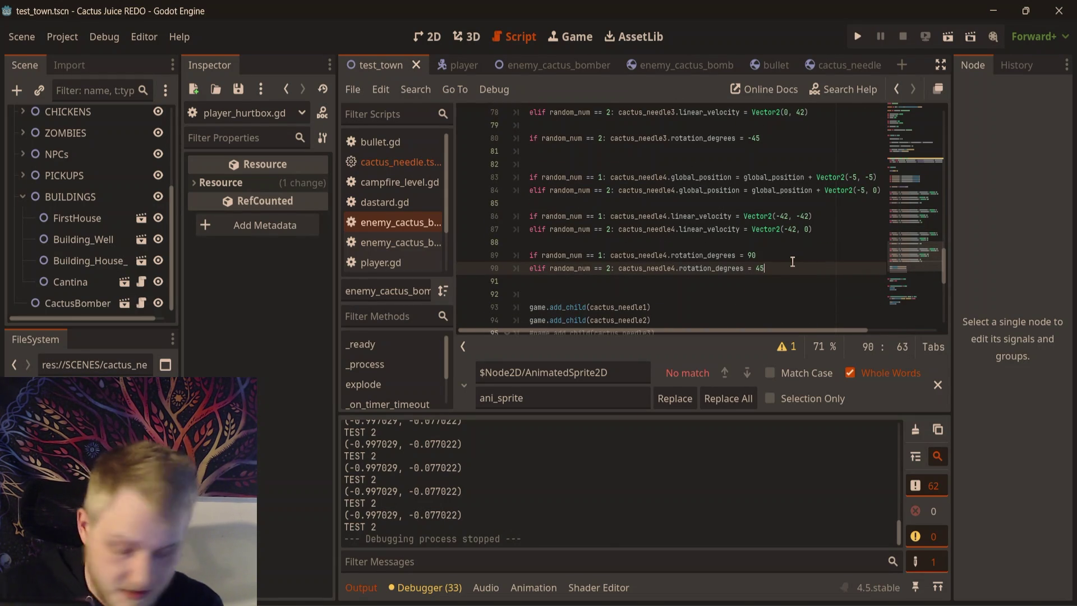
{"action": "key", "text": "F6"}
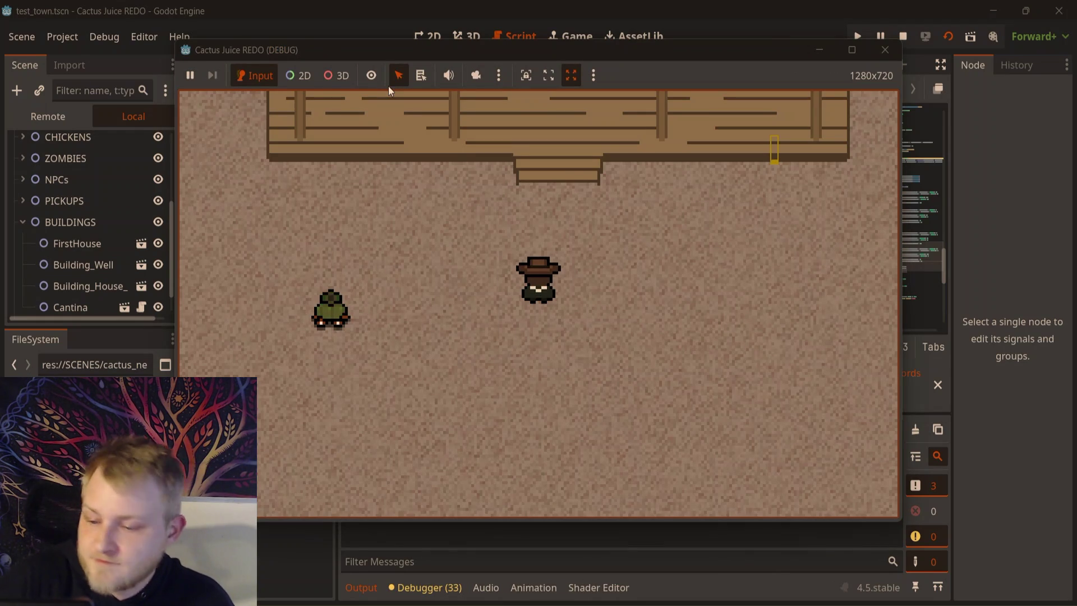
{"action": "key", "text": "d"}
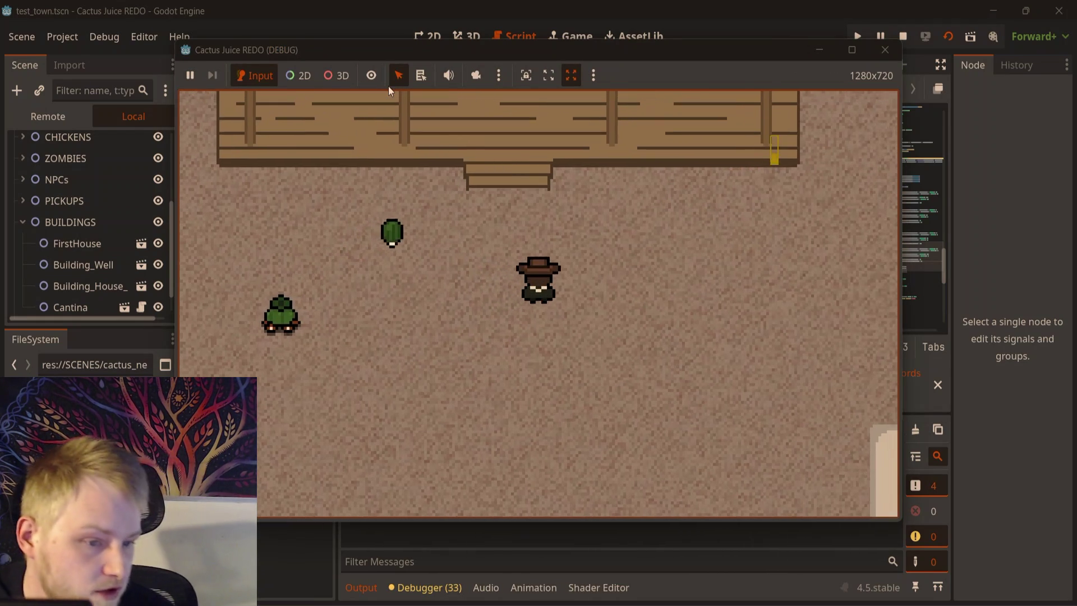
{"action": "key", "text": "s"}
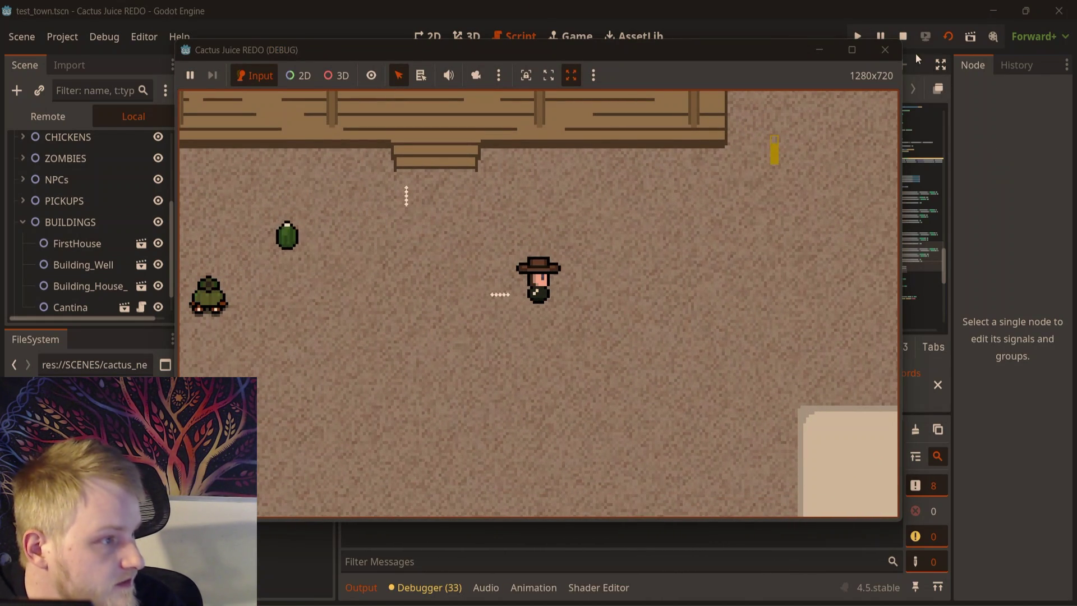
{"action": "left_click", "coordinate": [885, 50]}
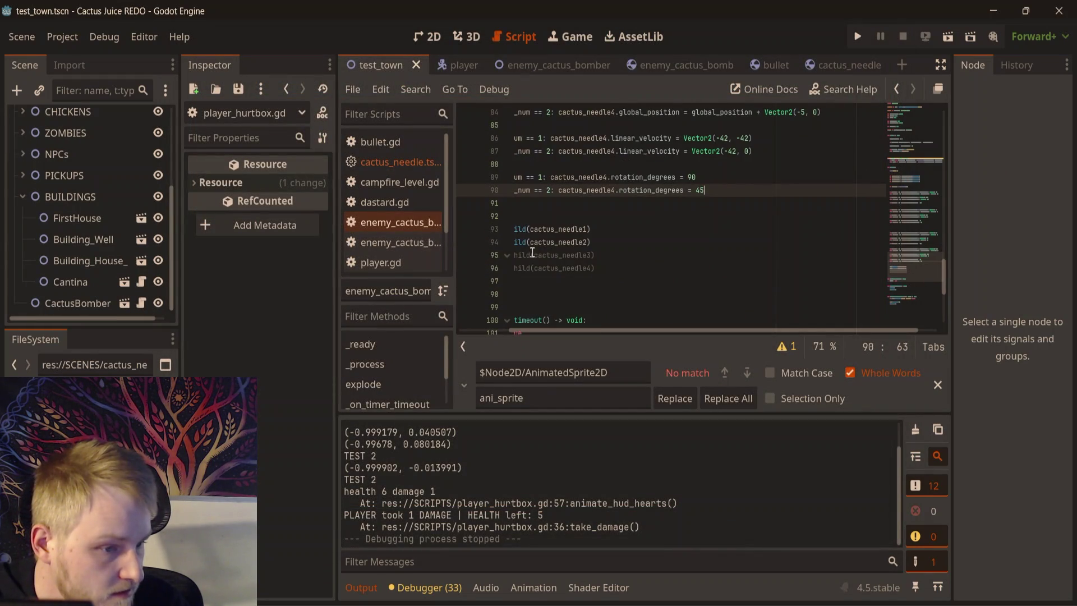
- Uncomment the add_child lines for cactus_needle3 and cactus_needle4, then run the town scene
{"action": "scroll", "coordinate": [561, 281], "scroll_direction": "up", "scroll_amount": 3}
{"action": "left_click_drag", "start_coordinate": [625, 329], "coordinate": [575, 329]}
{"action": "scroll", "coordinate": [547, 244], "scroll_direction": "down", "scroll_amount": 4}
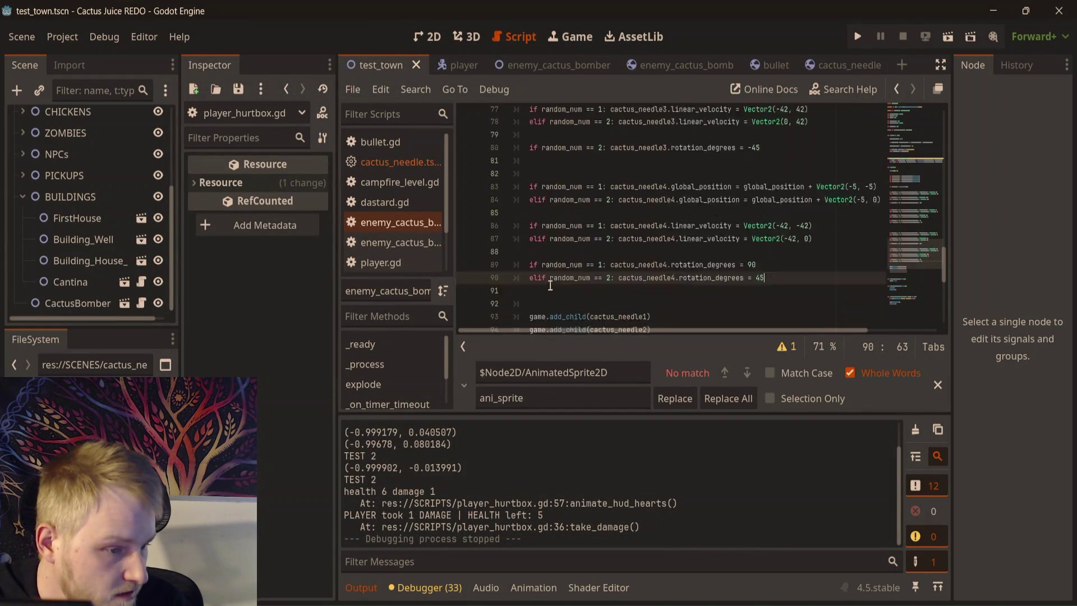
{"action": "left_click", "coordinate": [539, 215]}
{"action": "key", "text": "ctrl+k"}
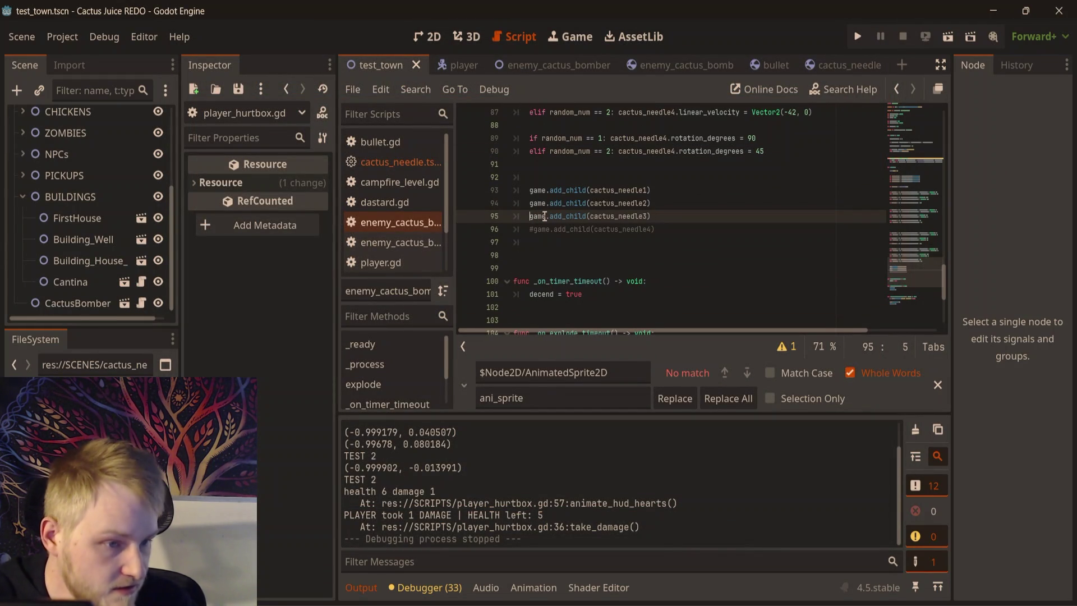
{"action": "key", "text": "Down"}
{"action": "key", "text": "ctrl+k"}
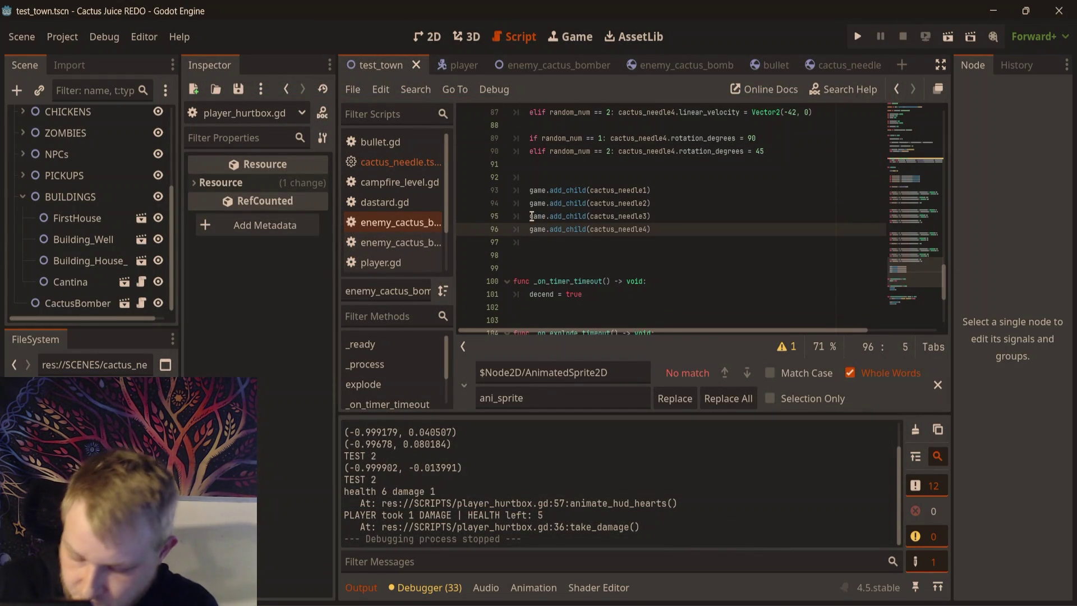
{"action": "key", "text": "F6"}
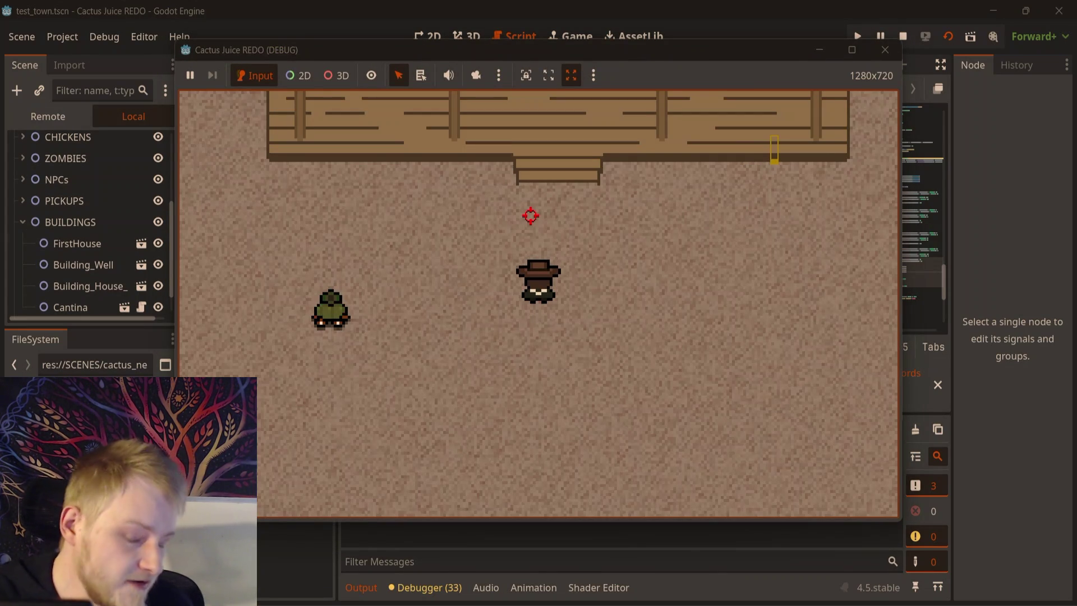
- Walk the player around the town with WASD, then stop the game
{"action": "key", "text": "d"}
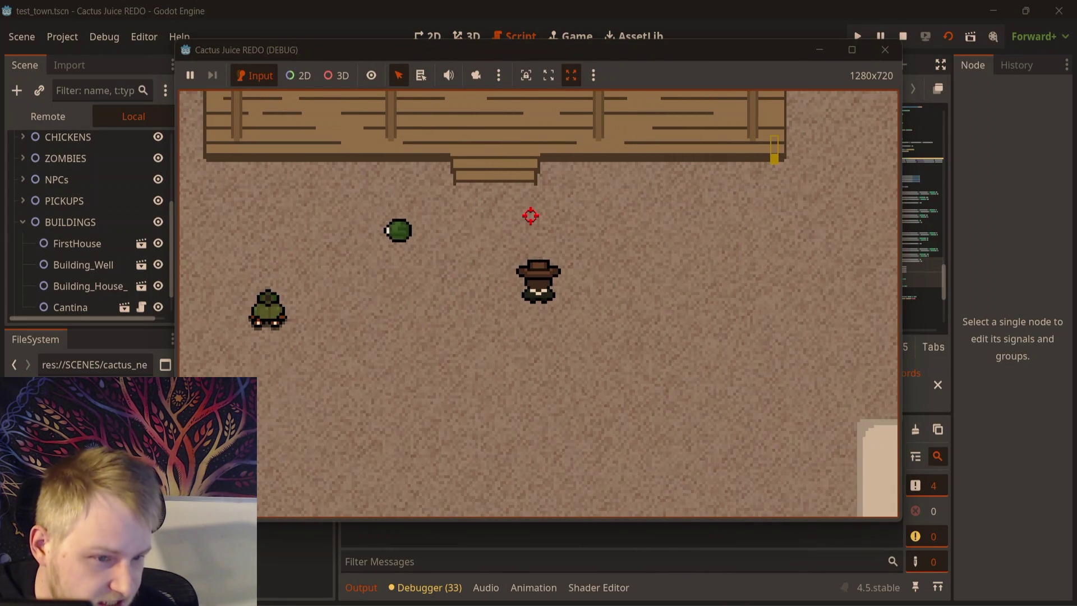
{"action": "key", "text": "d"}
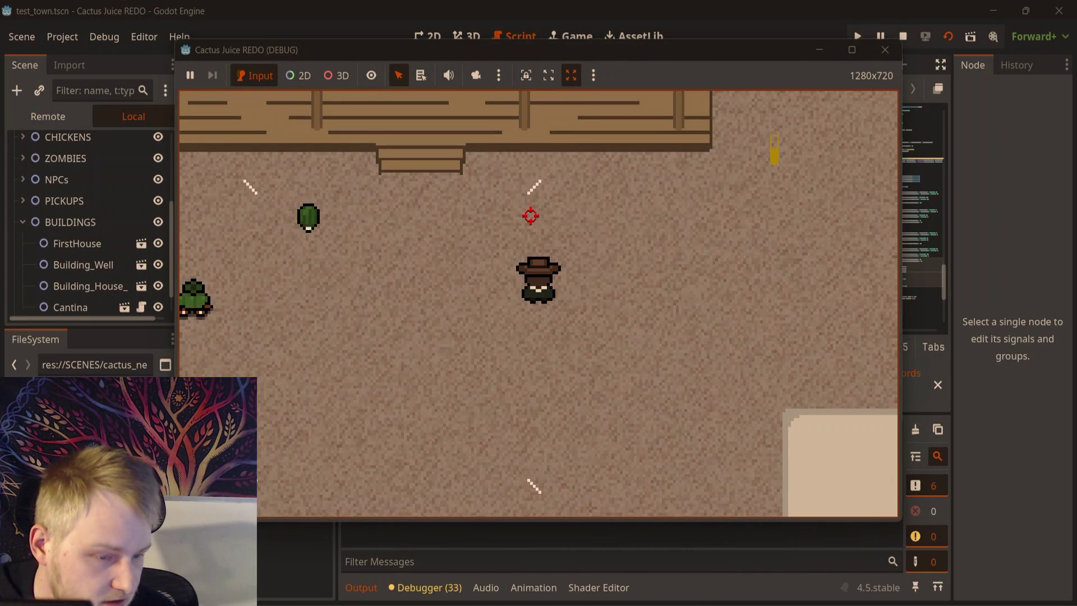
{"action": "key", "text": "d"}
{"action": "key", "text": "w"}
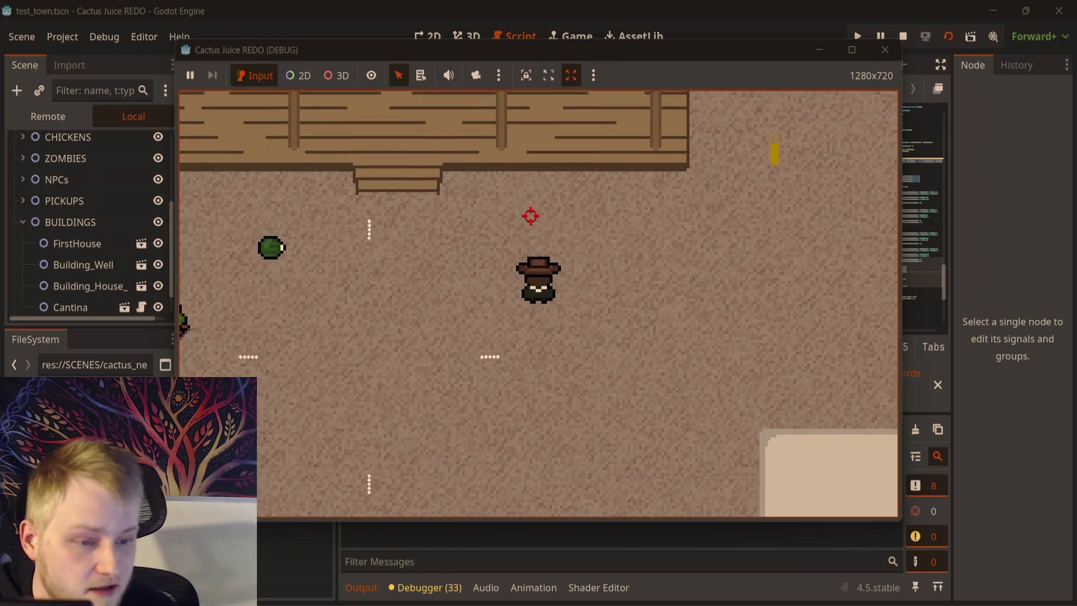
{"action": "key", "text": "a"}
{"action": "key", "text": "s"}
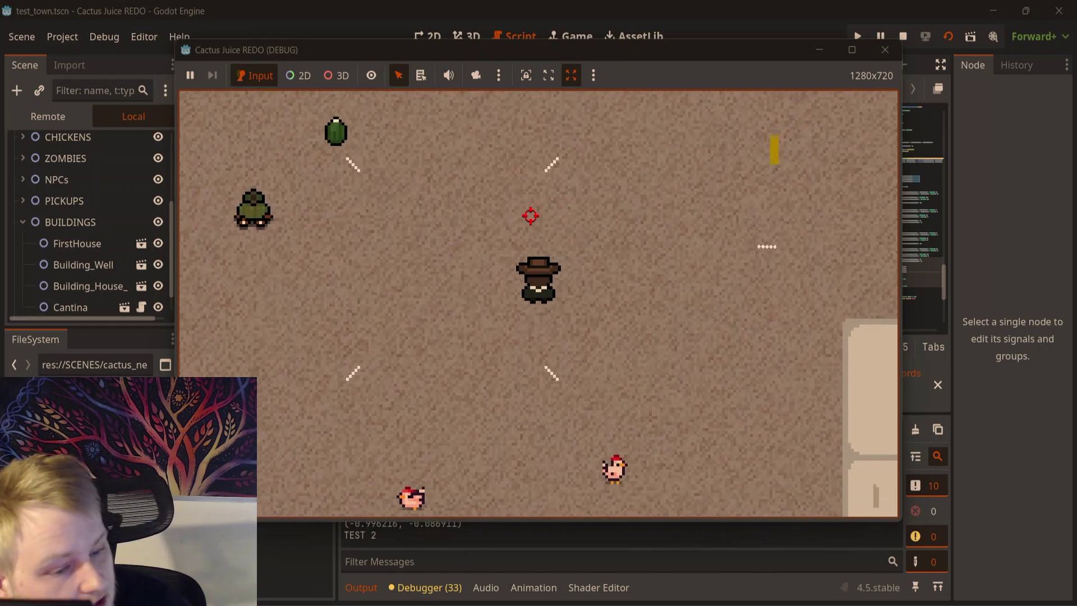
{"action": "key", "text": "a"}
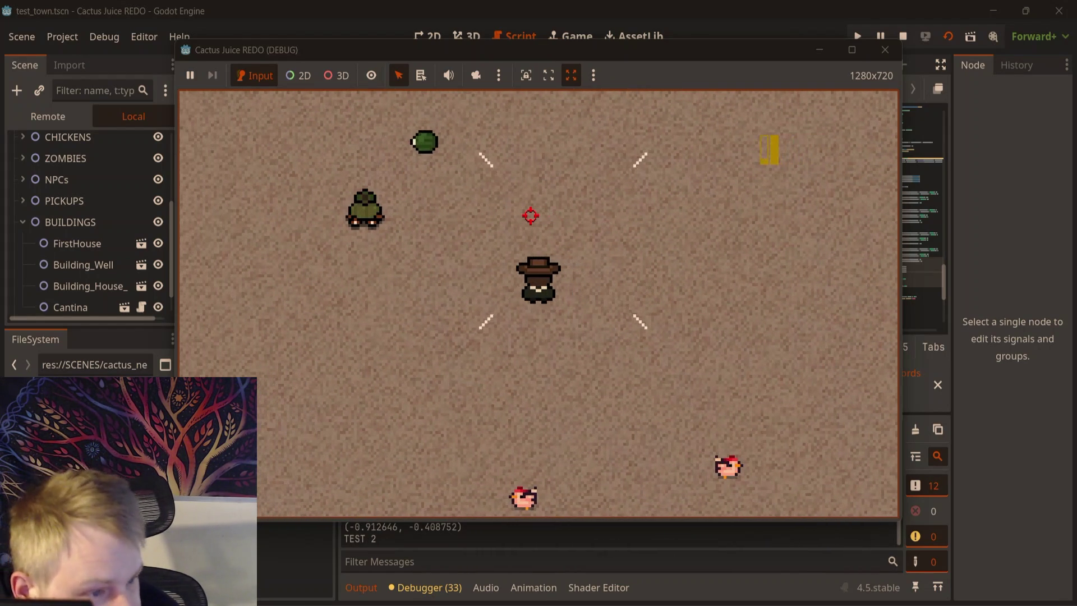
{"action": "key", "text": "w"}
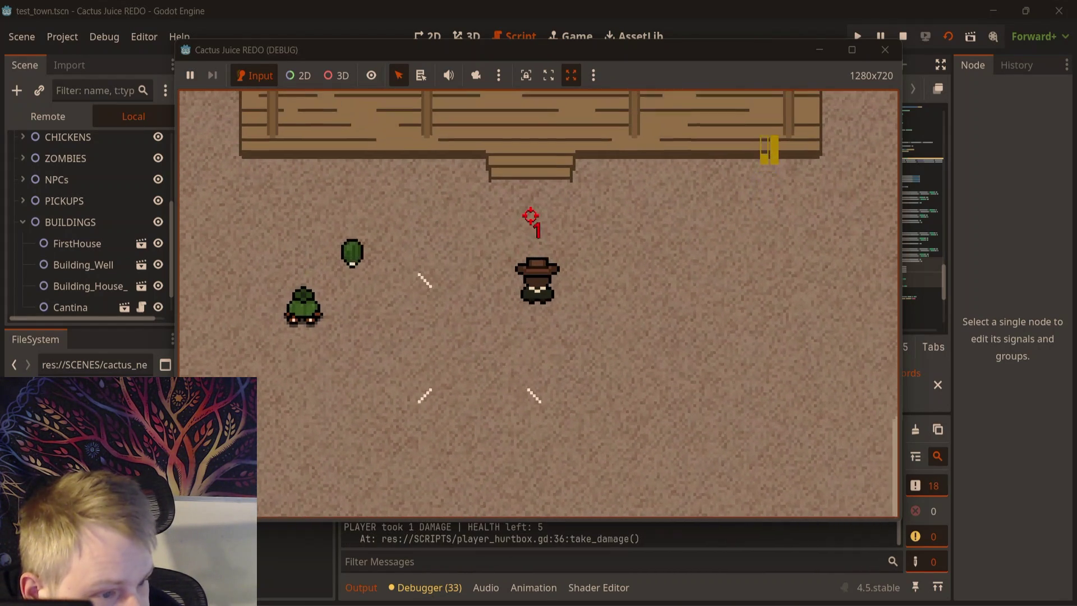
{"action": "key", "text": "s"}
{"action": "key", "text": "d"}
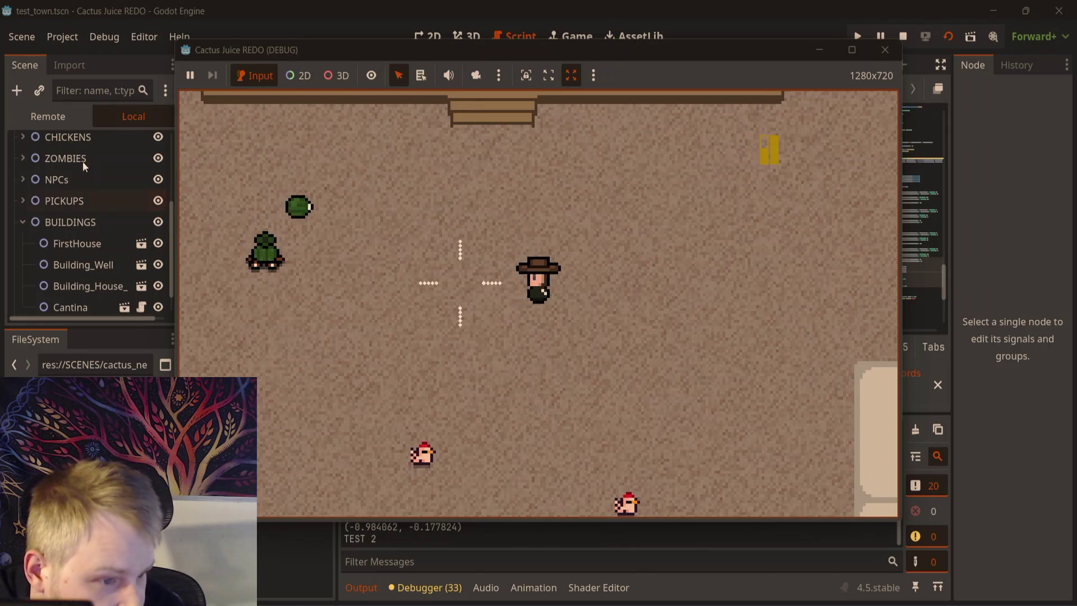
{"action": "key", "text": "w"}
{"action": "key", "text": "d"}
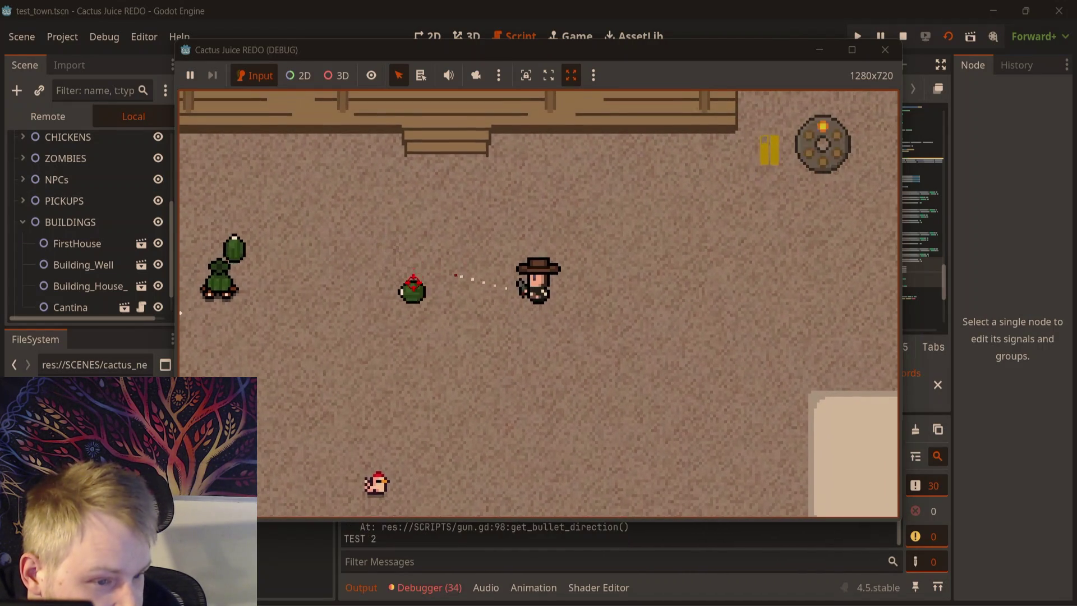
{"action": "left_click", "coordinate": [903, 36]}
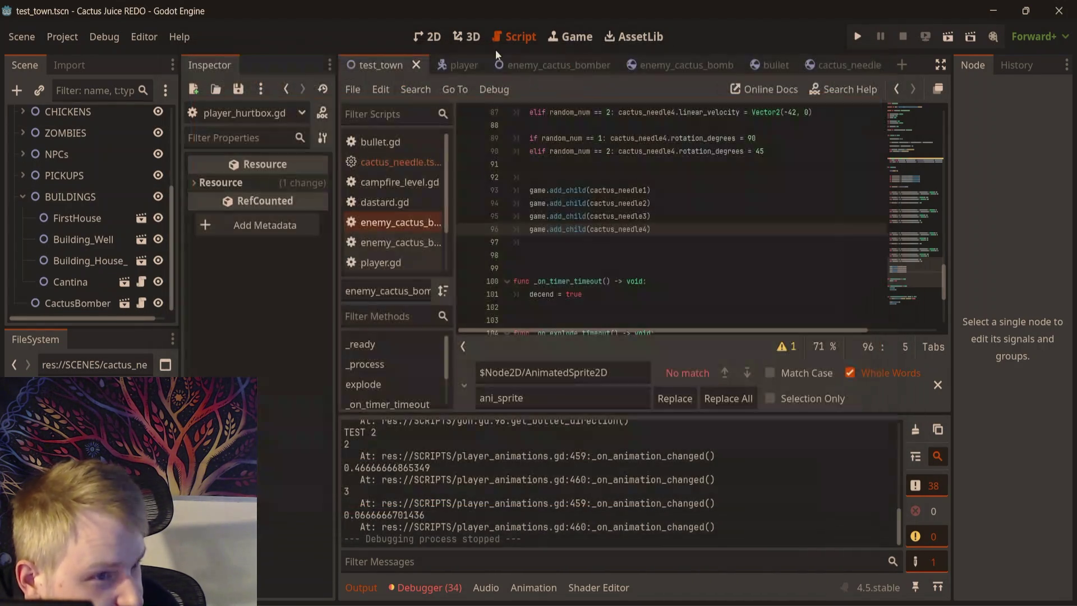
- Return to the 2D view, rerun the town, shoot at the bomber and its bomb, and stop
{"action": "left_click", "coordinate": [432, 37]}
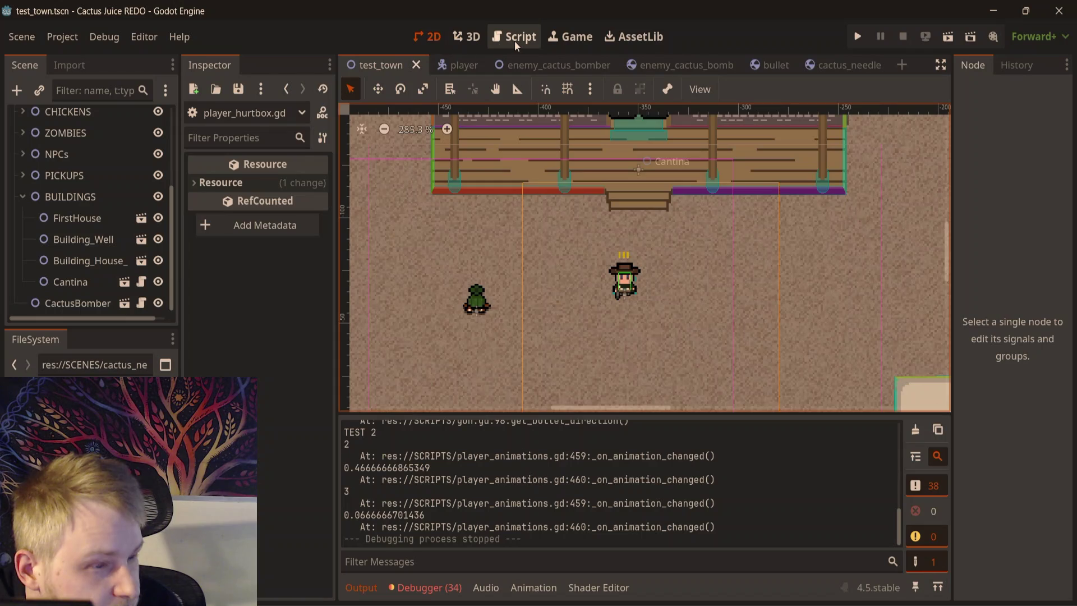
{"action": "key", "text": "F6"}
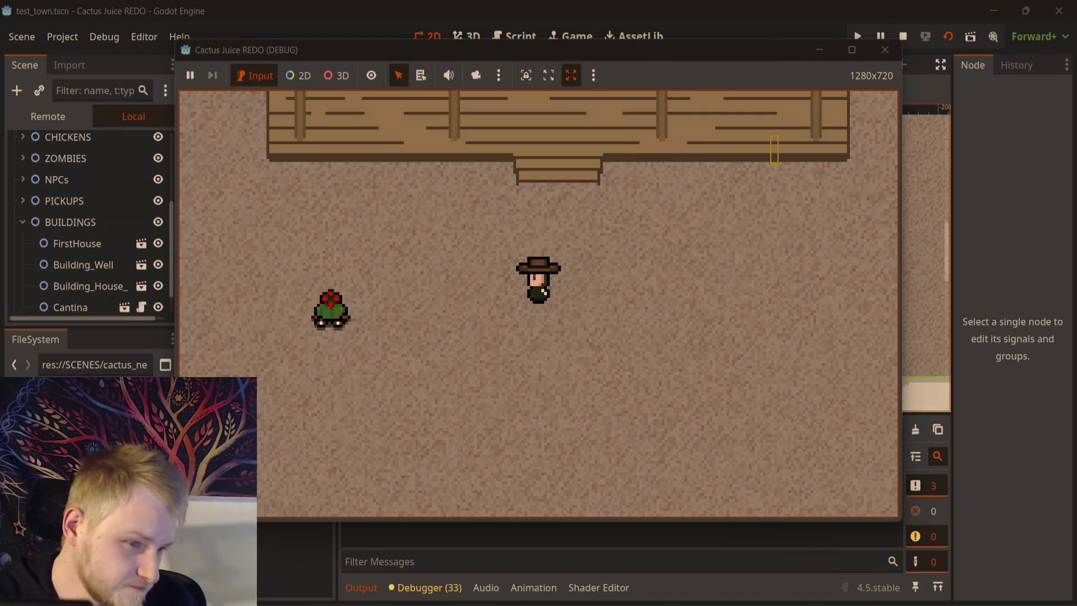
{"action": "left_click", "coordinate": [392, 249]}
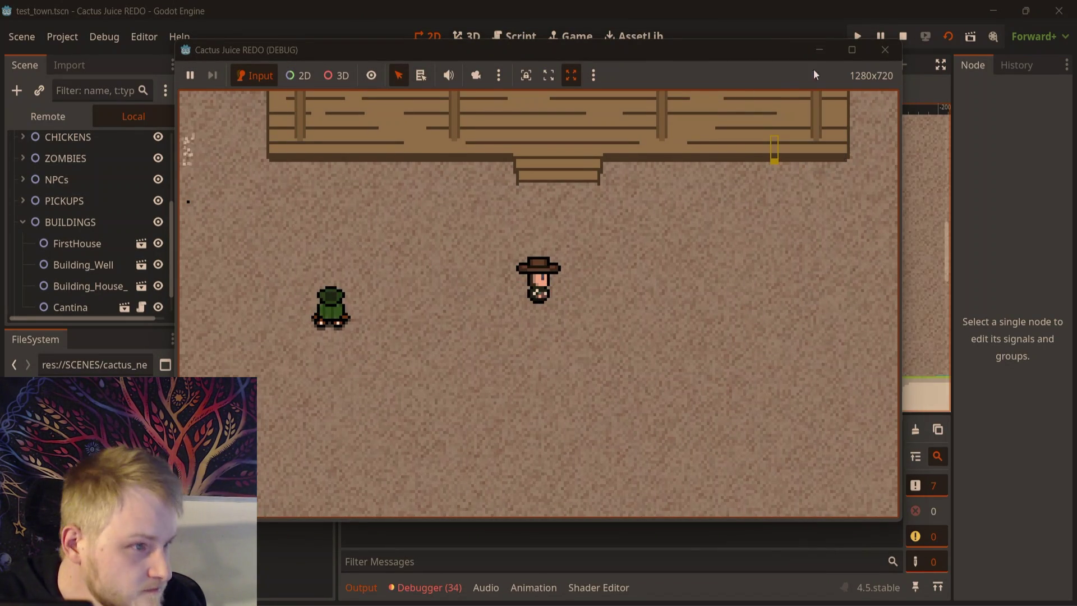
{"action": "left_click", "coordinate": [389, 241]}
{"action": "key", "text": "F8"}
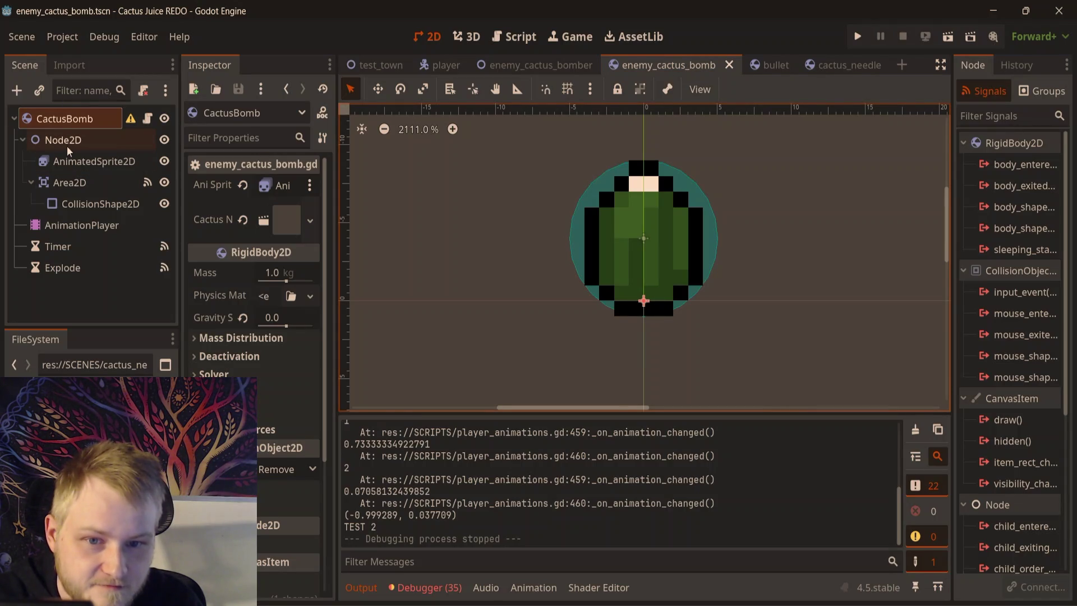
- Select the bomb's Area2D, run the bomb scene alone, then rerun test_town and shoot the bomb
{"action": "left_click", "coordinate": [70, 183]}
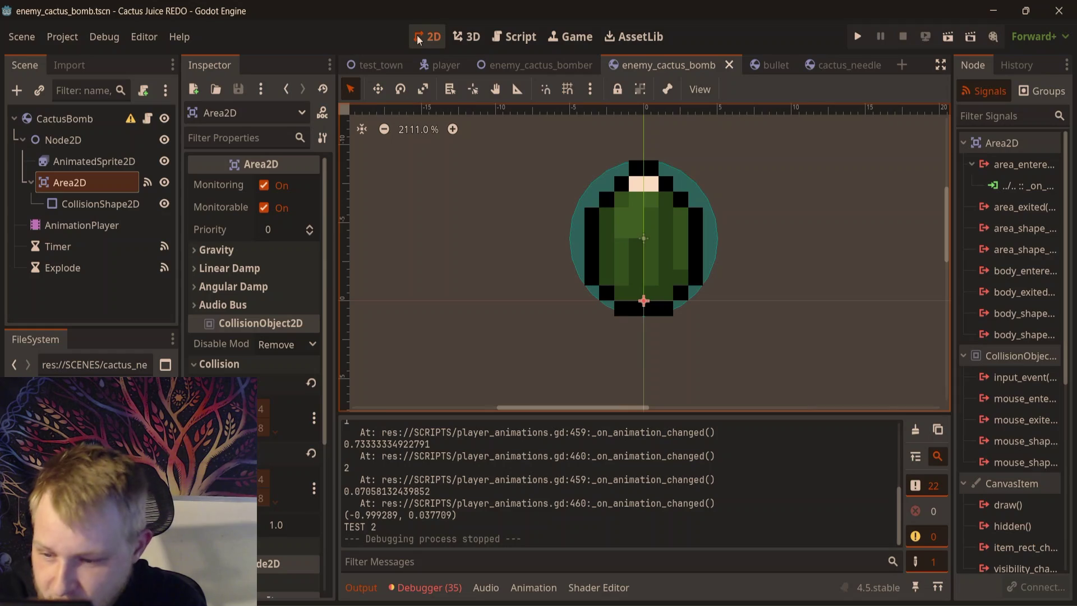
{"action": "key", "text": "F6"}
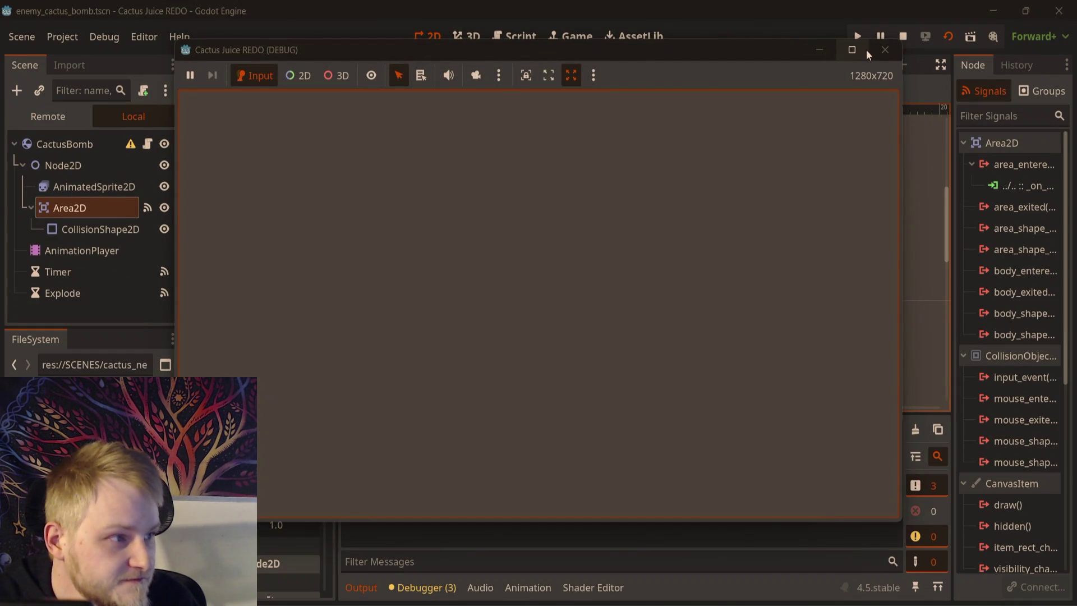
{"action": "left_click", "coordinate": [885, 49]}
{"action": "left_click", "coordinate": [379, 69]}
{"action": "key", "text": "F6"}
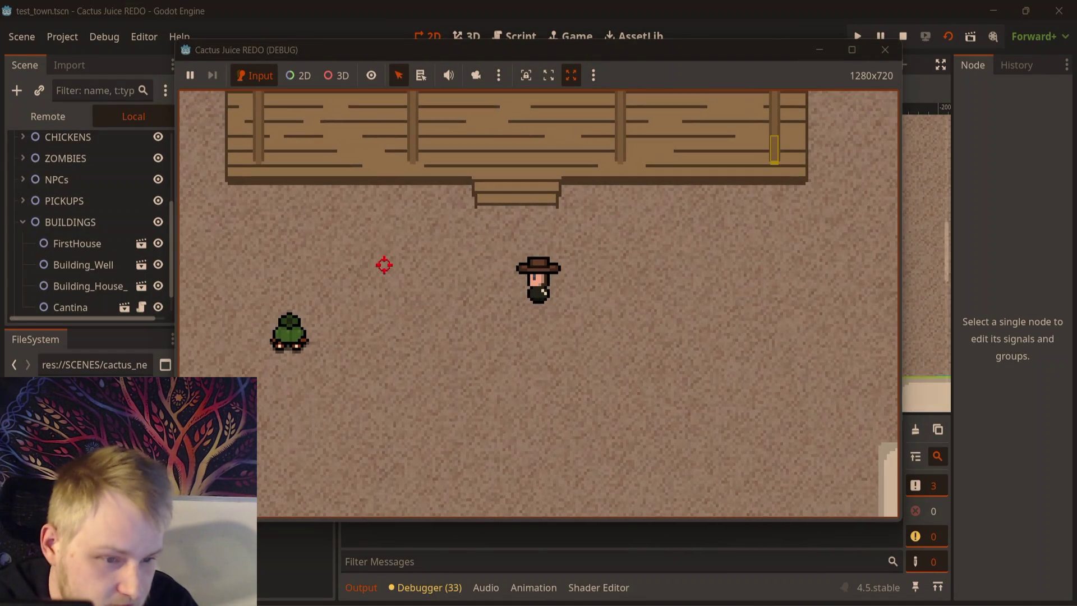
{"action": "left_click", "coordinate": [375, 245]}
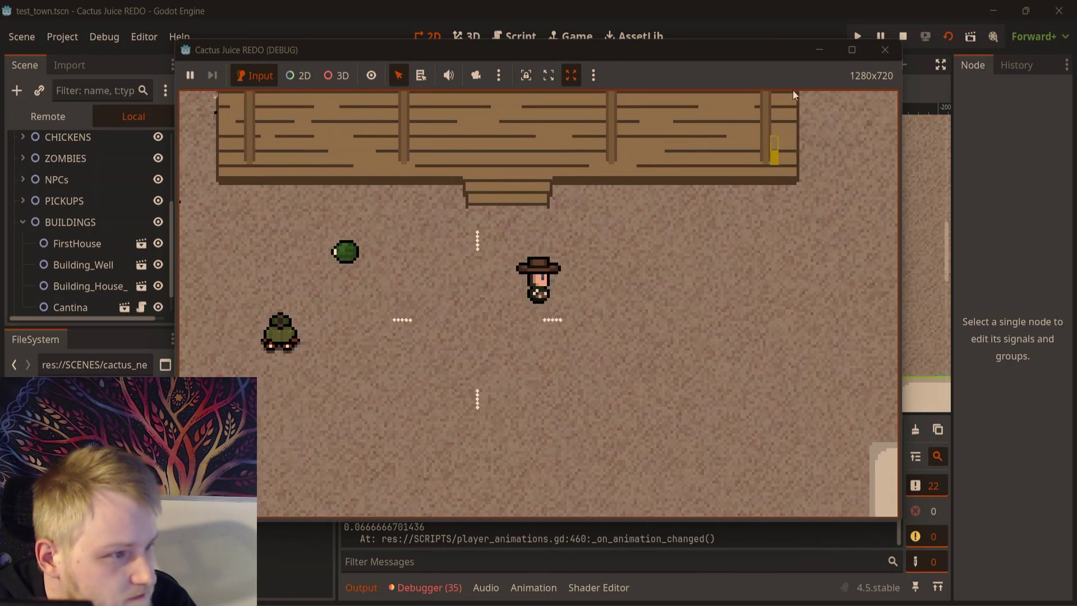
{"action": "left_click", "coordinate": [886, 49]}
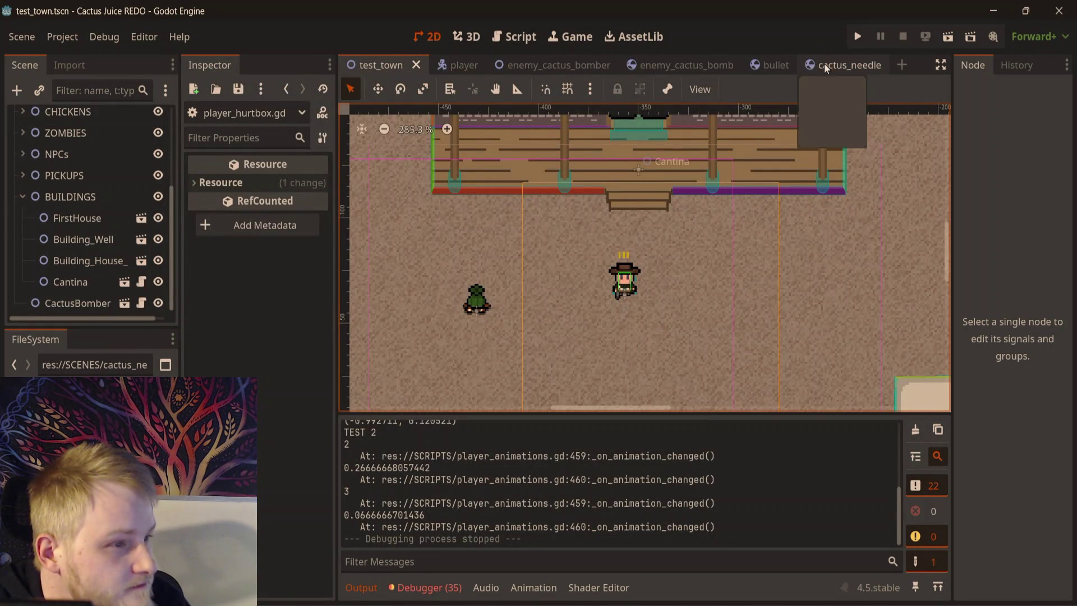
- Open bullet.gd from the Bullet node and scroll to the HURTBOX take_damage check
{"action": "left_click", "coordinate": [713, 64]}
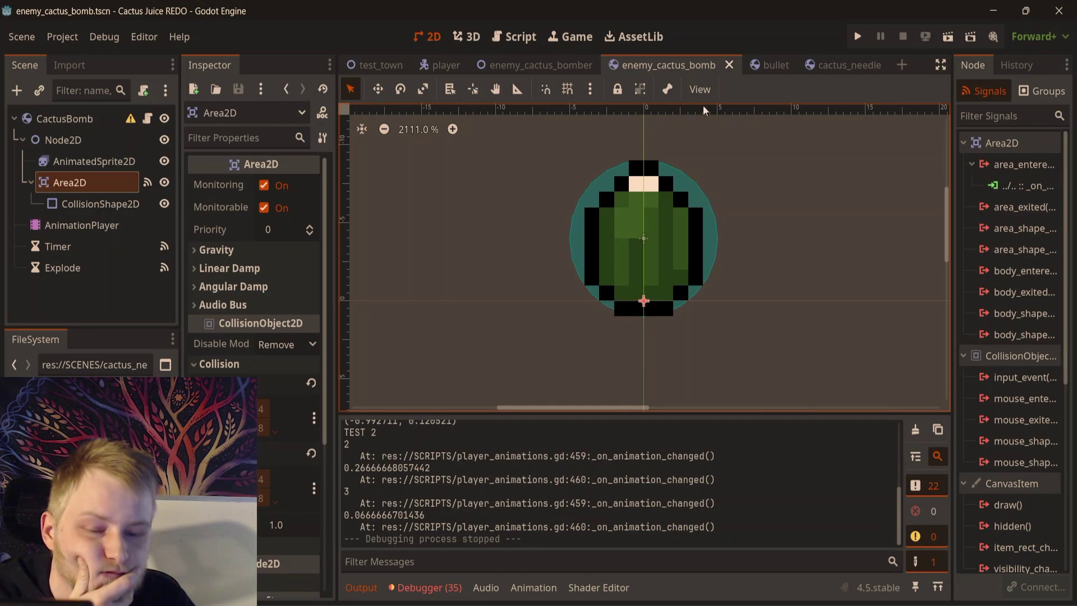
{"action": "key", "text": "ctrl+Tab"}
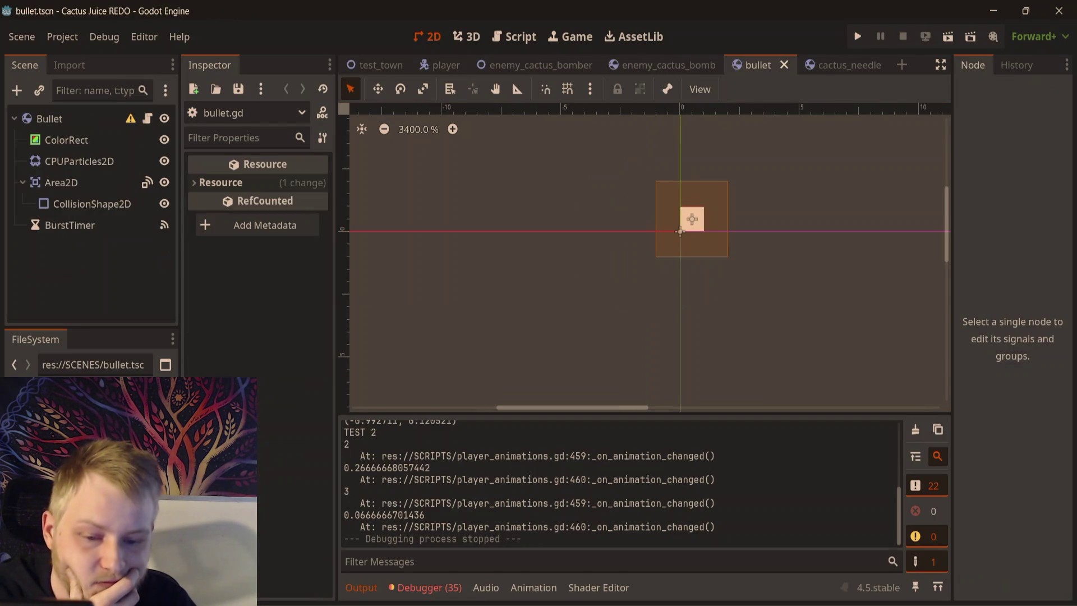
{"action": "left_click", "coordinate": [148, 118]}
{"action": "scroll", "coordinate": [825, 265], "scroll_direction": "down", "scroll_amount": 5}
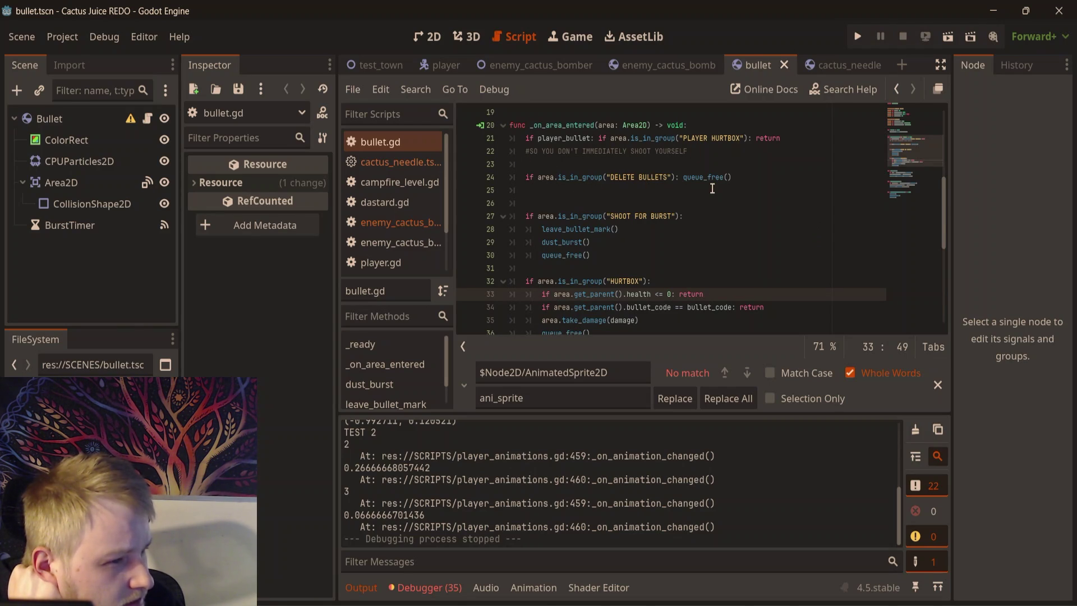
{"action": "scroll", "coordinate": [712, 188], "scroll_direction": "down", "scroll_amount": 2}
{"action": "scroll", "coordinate": [703, 193], "scroll_direction": "down", "scroll_amount": 1}
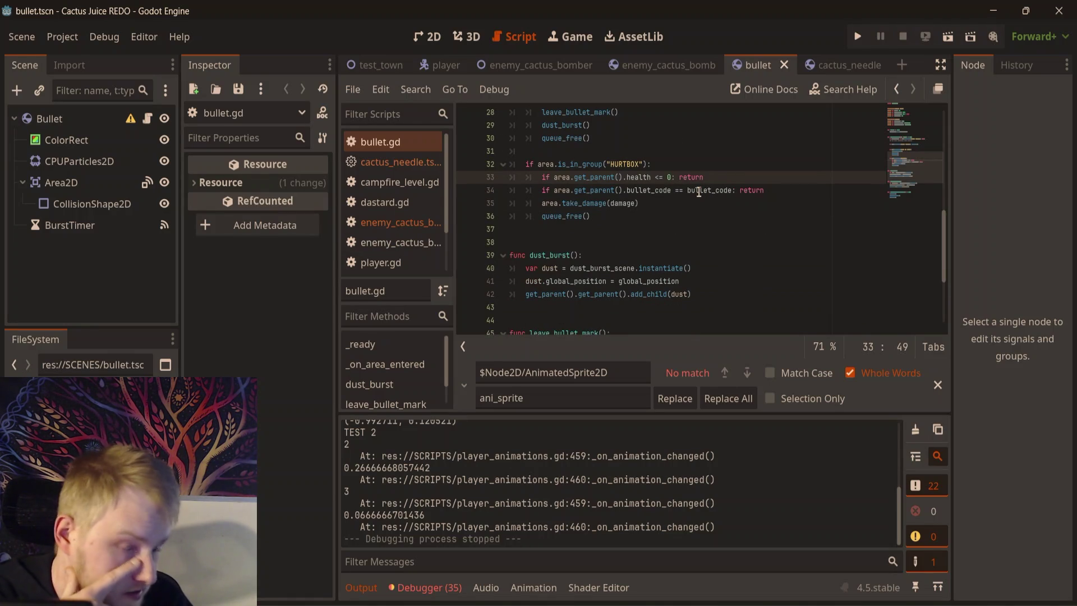
{"action": "left_click", "coordinate": [661, 68]}
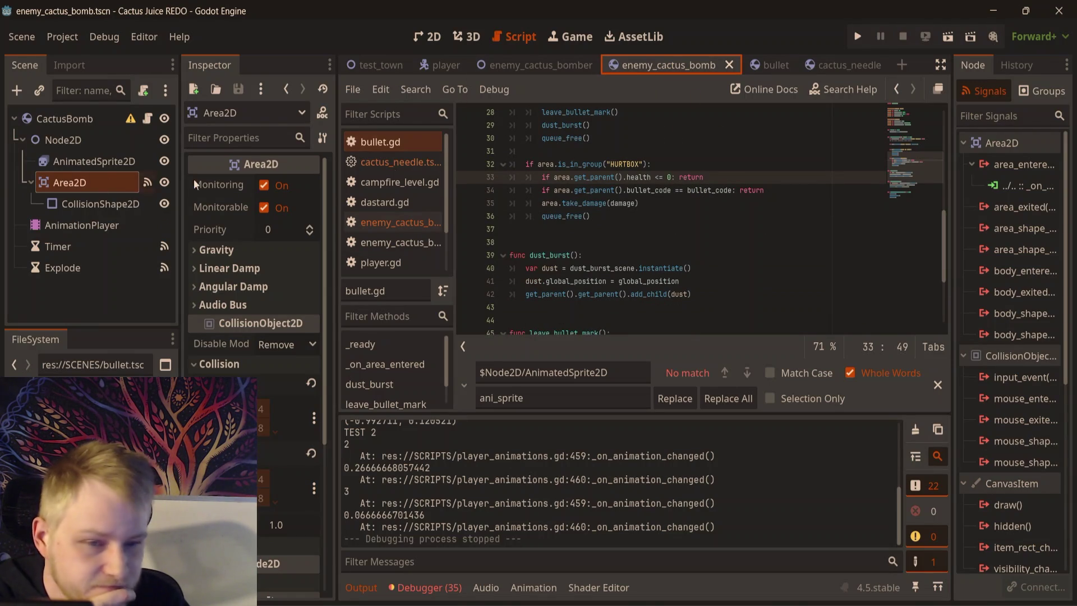
- Add the bomb's Area2D to the global HURTBOX group in the Groups panel
{"action": "left_click", "coordinate": [1018, 90]}
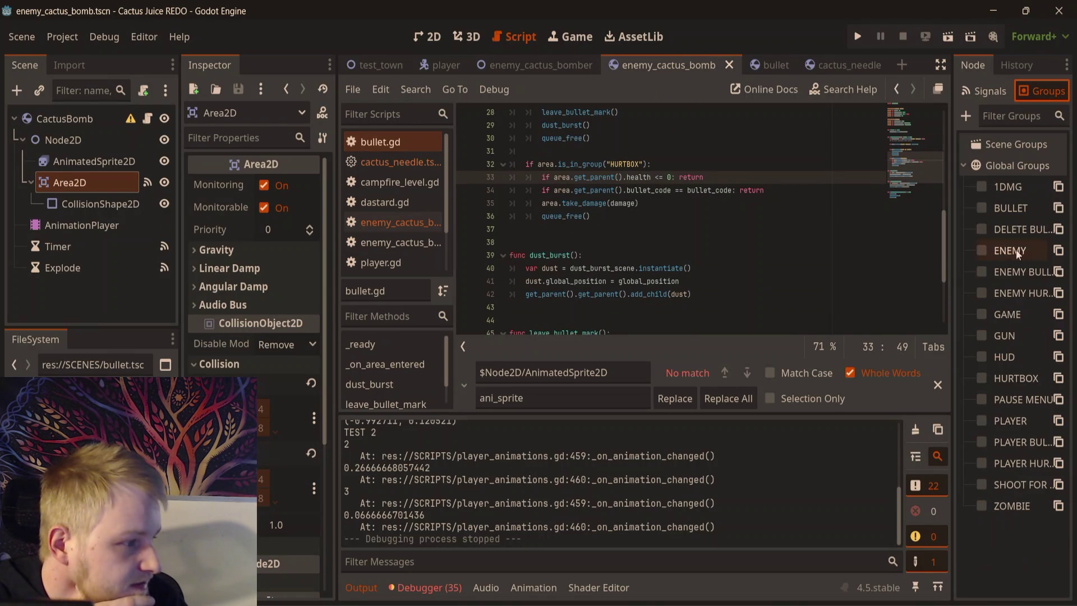
{"action": "left_click", "coordinate": [981, 378]}
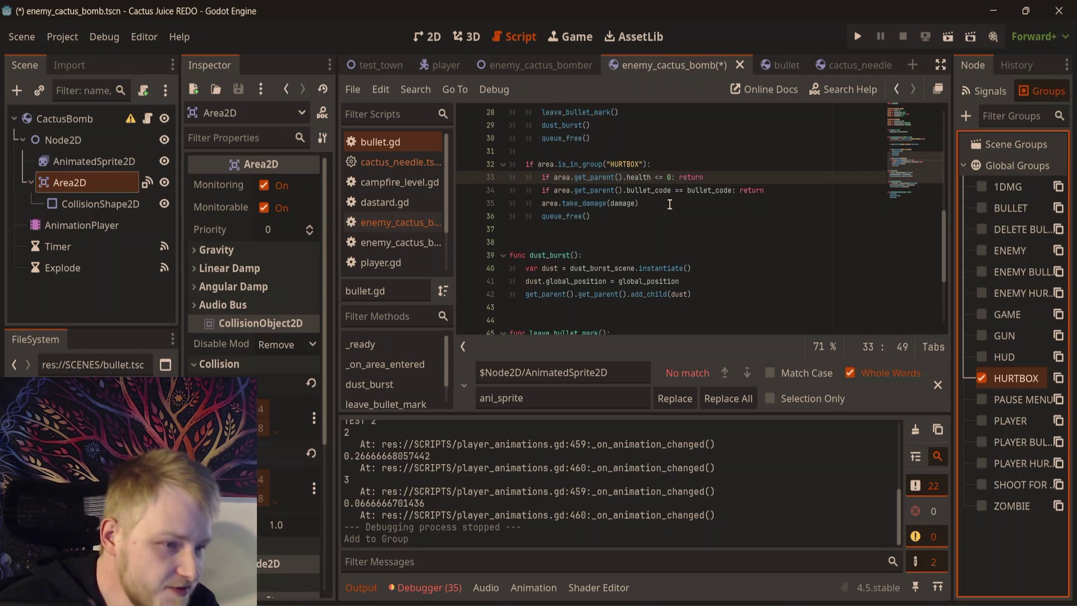
{"action": "left_click", "coordinate": [596, 204]}
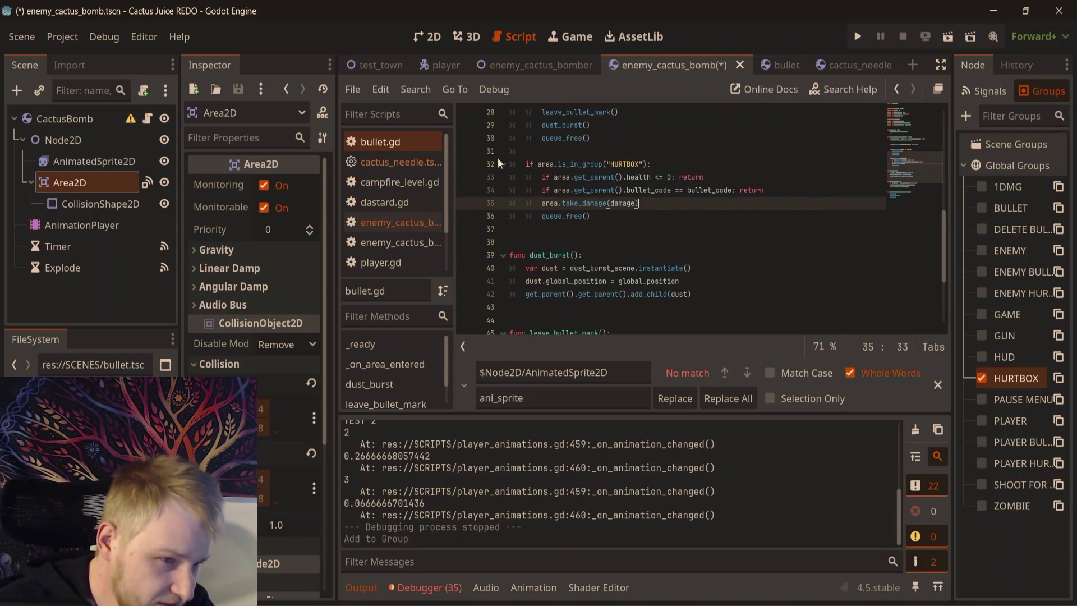
{"action": "left_click", "coordinate": [145, 91]}
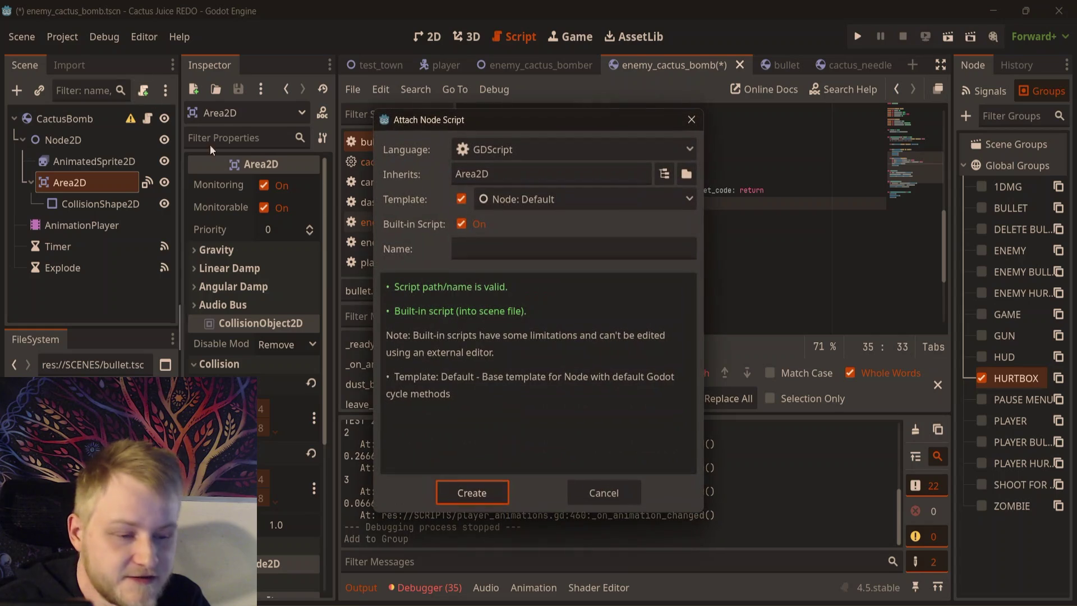
- Create a built-in Area2D script with func take_damage(damage): queue_free() and save the scene
{"action": "left_click", "coordinate": [470, 494]}
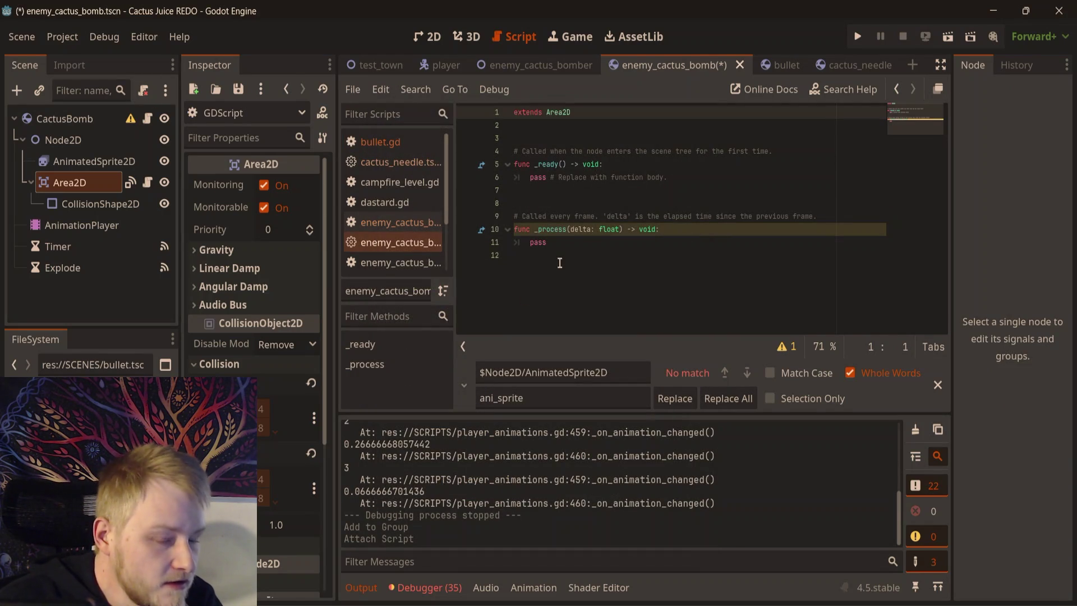
{"action": "left_click", "coordinate": [556, 255]}
{"action": "key", "text": "Return"}
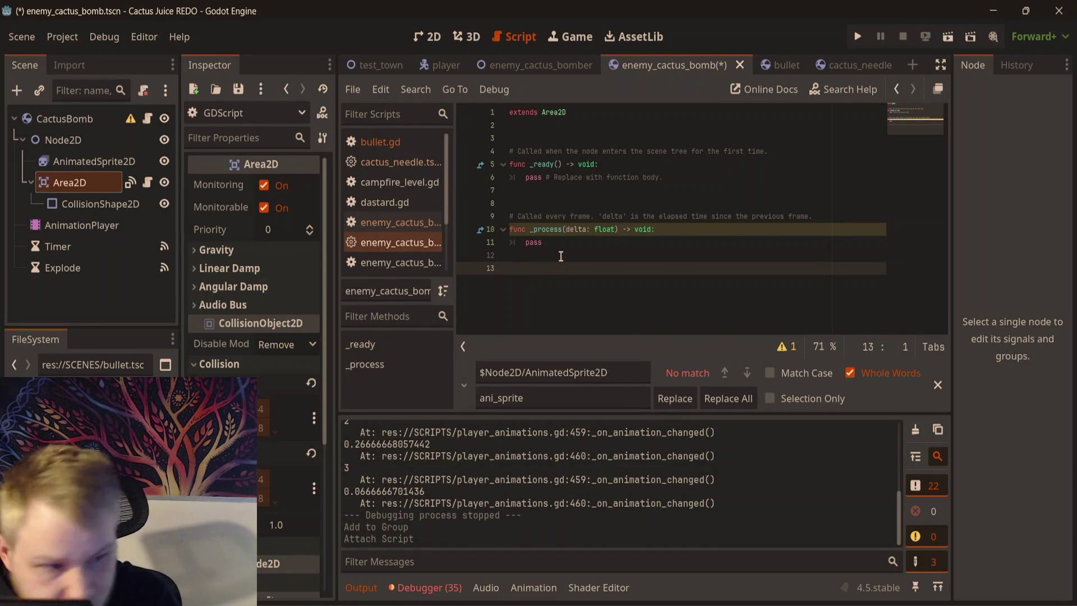
{"action": "type", "text": "func ta"}
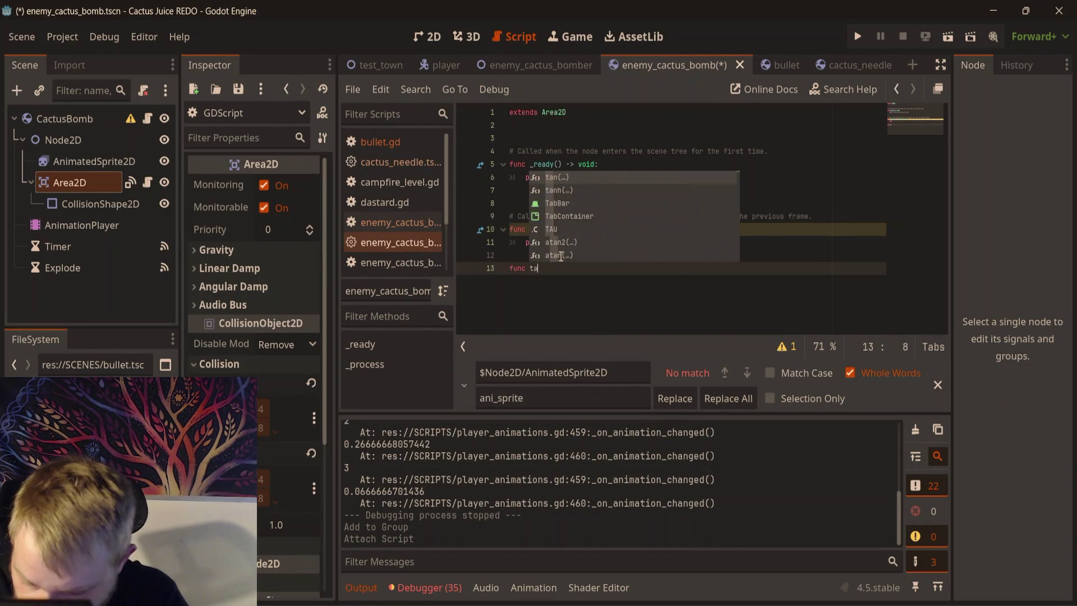
{"action": "type", "text": "ke_damage(damage"}
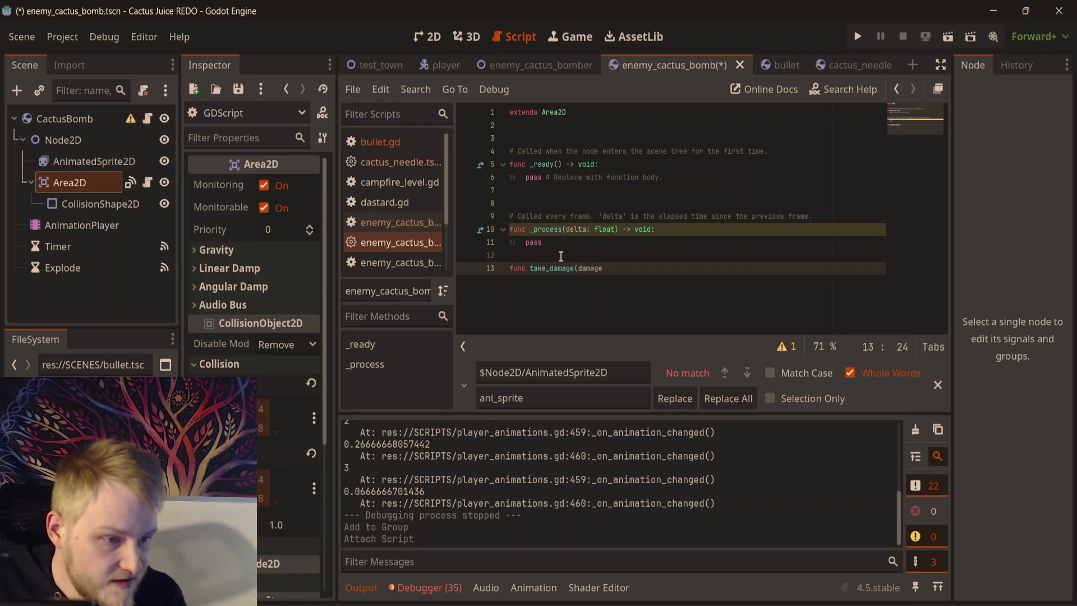
{"action": "type", "text": ":"}
{"action": "key", "text": "Return"}
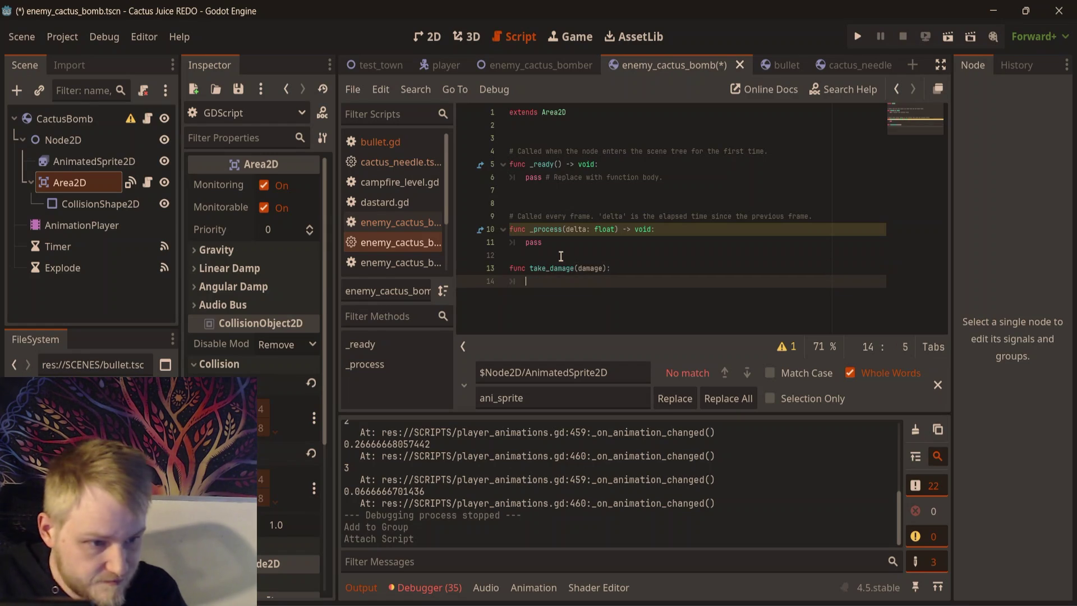
{"action": "type", "text": "qu"}
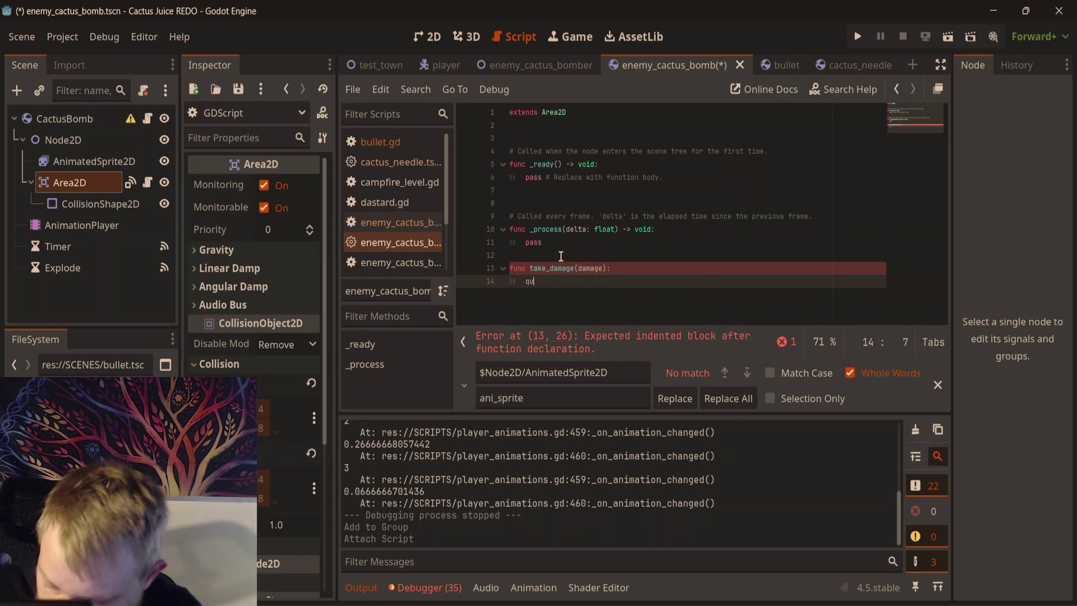
{"action": "type", "text": "e"}
{"action": "key", "text": "Down"}
{"action": "key", "text": "Down"}
{"action": "key", "text": "Return"}
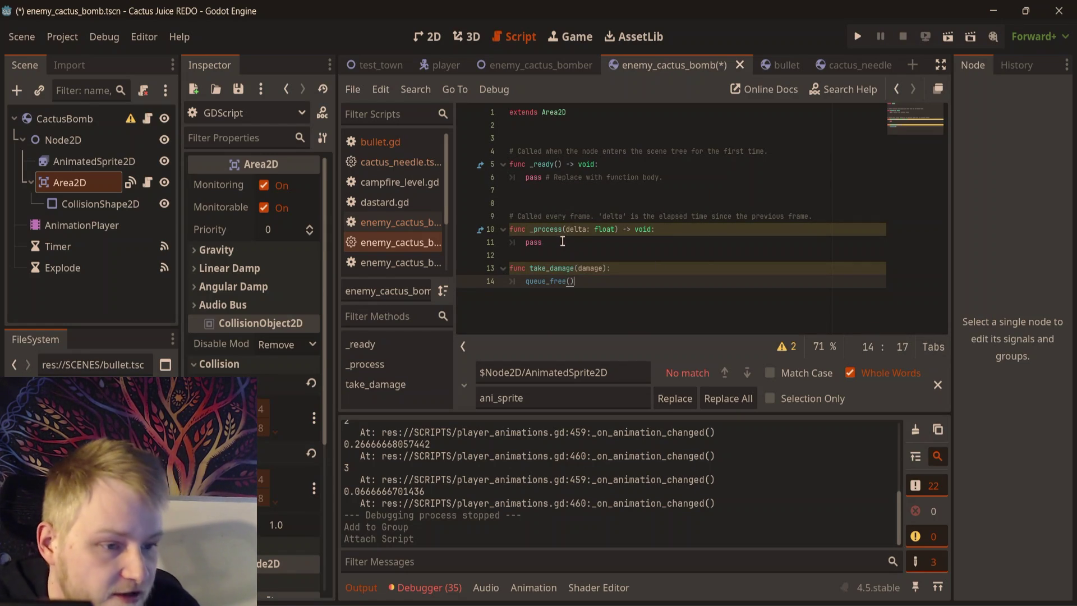
{"action": "key", "text": "ctrl+s"}
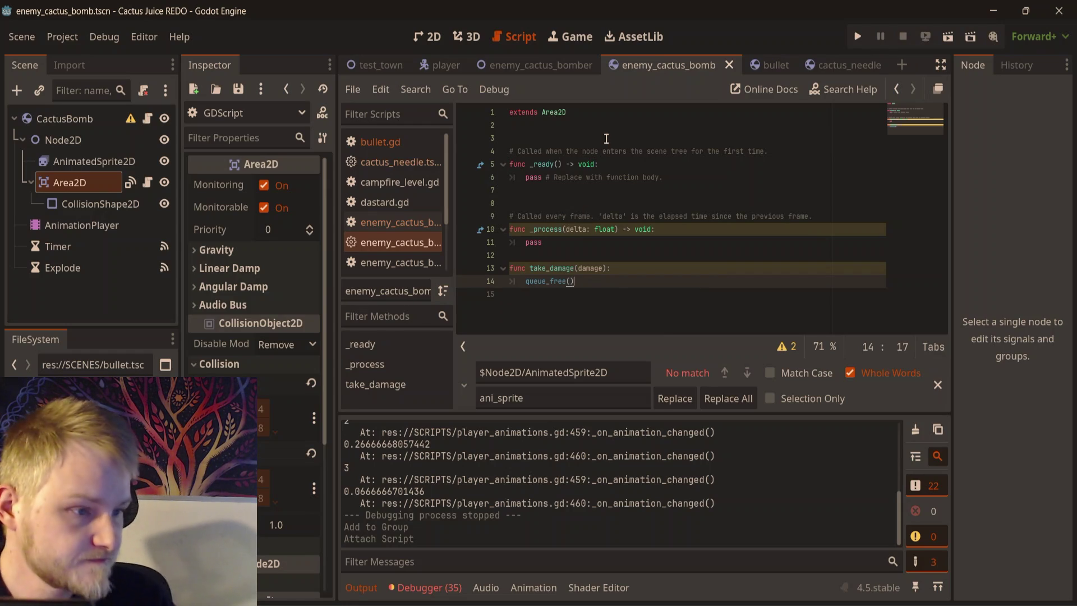
{"action": "left_click", "coordinate": [606, 138]}
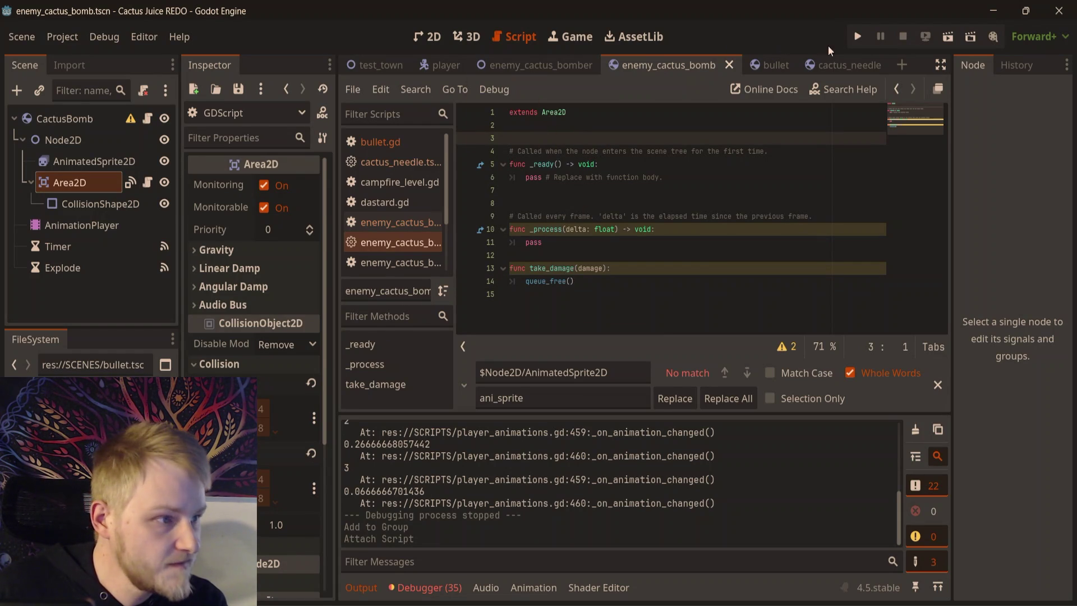
{"action": "left_click", "coordinate": [780, 65]}
- Check bullet.gd's take_damage call, then attach a built-in script to the CactusBomb's Node2D
{"action": "left_click", "coordinate": [149, 118]}
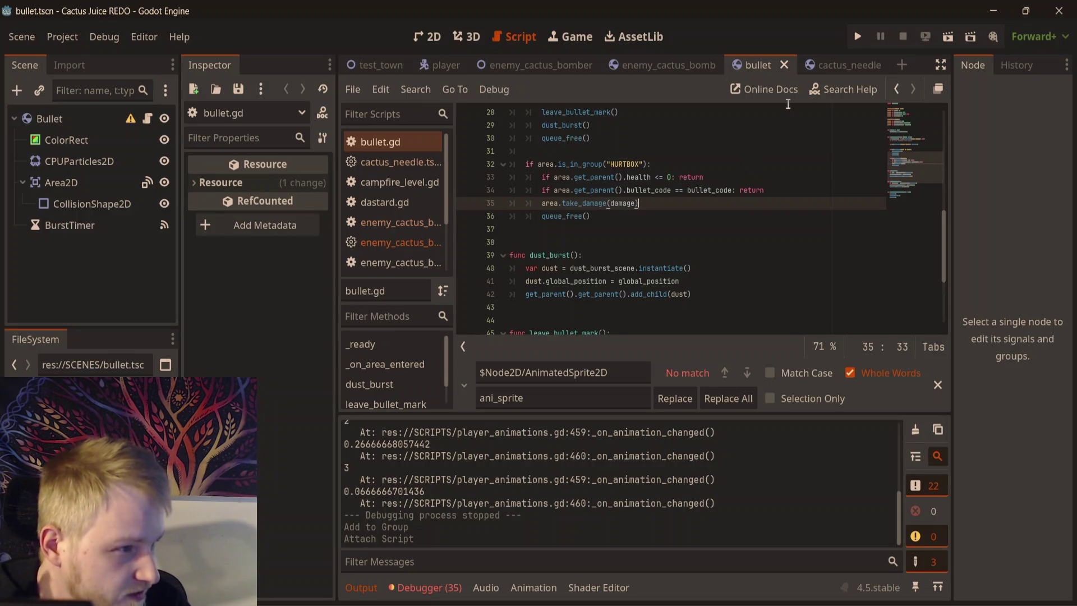
{"action": "left_click", "coordinate": [843, 59]}
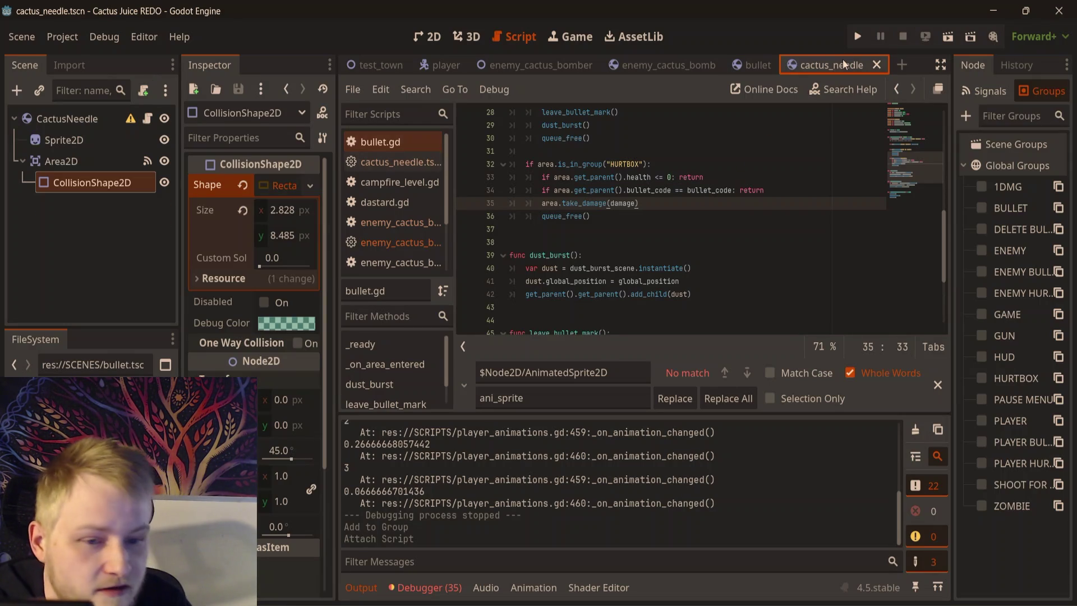
{"action": "left_click", "coordinate": [652, 73]}
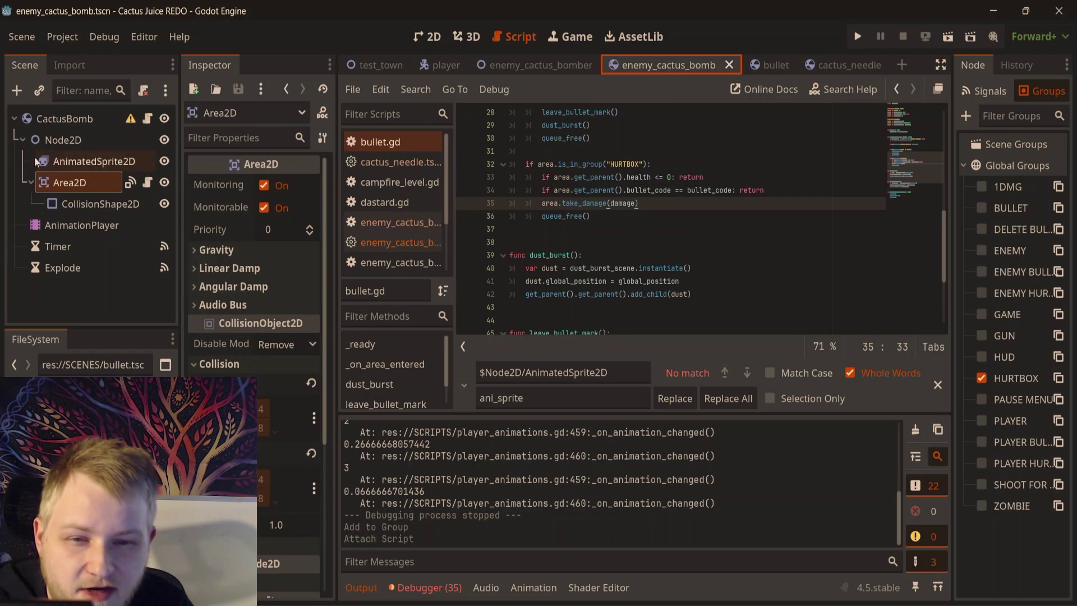
{"action": "left_click", "coordinate": [70, 145]}
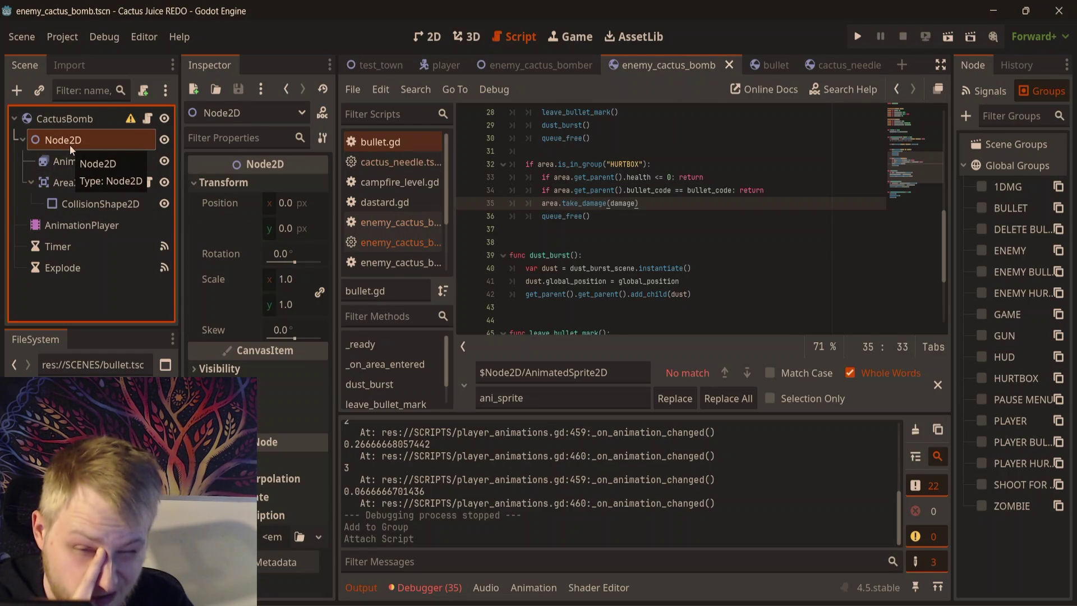
{"action": "left_click", "coordinate": [141, 89]}
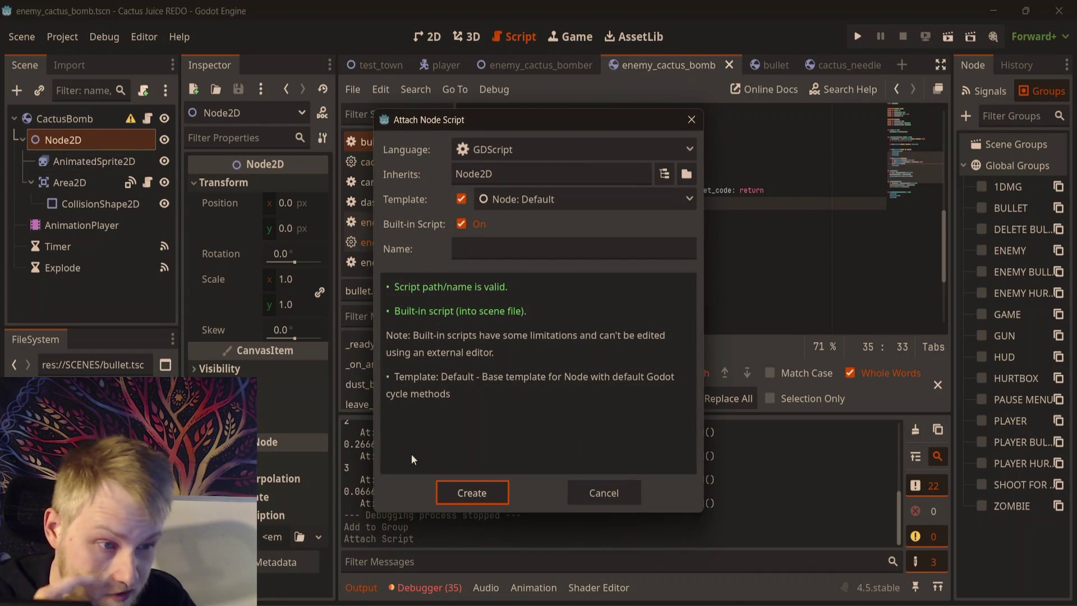
{"action": "left_click", "coordinate": [453, 489]}
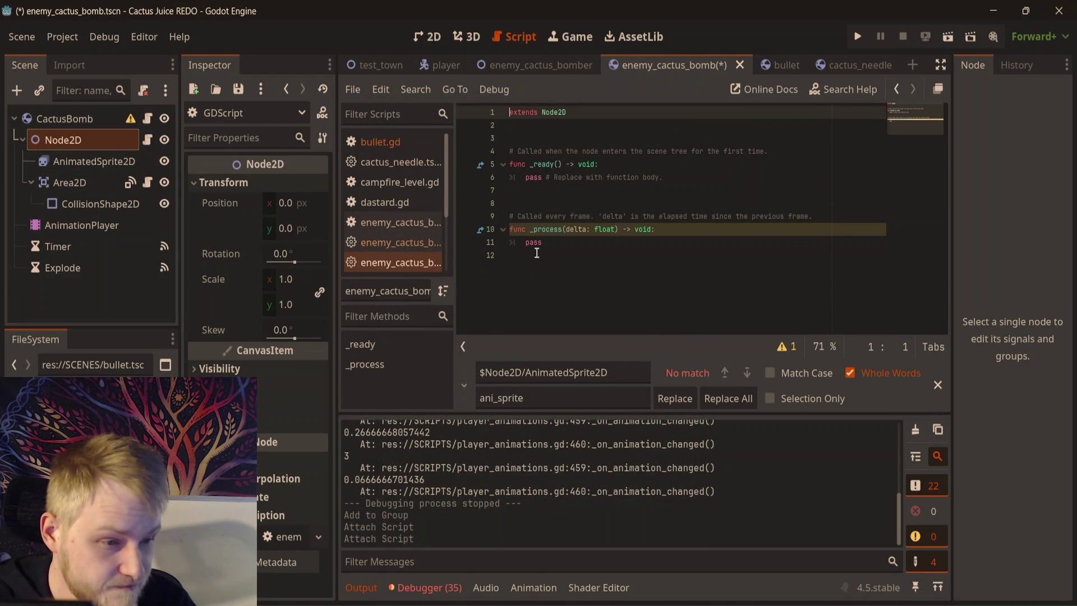
- Declare var health: int = 1 and var bullet_code: int in the new script, then save
{"action": "left_click", "coordinate": [577, 125]}
{"action": "key", "text": "Return"}
{"action": "type", "text": "var health:"}
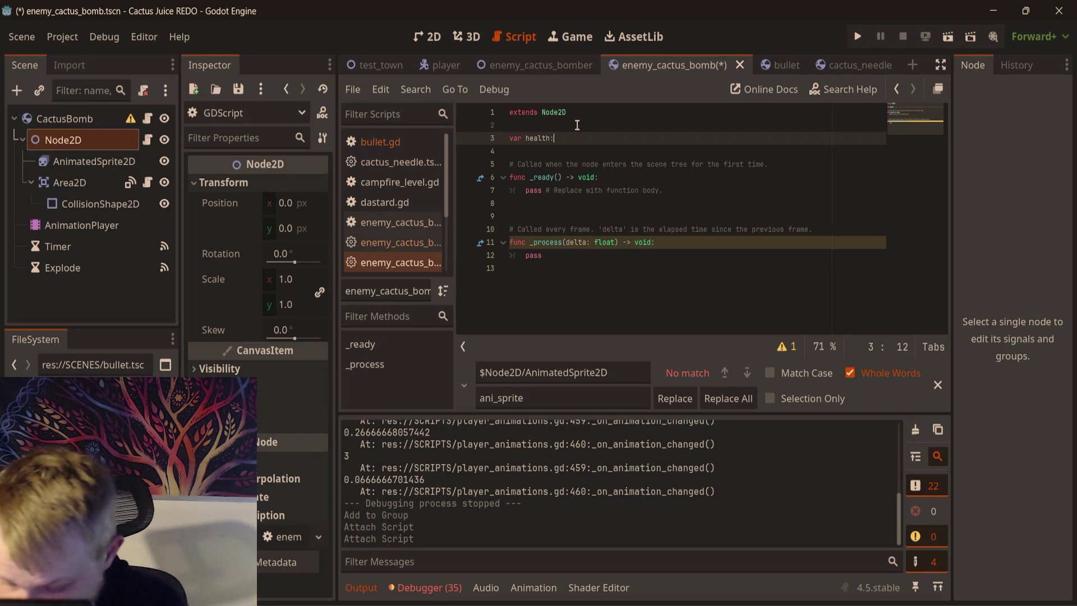
{"action": "type", "text": " int"}
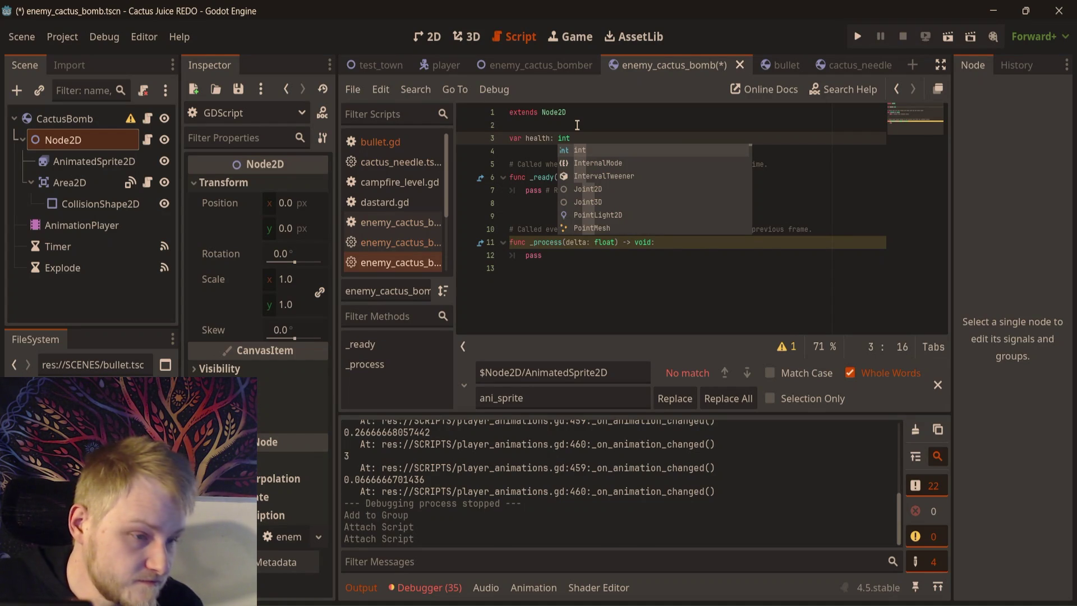
{"action": "type", "text": " = "}
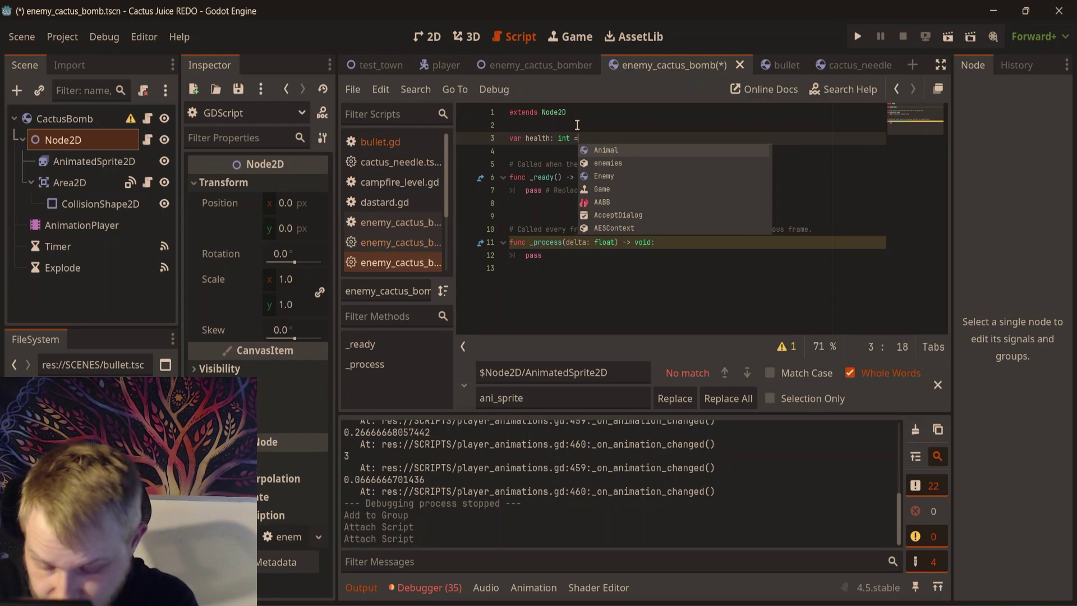
{"action": "type", "text": "1"}
{"action": "key", "text": "Return"}
{"action": "type", "text": "var bu"}
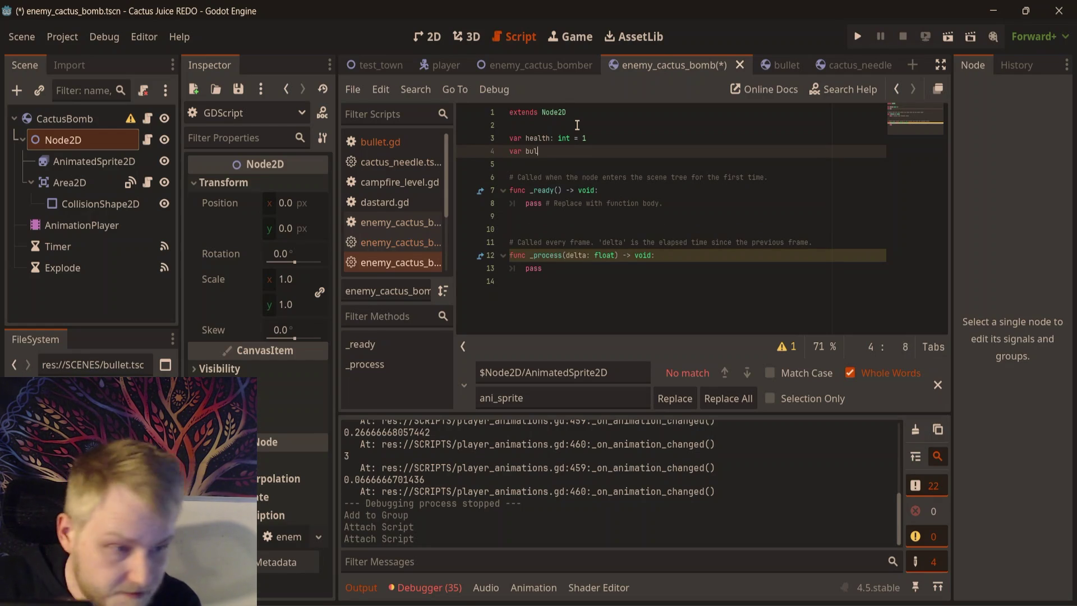
{"action": "type", "text": "let_code"}
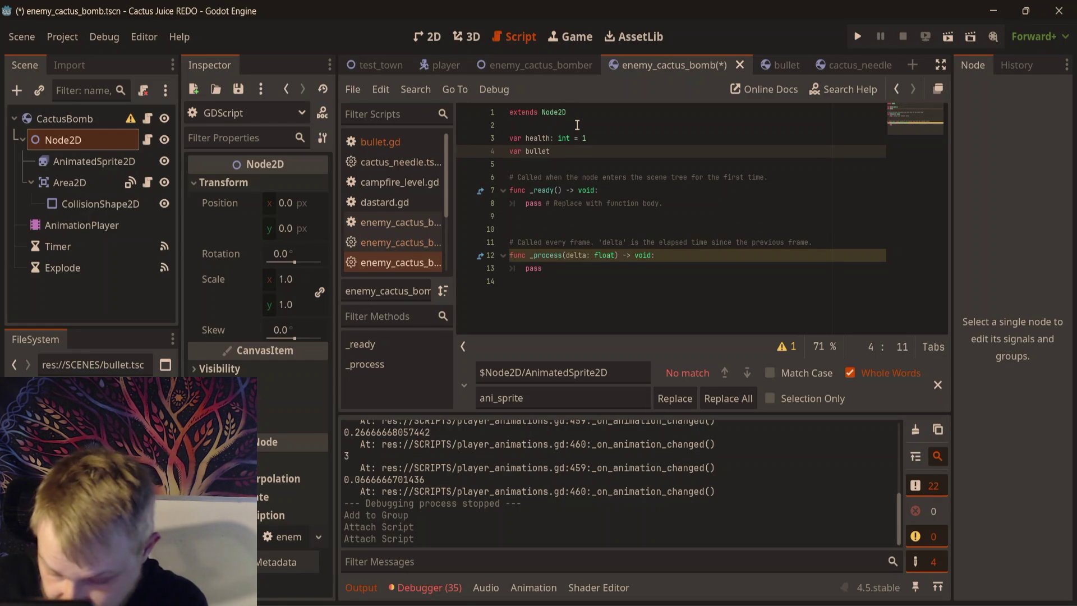
{"action": "type", "text": ": "}
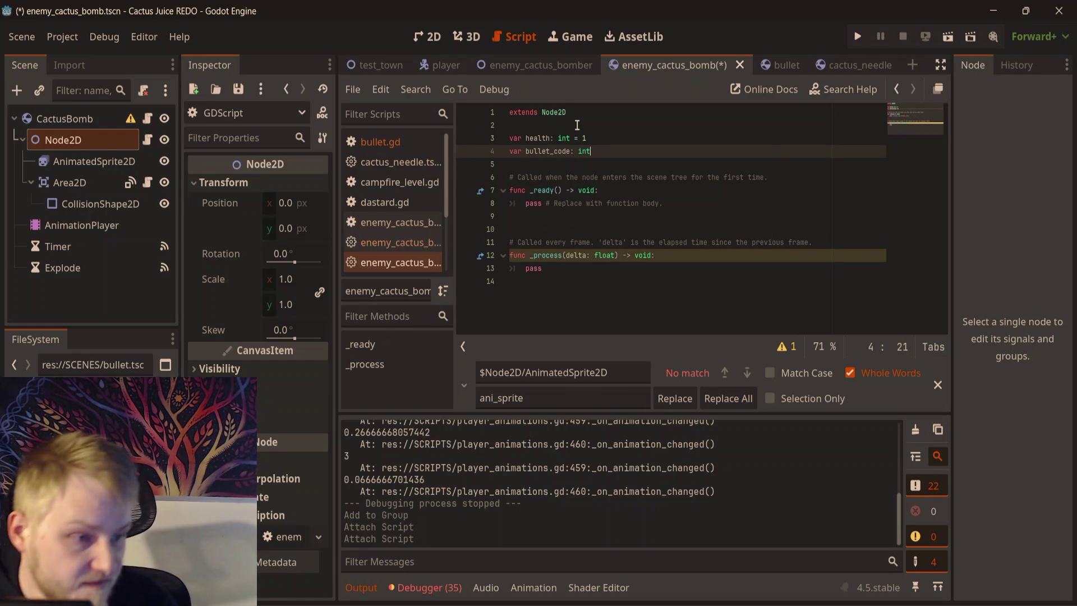
{"action": "type", "text": "int"}
{"action": "left_click", "coordinate": [779, 130]}
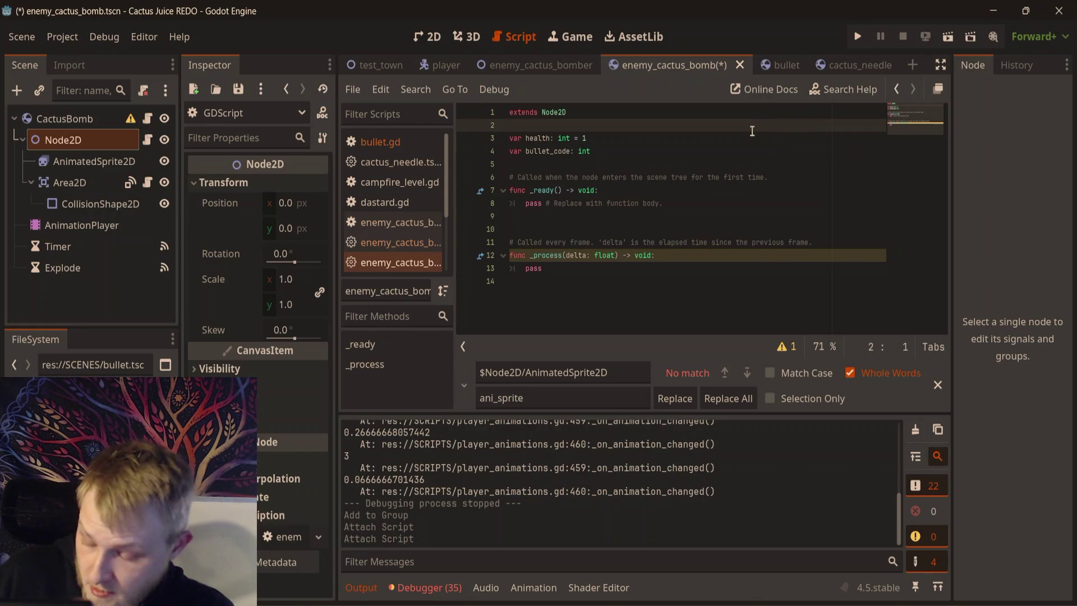
{"action": "key", "text": "ctrl+s"}
- Run test_town with F6, fire four shots at the incoming bombs, then close the game and reopen enemy_cactus_bomb
{"action": "left_click", "coordinate": [406, 66]}
{"action": "left_click", "coordinate": [422, 24]}
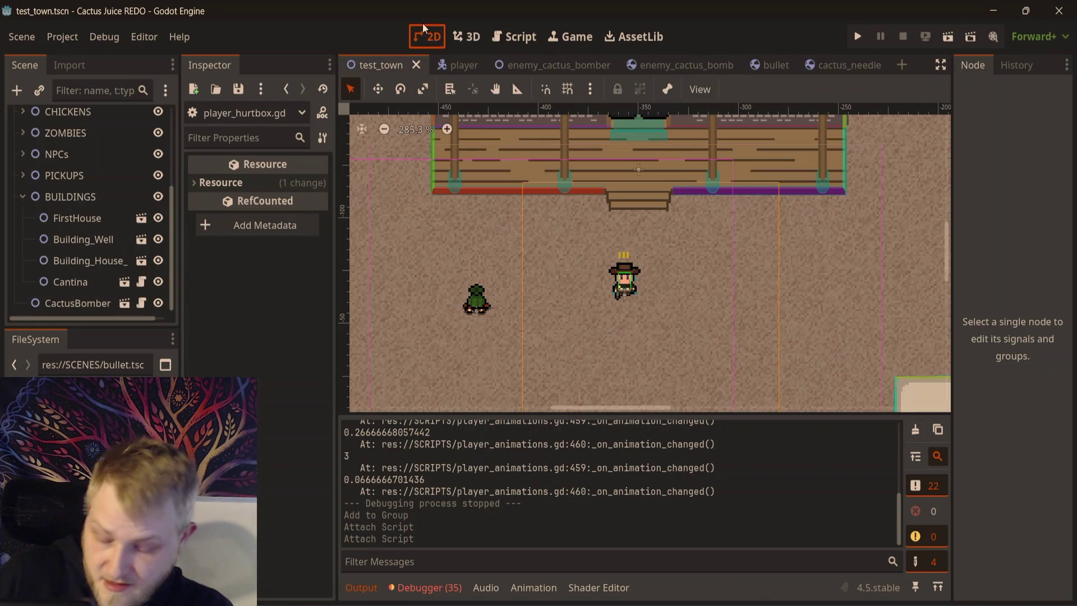
{"action": "key", "text": "F6"}
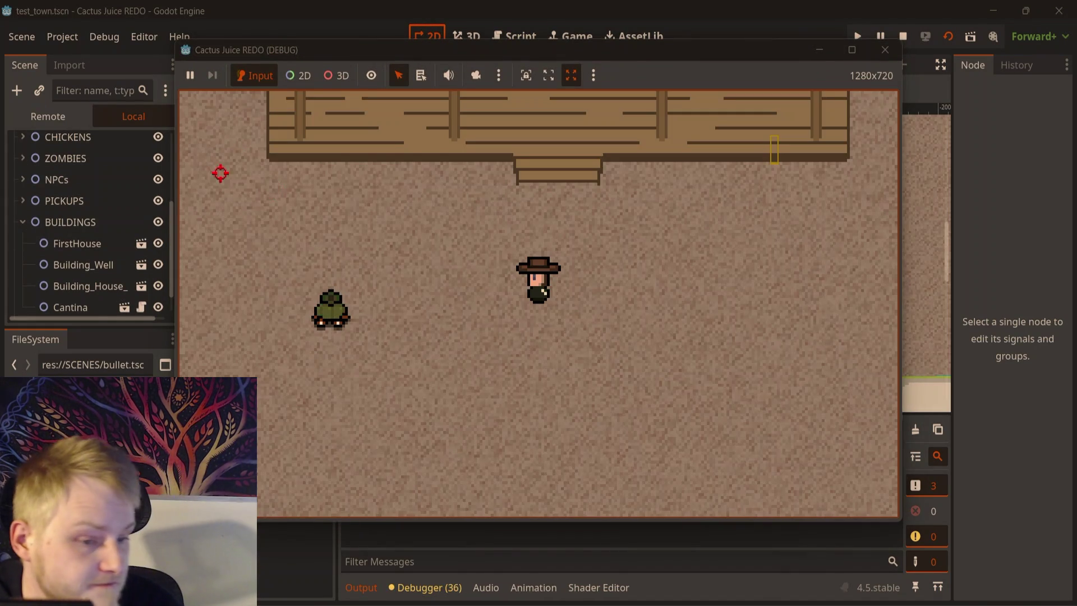
{"action": "left_click", "coordinate": [373, 249]}
{"action": "left_click", "coordinate": [433, 207]}
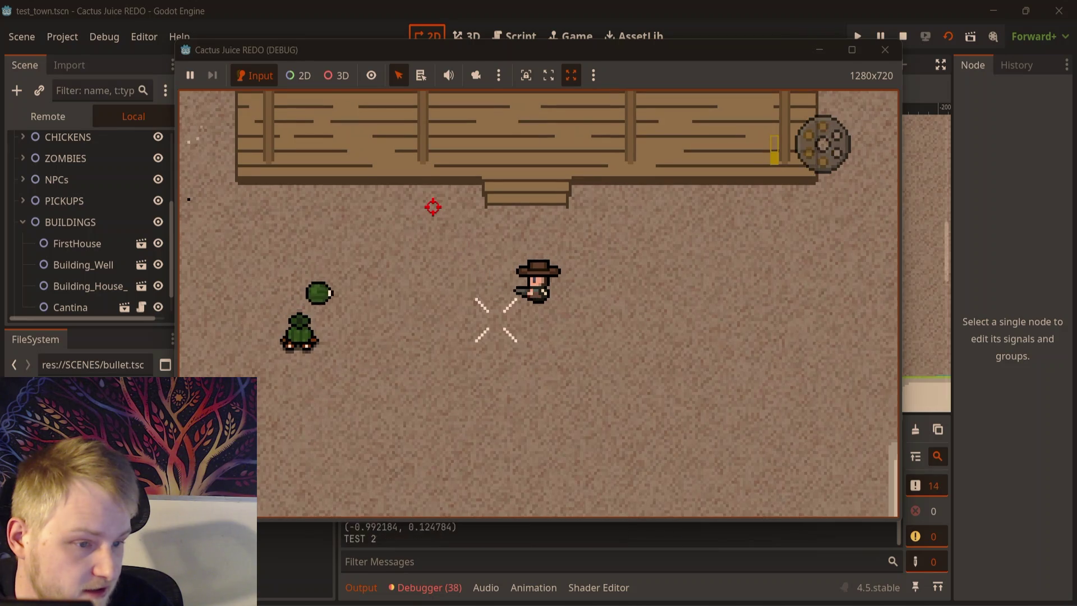
{"action": "left_click", "coordinate": [398, 185]}
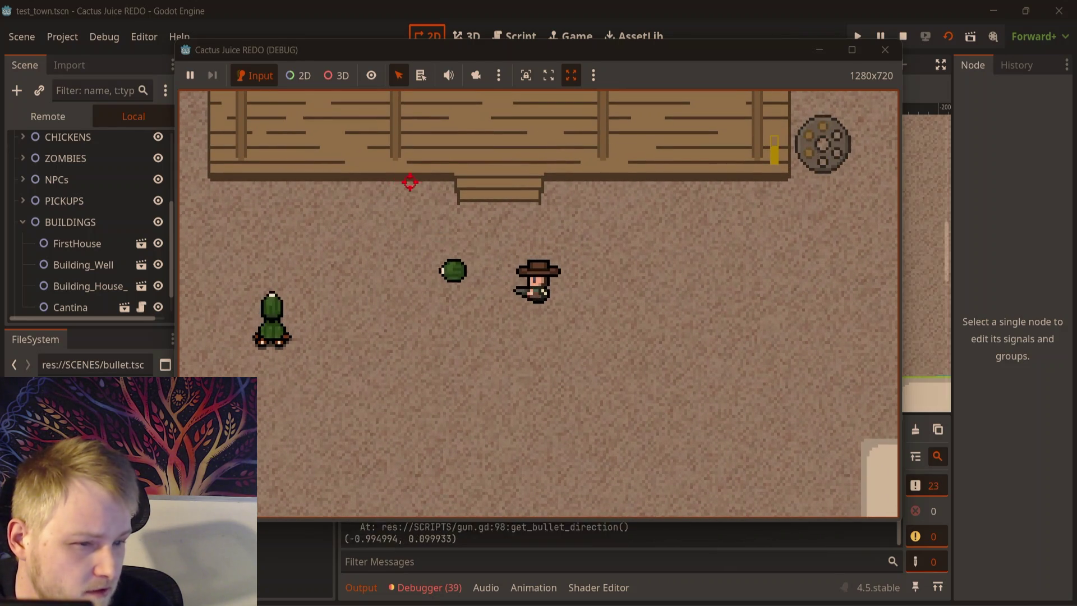
{"action": "left_click", "coordinate": [398, 185]}
{"action": "left_click", "coordinate": [883, 50]}
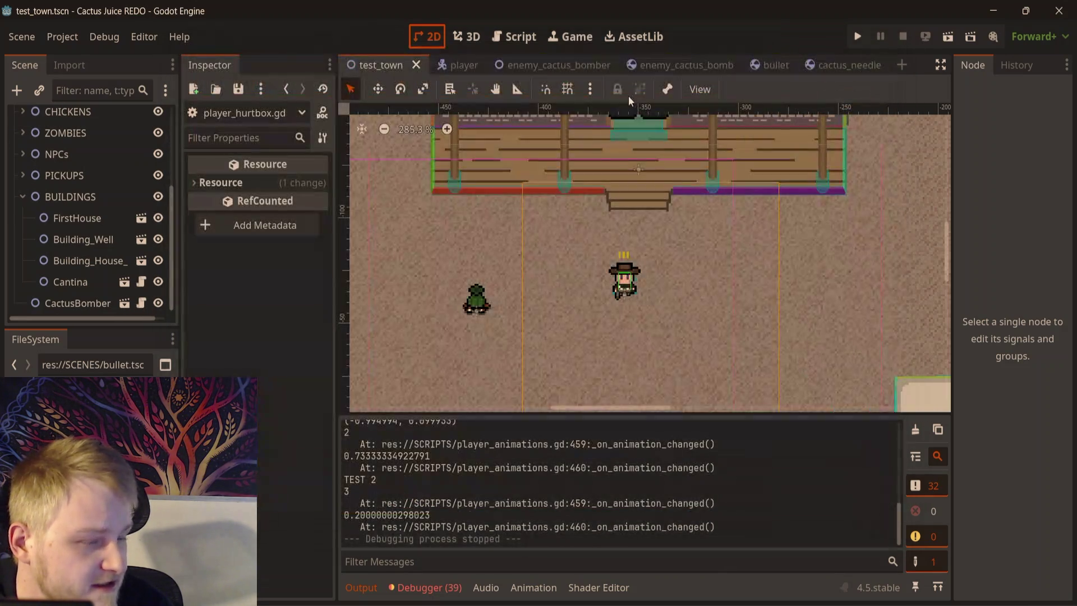
{"action": "left_click", "coordinate": [681, 65]}
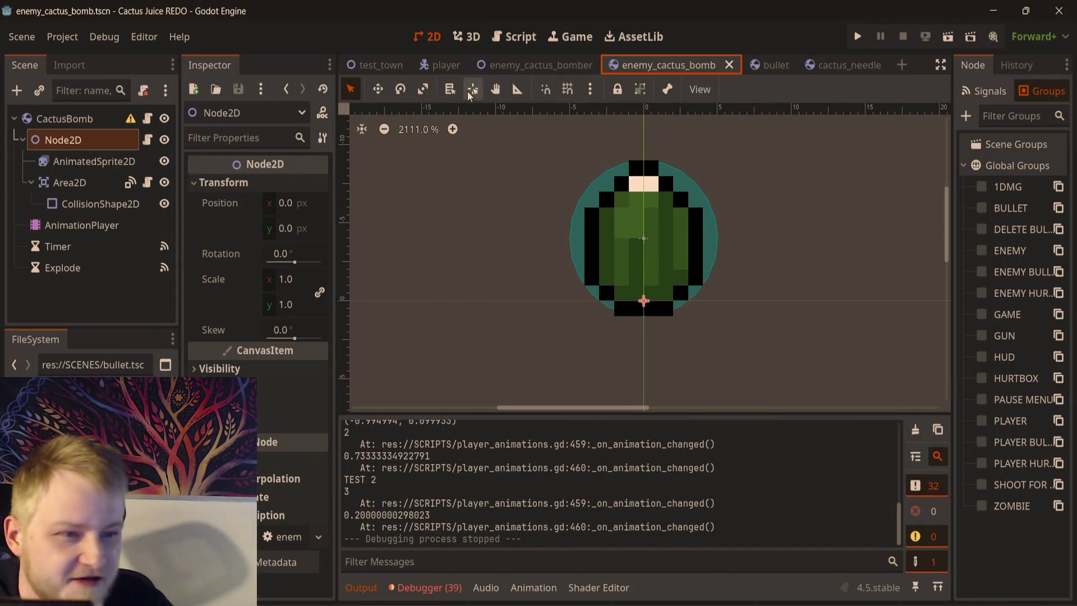
{"action": "left_click", "coordinate": [147, 182]}
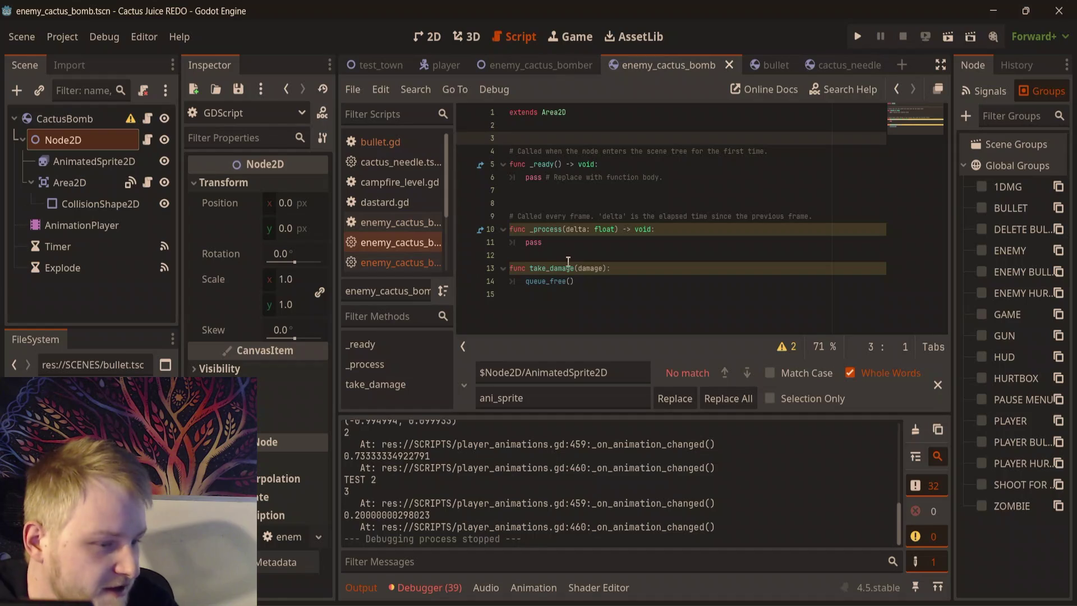
{"action": "left_click", "coordinate": [603, 280]}
{"action": "left_click", "coordinate": [607, 269]}
{"action": "type", "text": ":"}
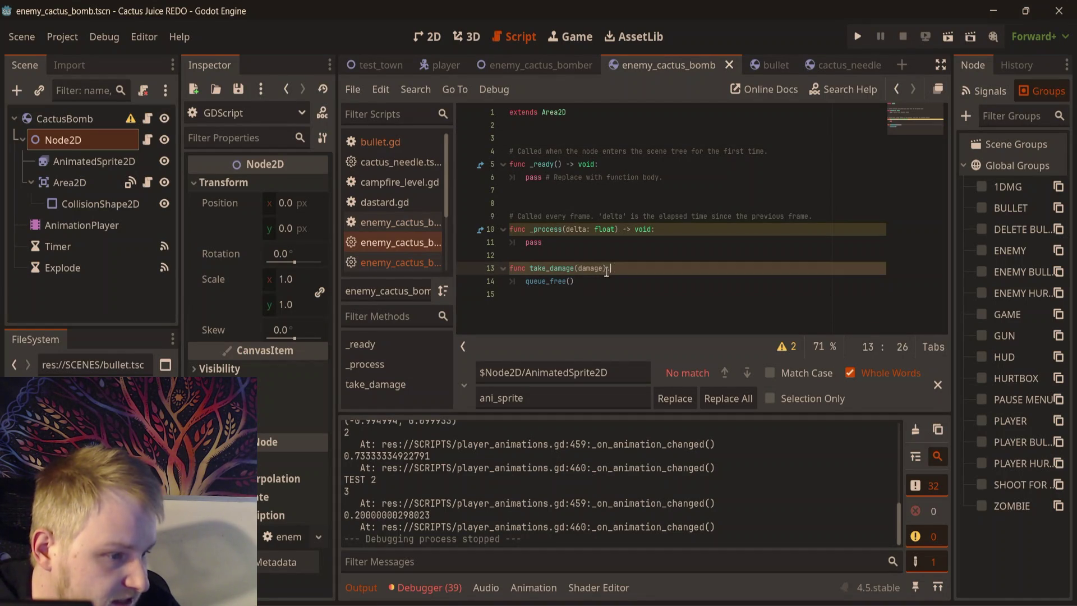
{"action": "key", "text": "Return"}
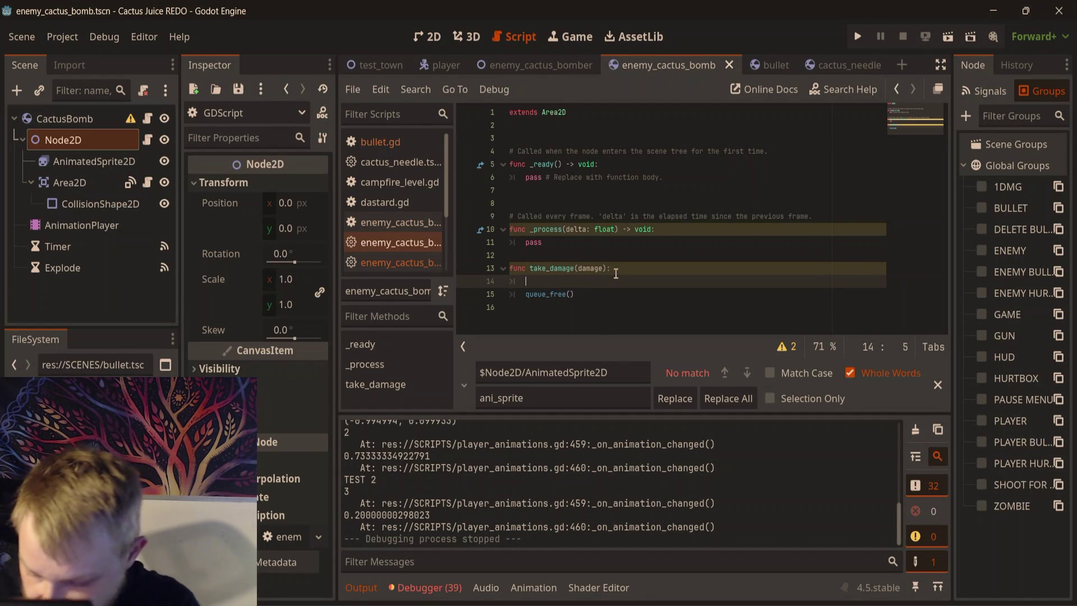
{"action": "type", "text": "prnt"}
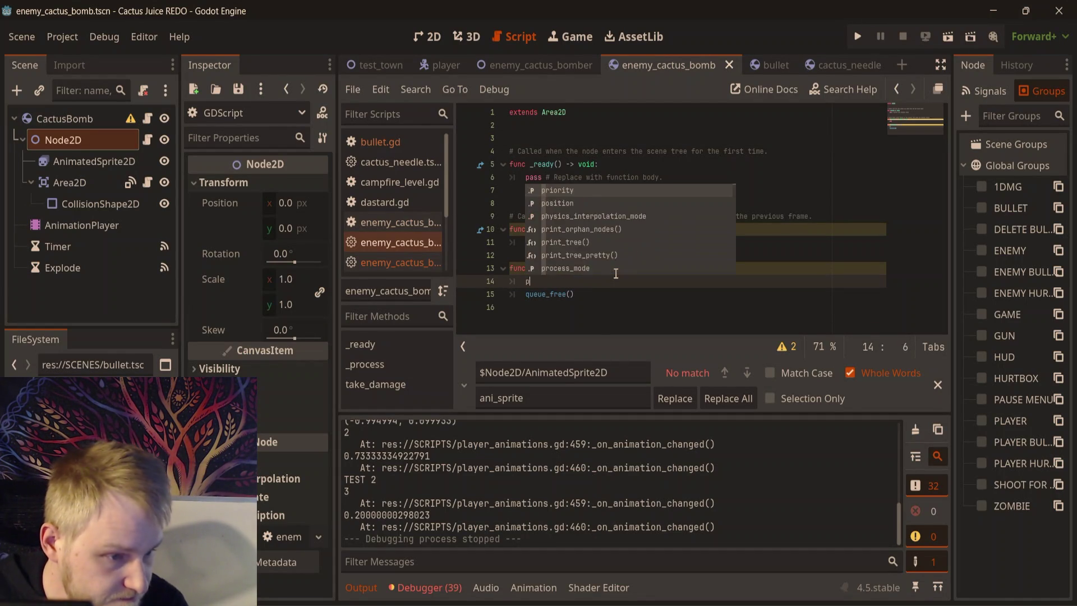
{"action": "type", "text": "(\"TEST"}
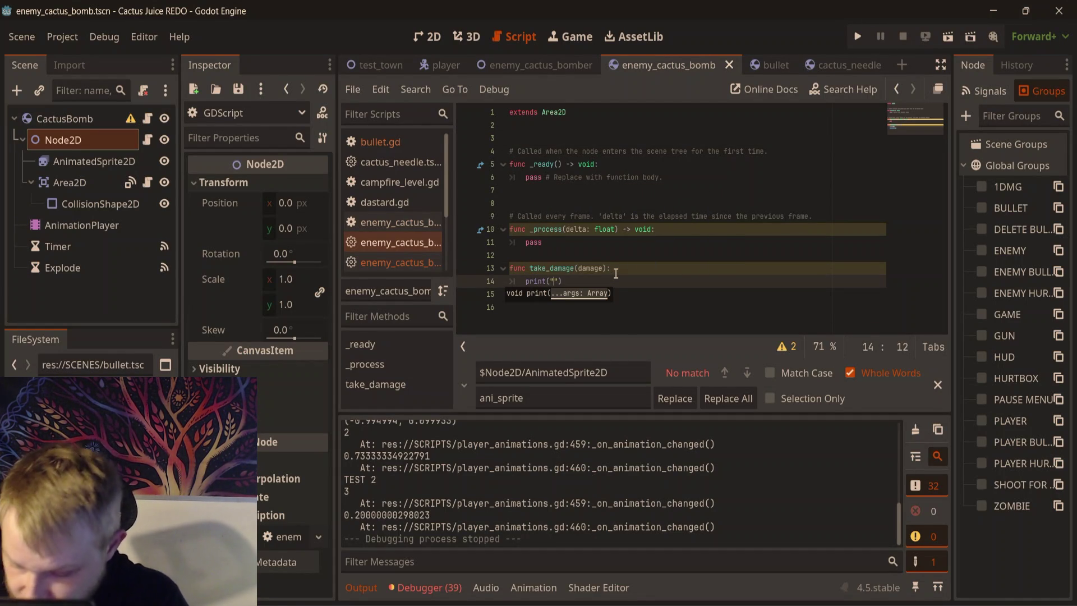
{"action": "type", "text": "0000000000"}
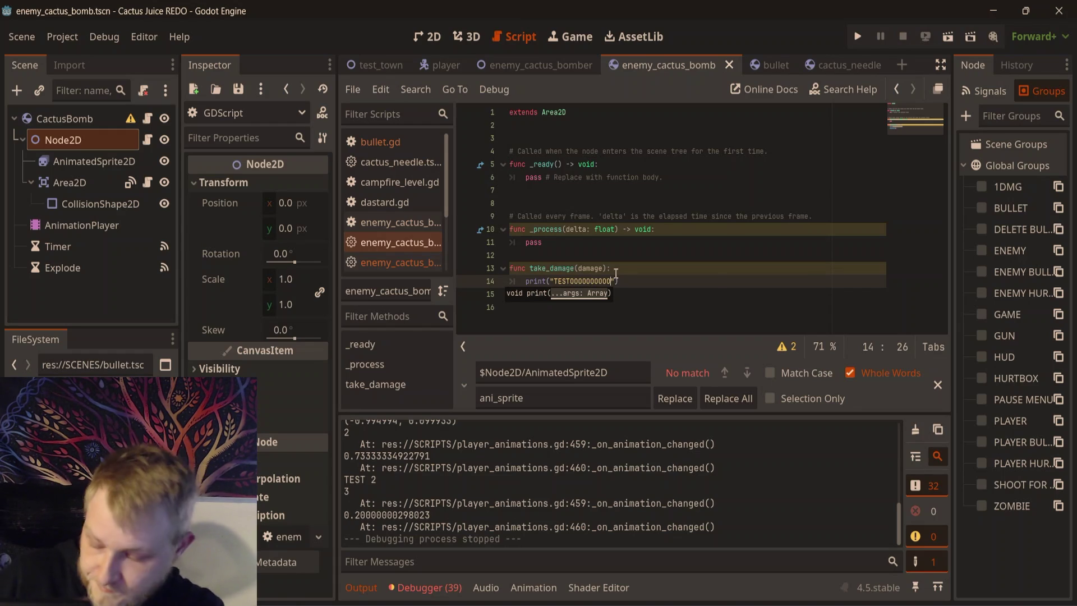
{"action": "left_click", "coordinate": [624, 203]}
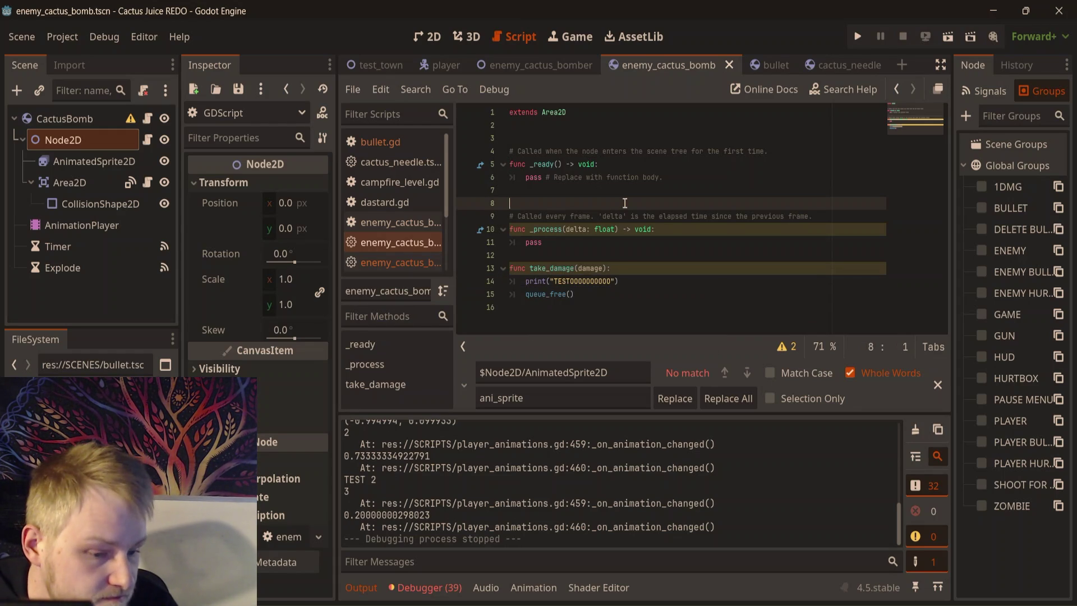
{"action": "left_click", "coordinate": [674, 257]}
{"action": "key", "text": "F6"}
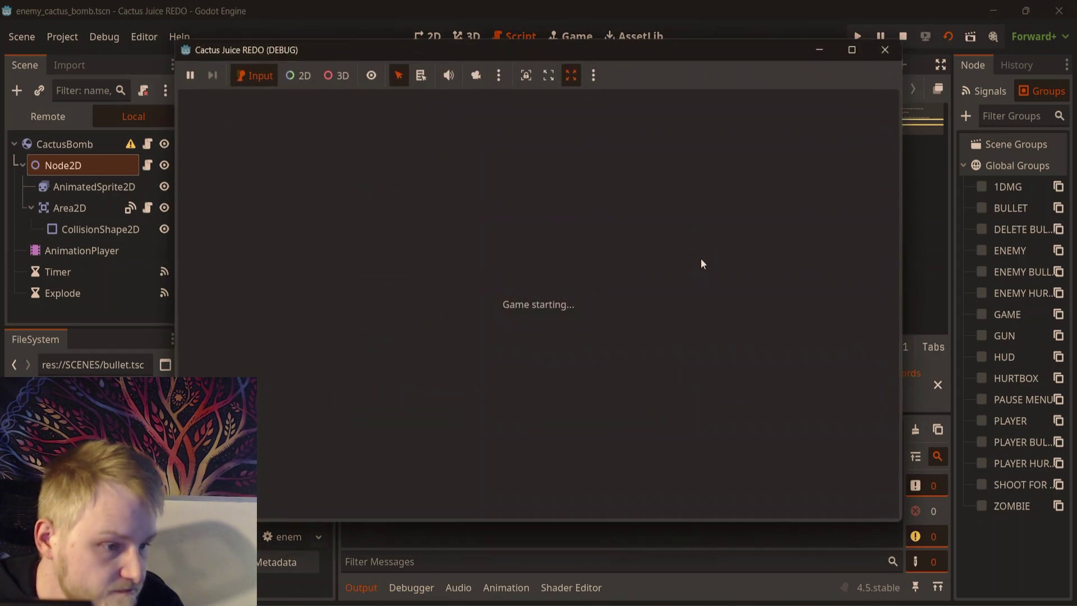
{"action": "left_click", "coordinate": [881, 49]}
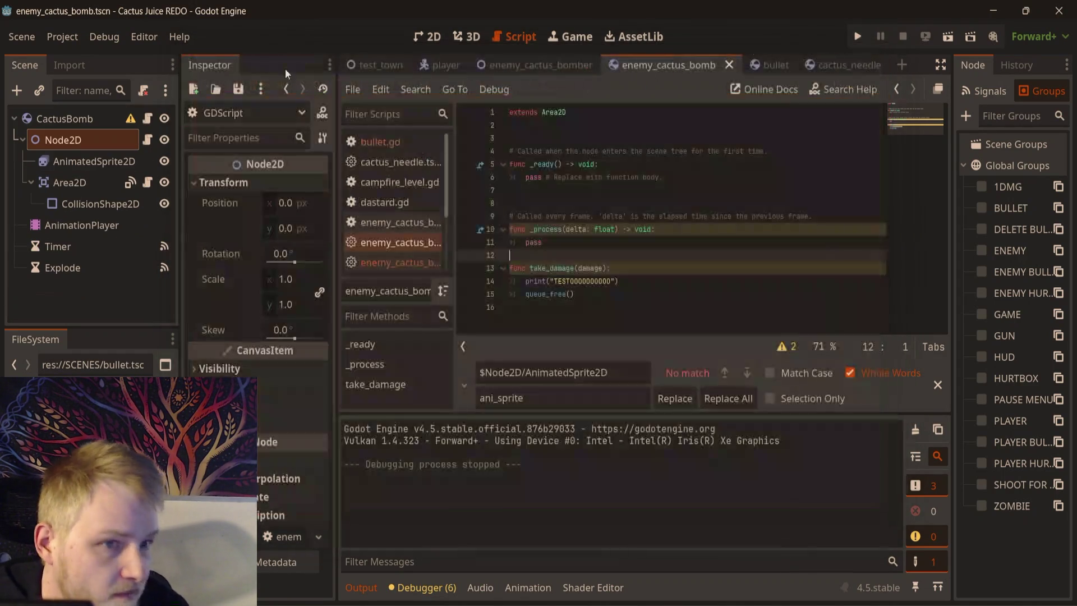
{"action": "left_click", "coordinate": [368, 66]}
{"action": "left_click", "coordinate": [432, 38]}
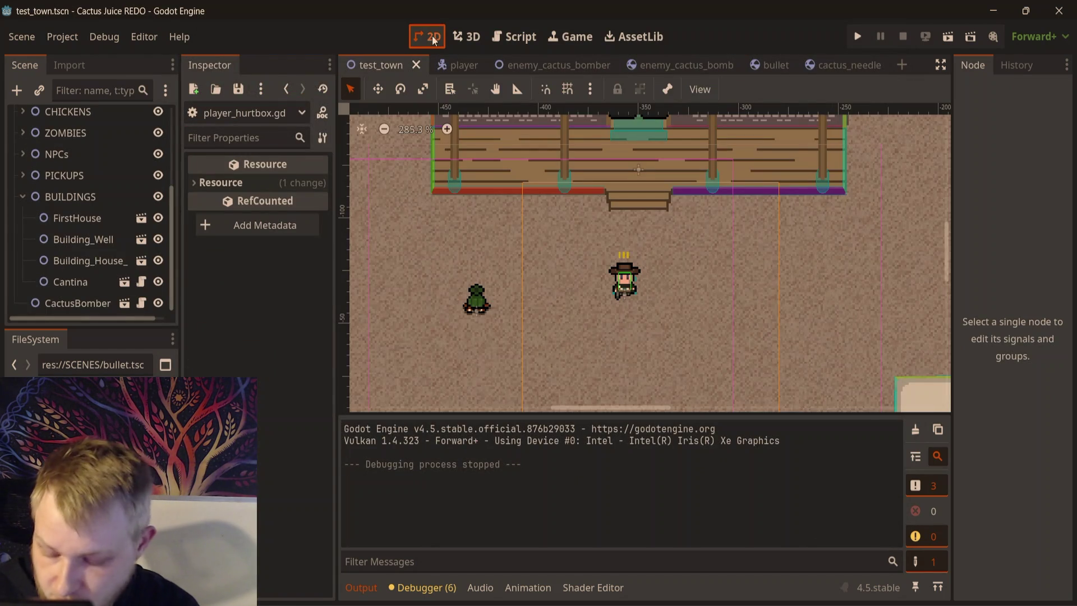
{"action": "key", "text": "F6"}
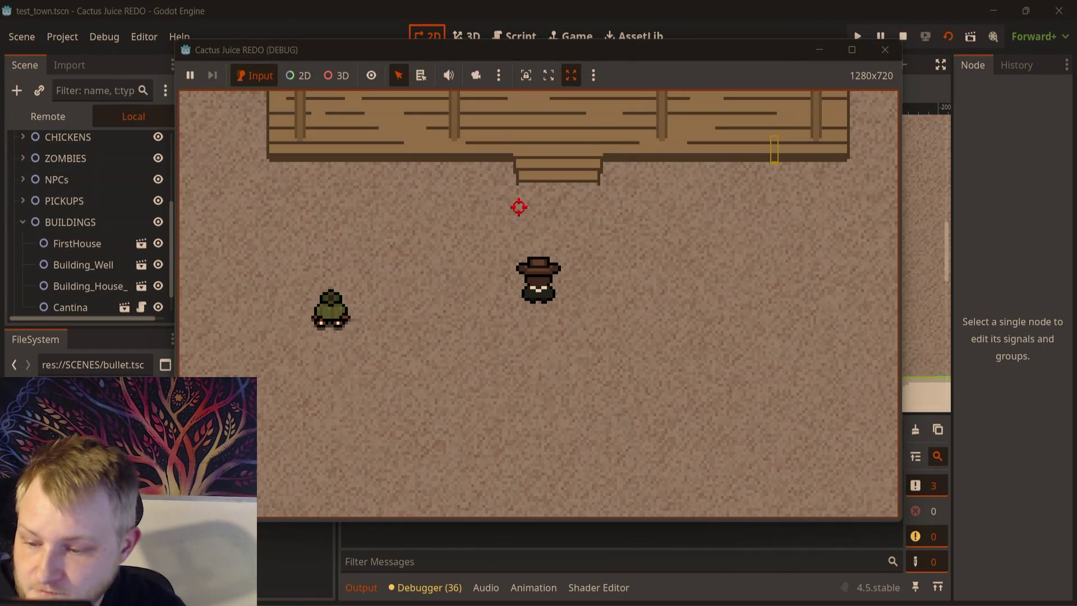
{"action": "key", "text": "d"}
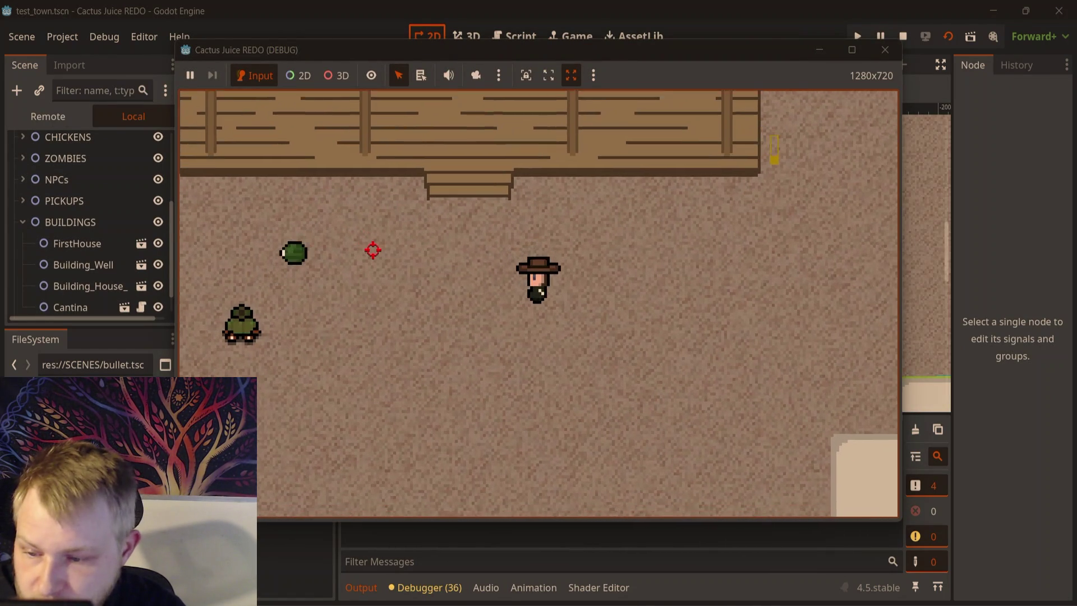
{"action": "key", "text": "s"}
{"action": "key", "text": "d"}
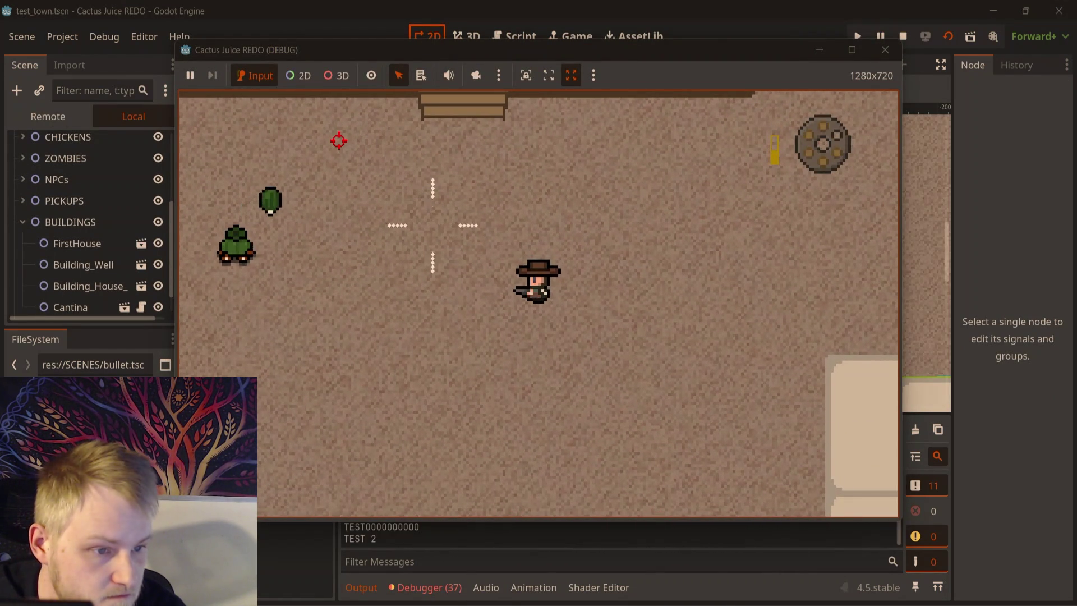
{"action": "key", "text": "w"}
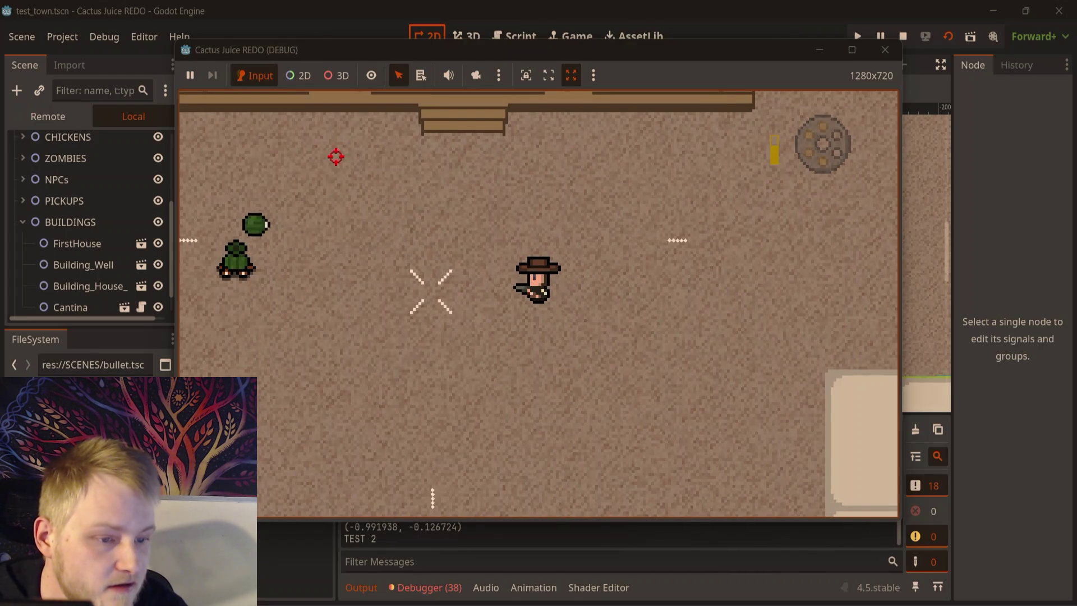
{"action": "key", "text": "w"}
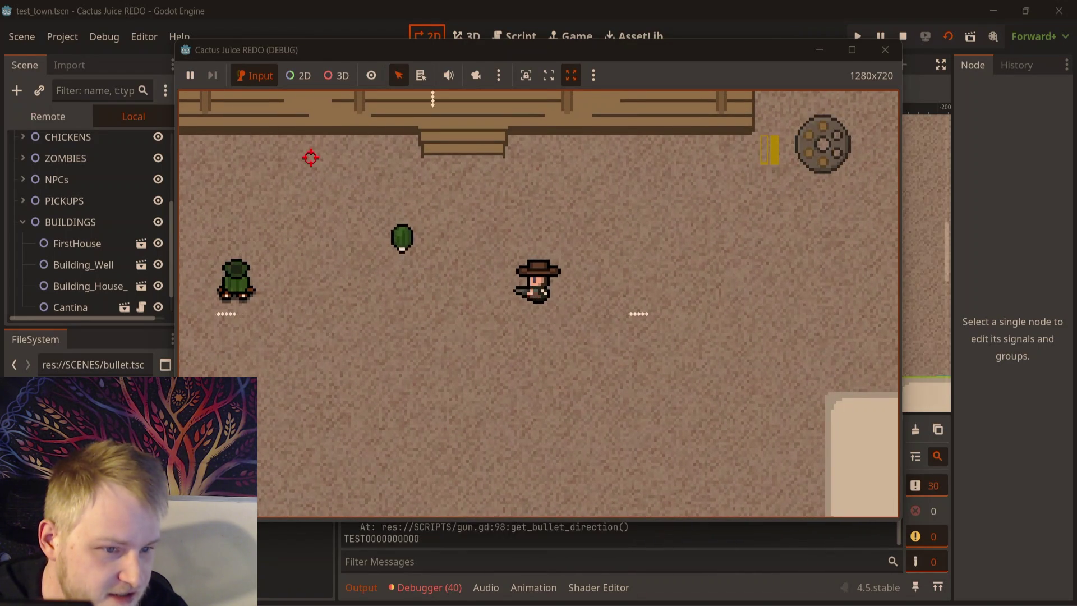
{"action": "left_click", "coordinate": [512, 566]}
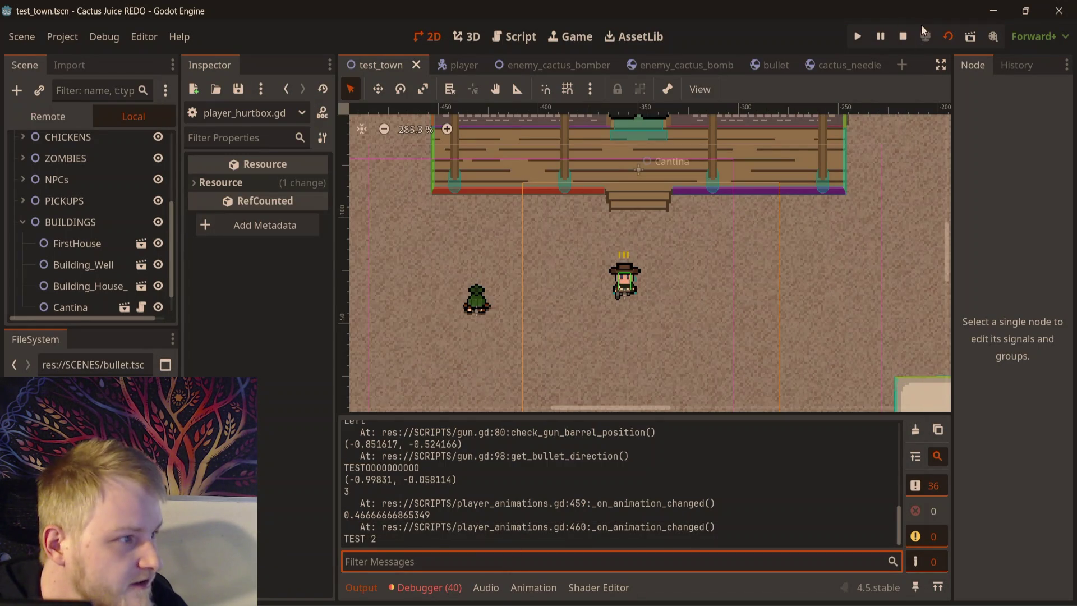
- Stop the game and change the bomb's queue_free() line to get_parent().get_parent().queue_free()
{"action": "left_click", "coordinate": [903, 36]}
{"action": "left_click", "coordinate": [640, 66]}
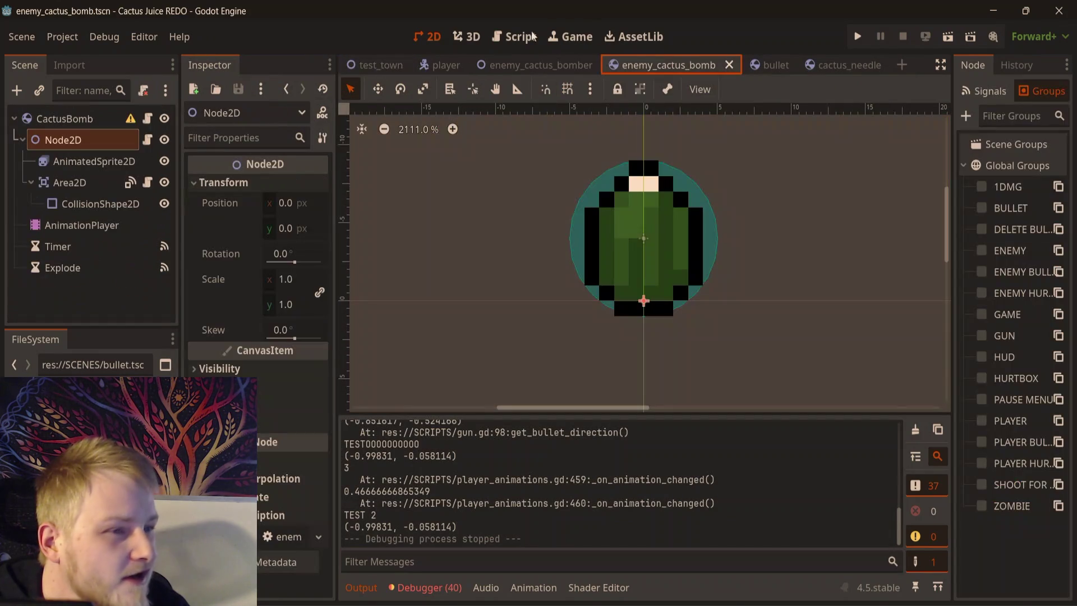
{"action": "left_click", "coordinate": [515, 37]}
{"action": "left_click", "coordinate": [652, 294]}
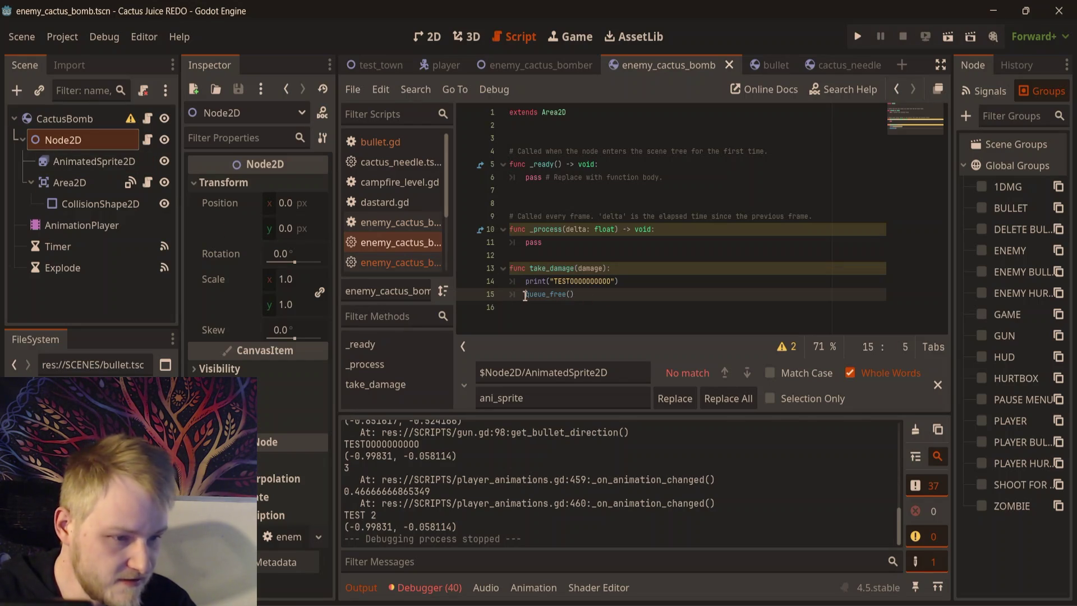
{"action": "type", "text": "get_par"}
{"action": "key", "text": "Return"}
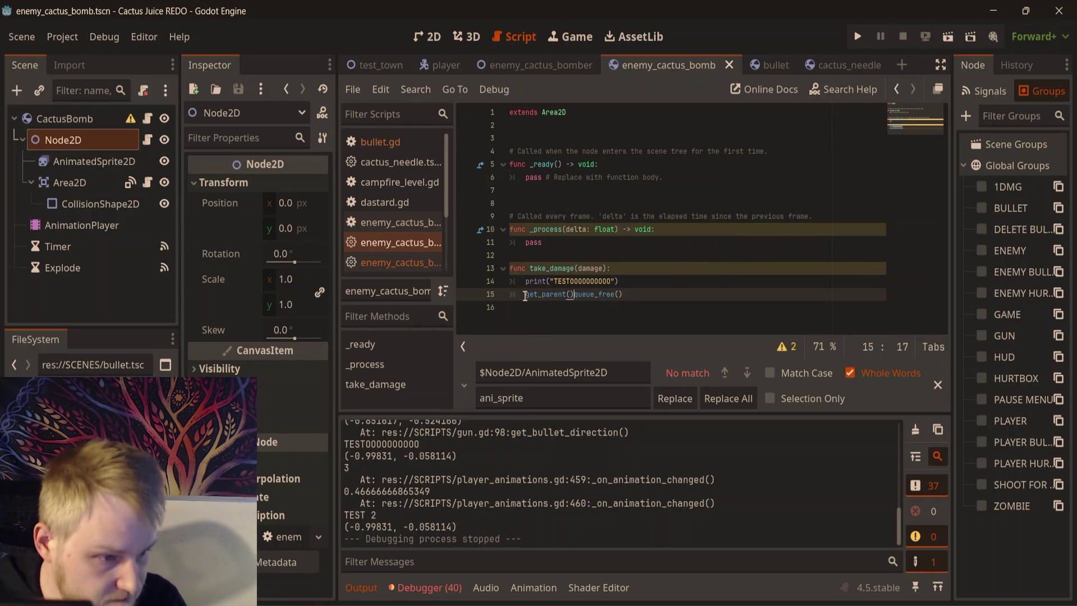
{"action": "type", "text": ".get_parent"}
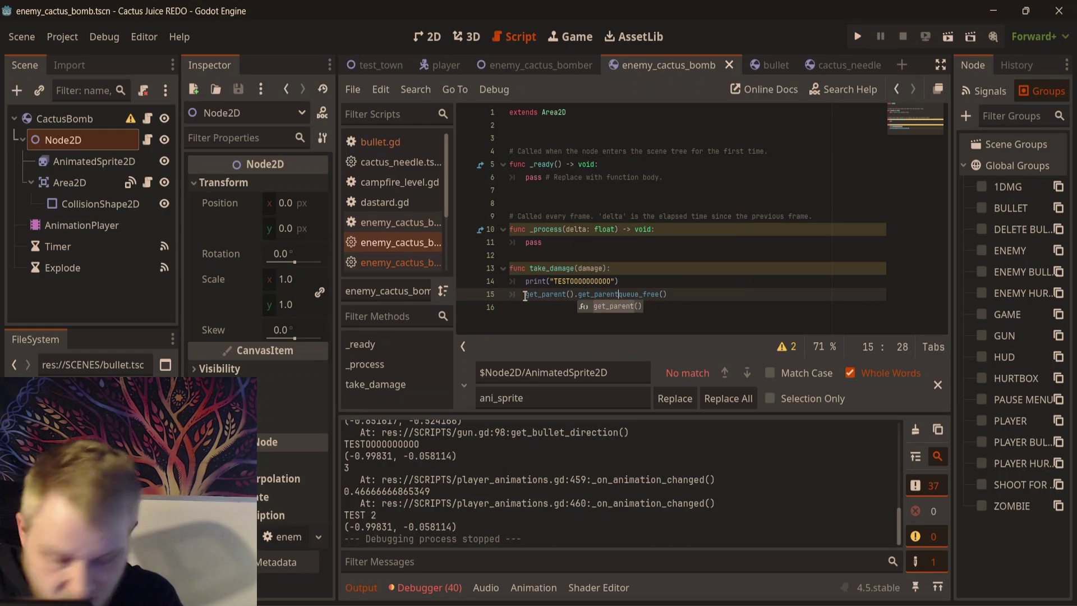
{"action": "key", "text": "Return"}
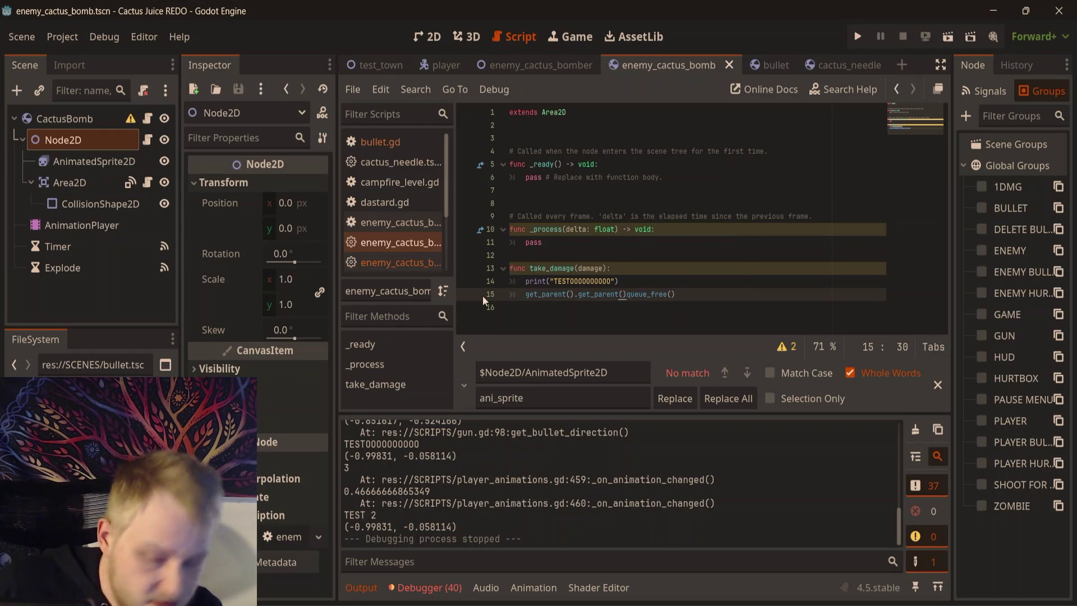
{"action": "type", "text": "."}
{"action": "key", "text": "End"}
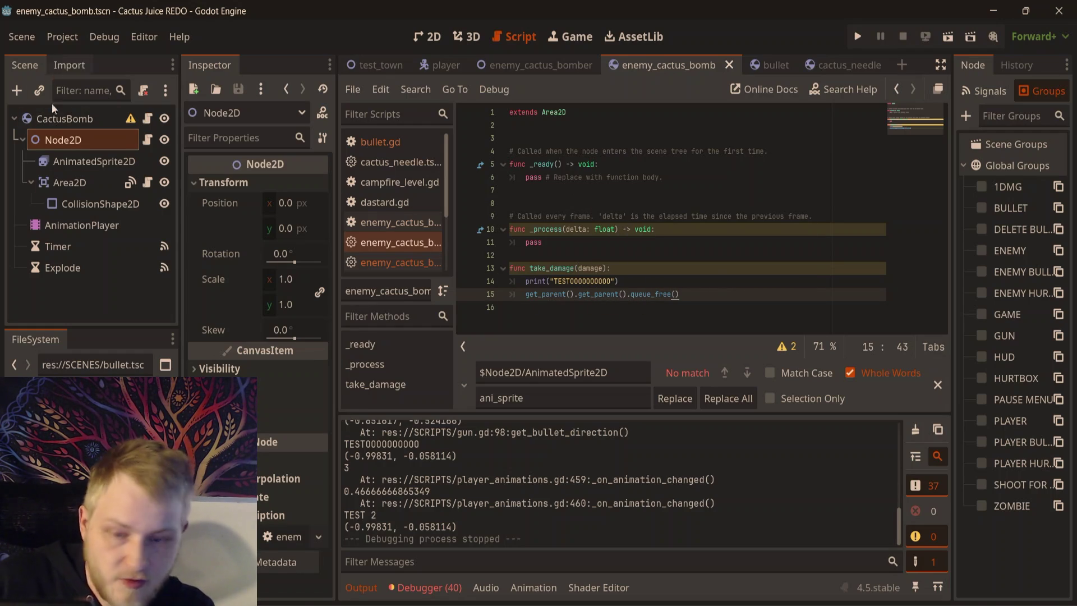
{"action": "left_click", "coordinate": [729, 328]}
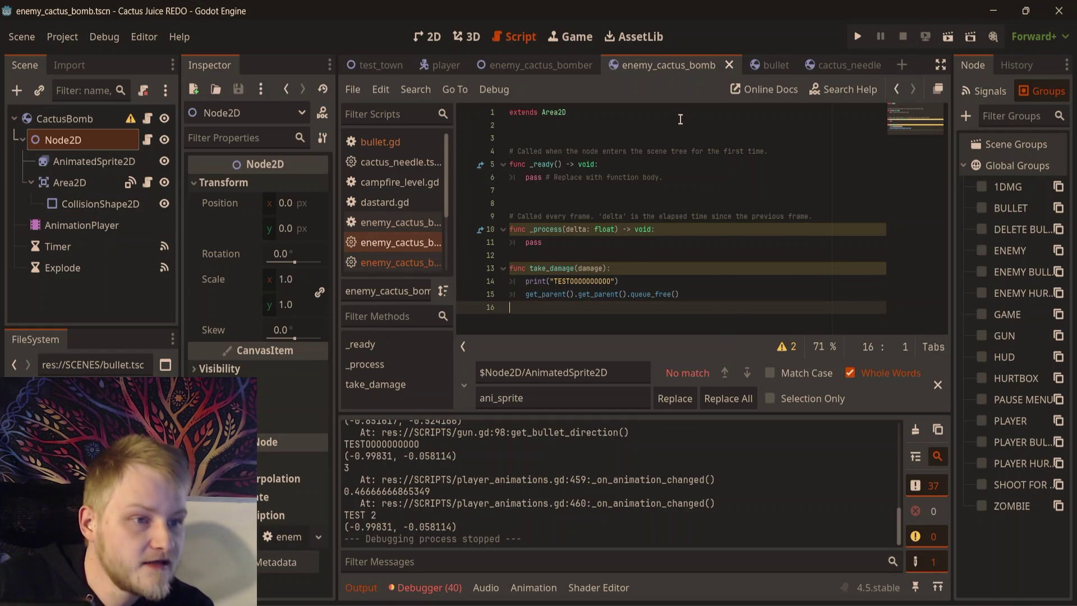
- Return to the 2D view of test_town and run the scene with F6
{"action": "left_click", "coordinate": [427, 37]}
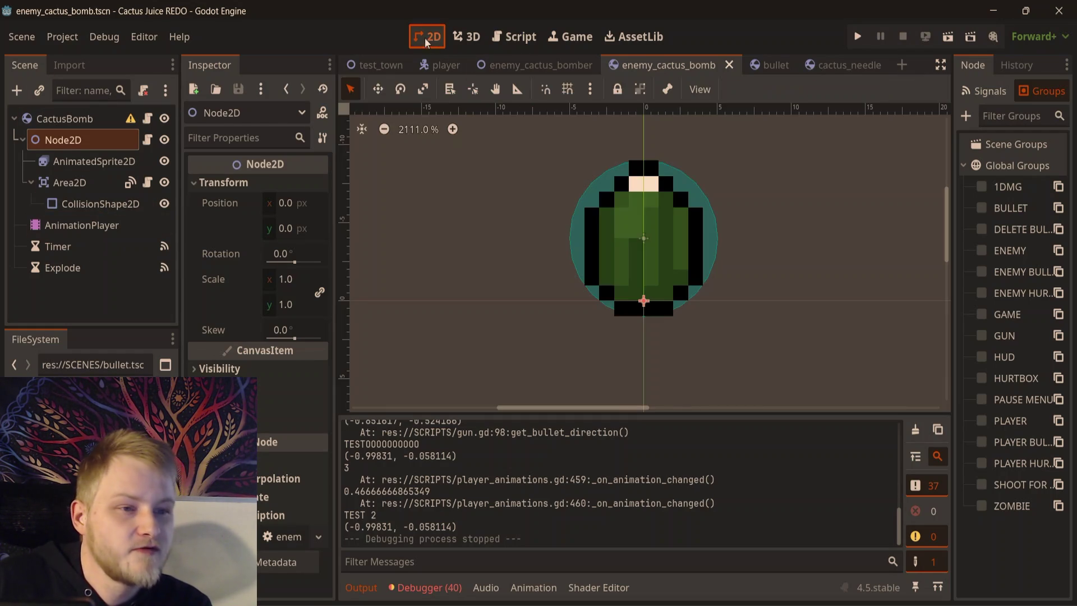
{"action": "left_click", "coordinate": [354, 65]}
{"action": "key", "text": "F6"}
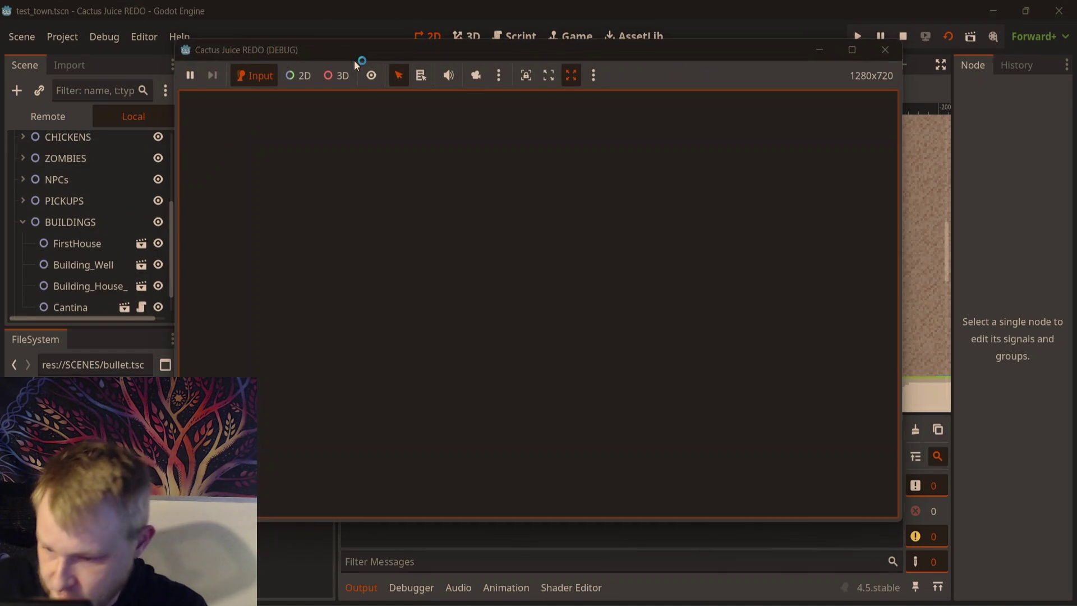
- Walk the player right and fire four shots toward the incoming cactus bomb
{"action": "key", "text": "d"}
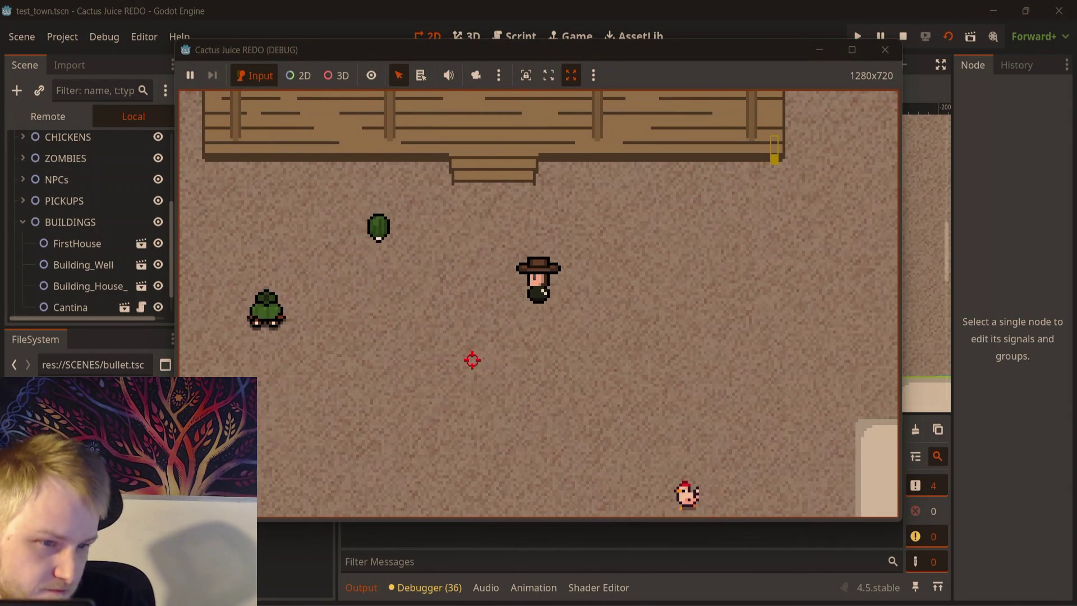
{"action": "left_click", "coordinate": [357, 257]}
{"action": "left_click", "coordinate": [289, 229]}
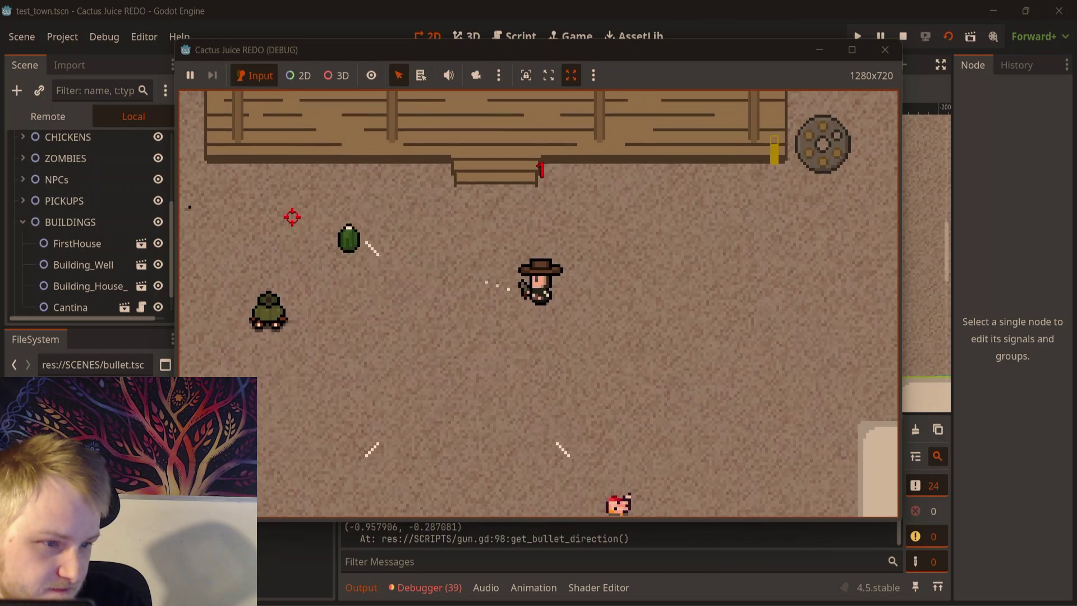
{"action": "left_click", "coordinate": [397, 224]}
{"action": "left_click", "coordinate": [398, 225]}
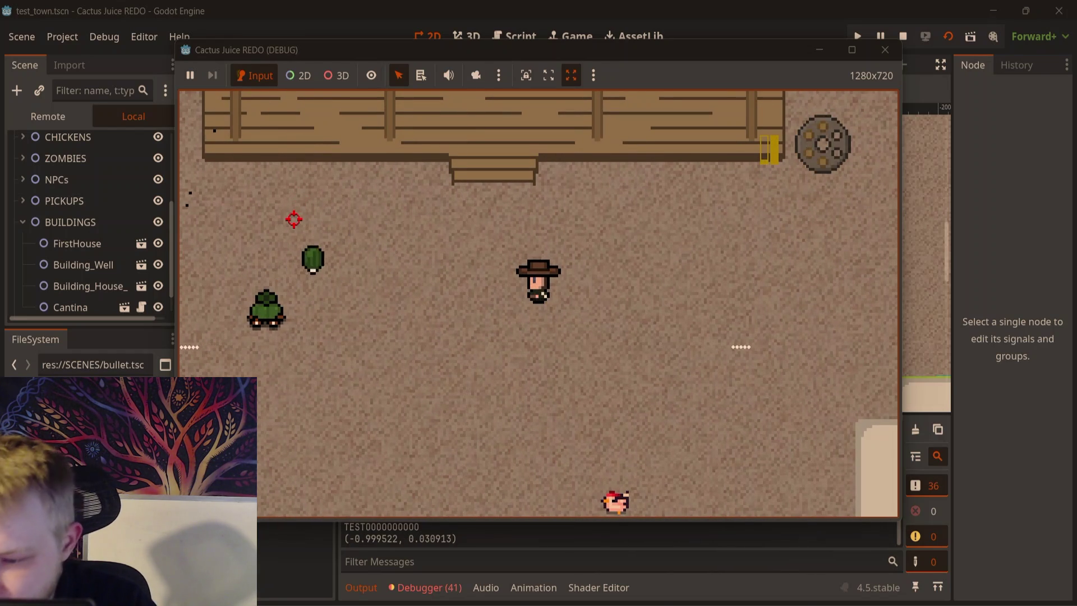
- Move diagonally around the town near the cantina, firing more shots at the bombs
{"action": "key", "text": "w+d"}
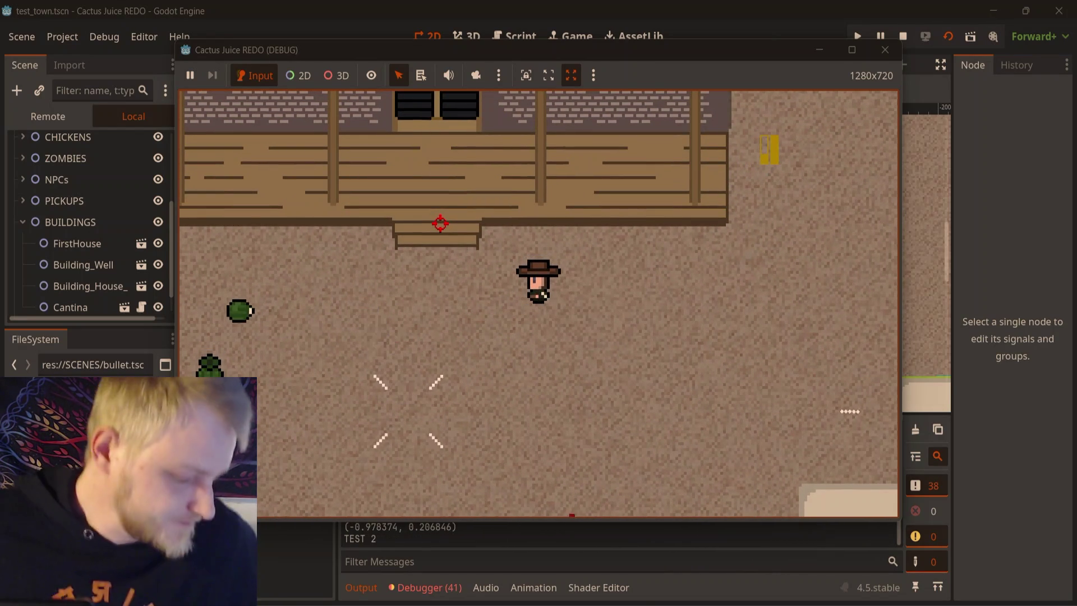
{"action": "key", "text": "s+d"}
{"action": "key", "text": "w+d"}
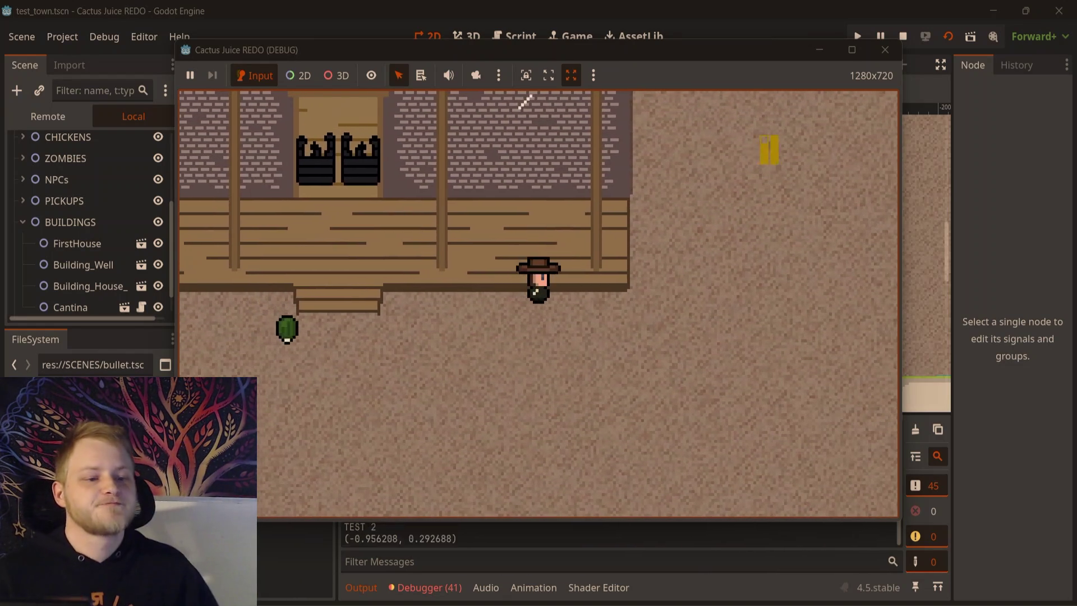
{"action": "key", "text": "s+d"}
{"action": "left_click", "coordinate": [424, 318]}
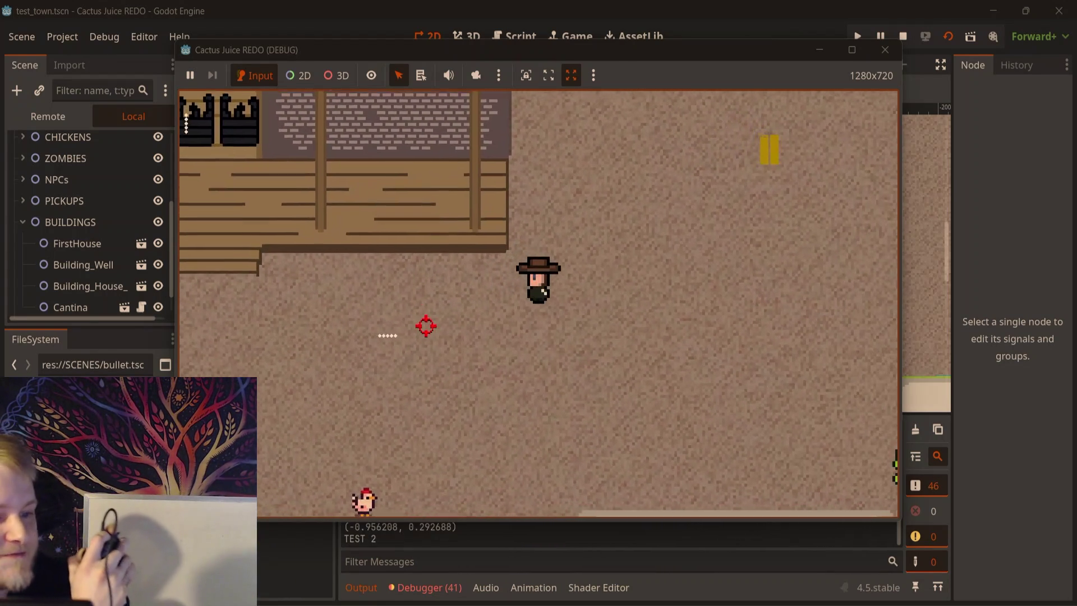
{"action": "key", "text": "s+d"}
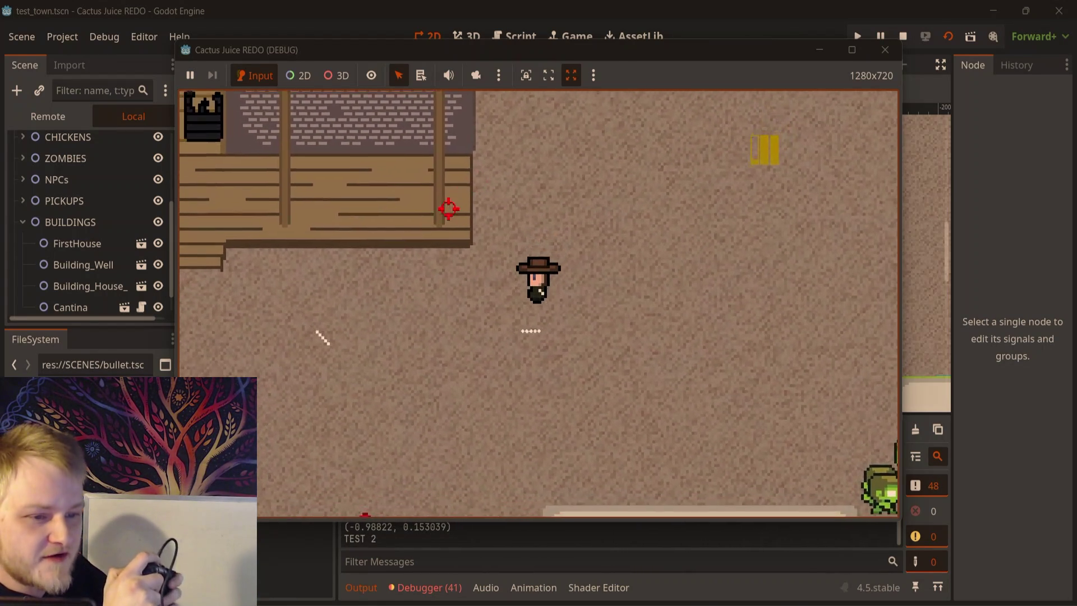
{"action": "key", "text": "a+s"}
{"action": "left_click", "coordinate": [443, 216]}
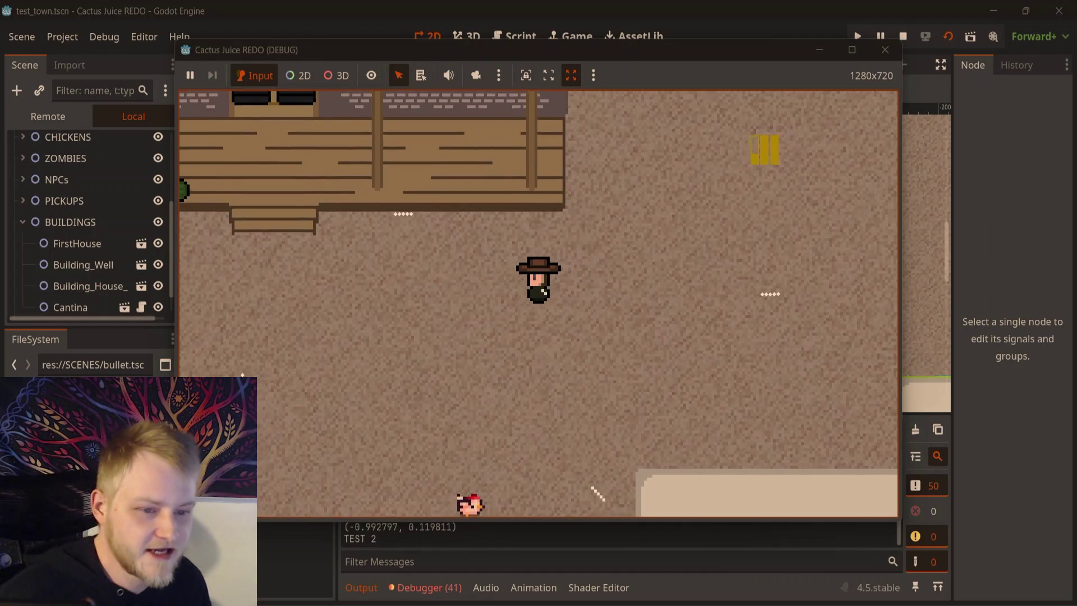
{"action": "key", "text": "a+s"}
{"action": "left_click", "coordinate": [420, 279]}
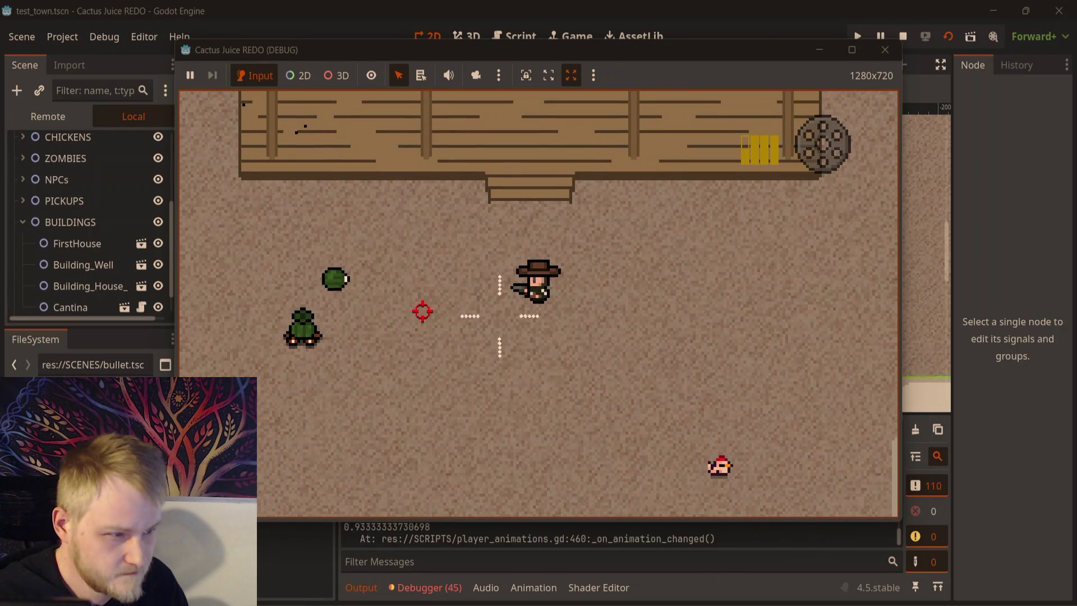
{"action": "key", "text": "d"}
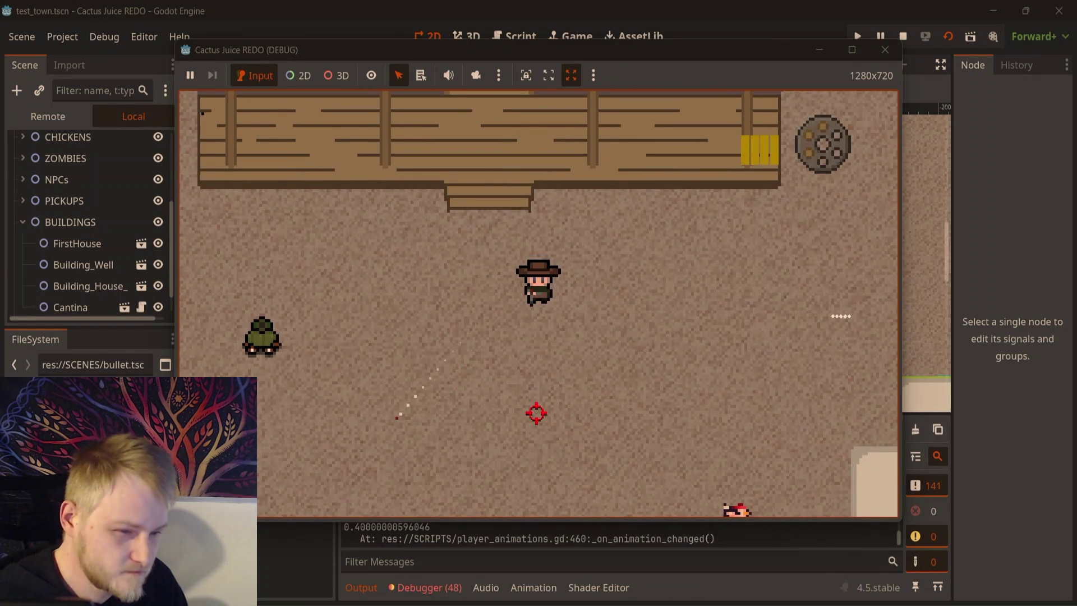
{"action": "key", "text": "s"}
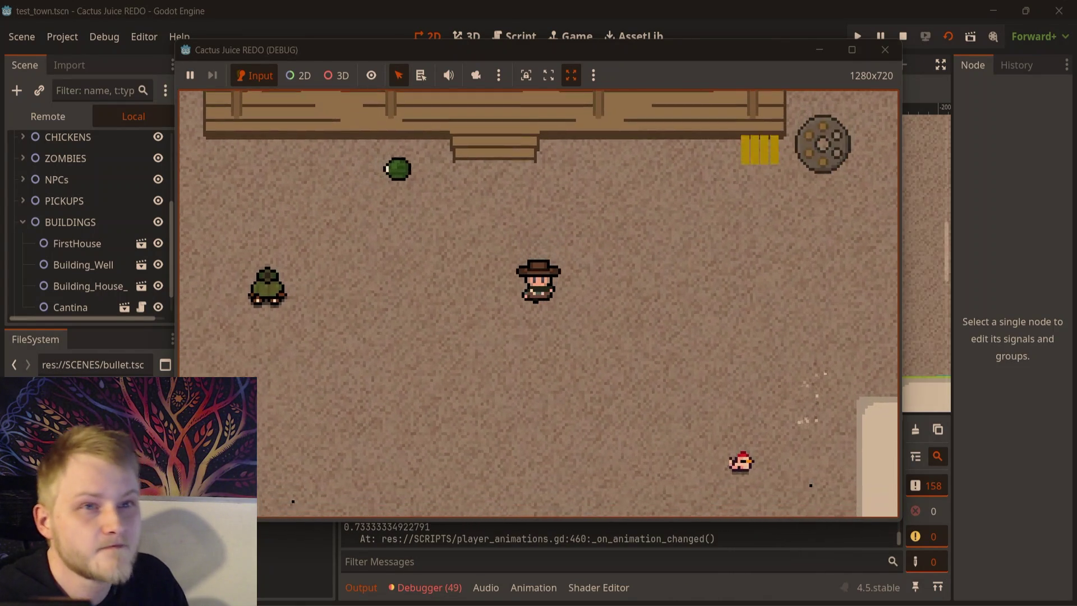
{"action": "key", "text": "s"}
{"action": "key", "text": "d"}
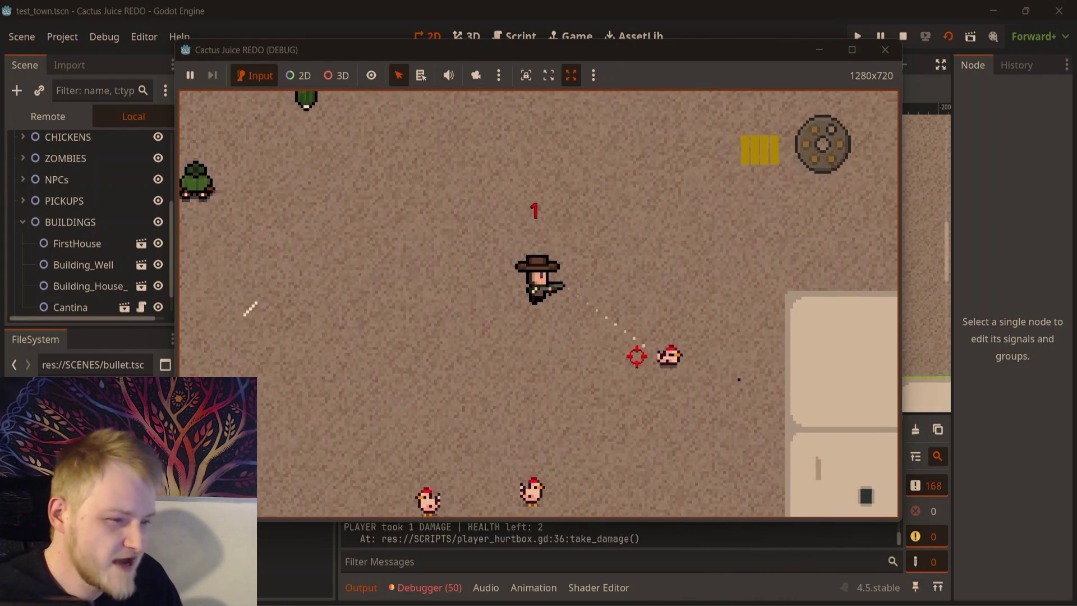
{"action": "key", "text": "a"}
{"action": "left_click", "coordinate": [446, 368]}
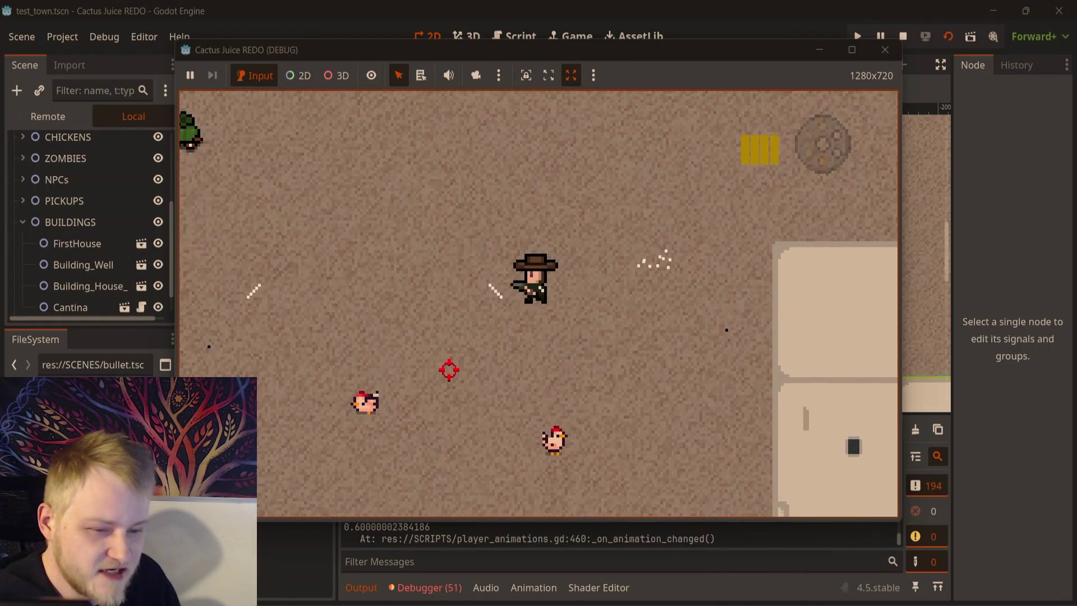
{"action": "key", "text": "s"}
{"action": "key", "text": "a"}
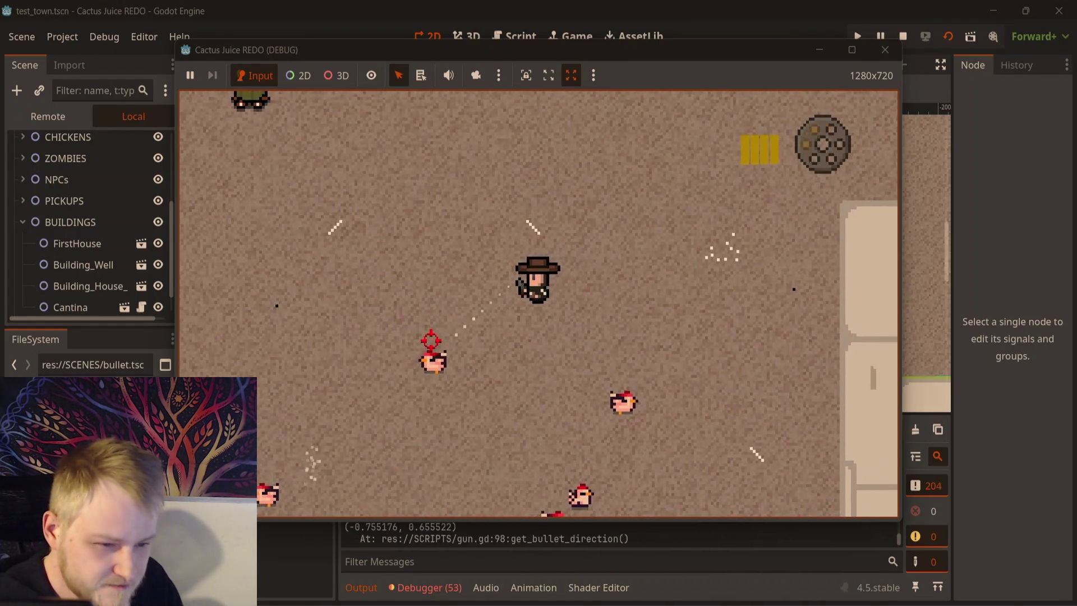
{"action": "key", "text": "d"}
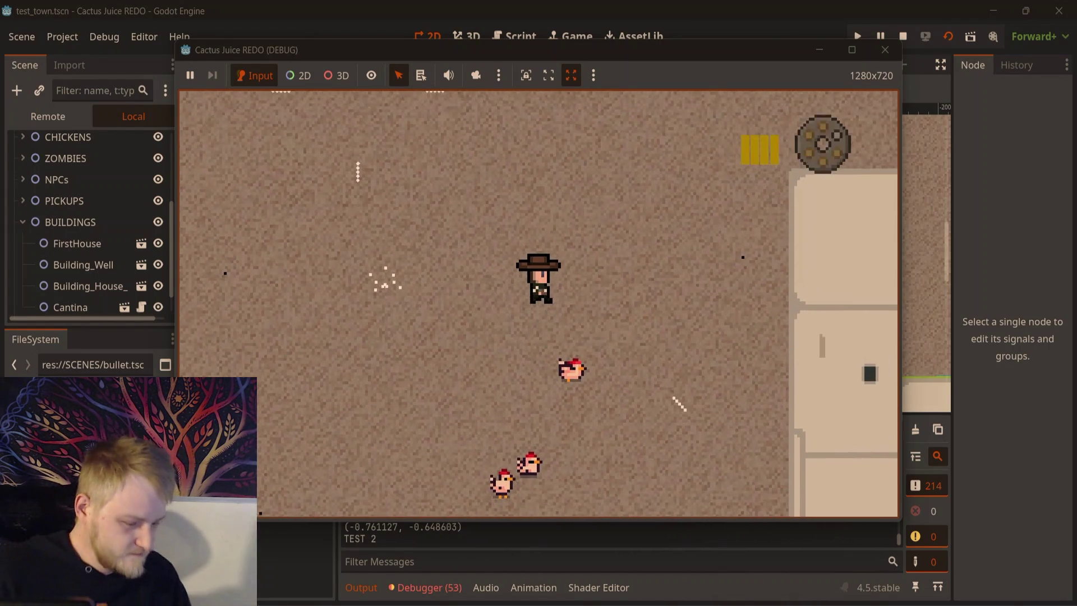
{"action": "left_click", "coordinate": [454, 214]}
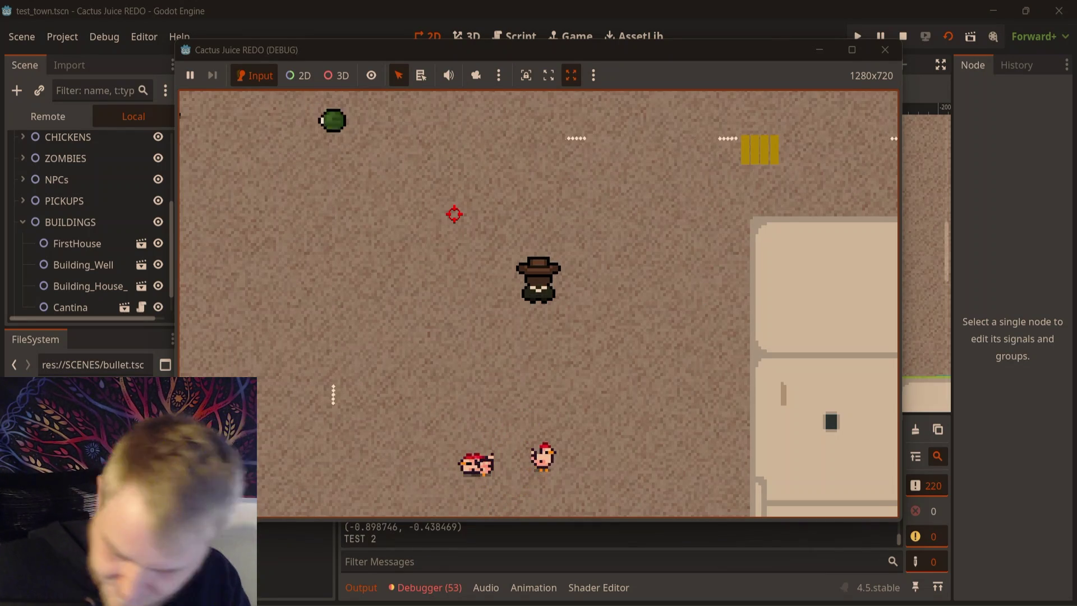
{"action": "left_click", "coordinate": [391, 216]}
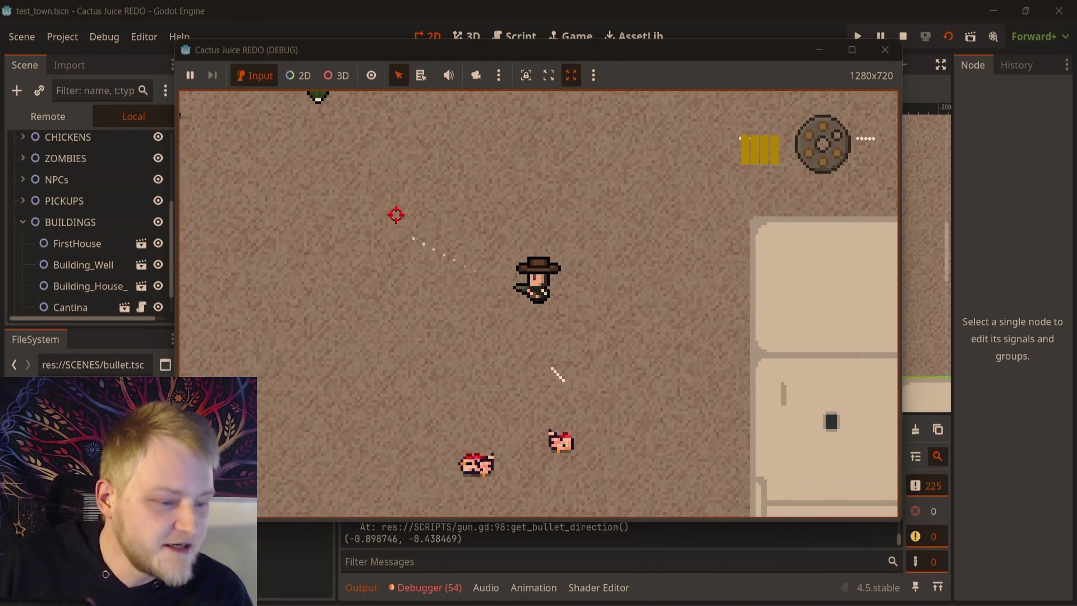
{"action": "key", "text": "a"}
{"action": "left_click", "coordinate": [390, 207]}
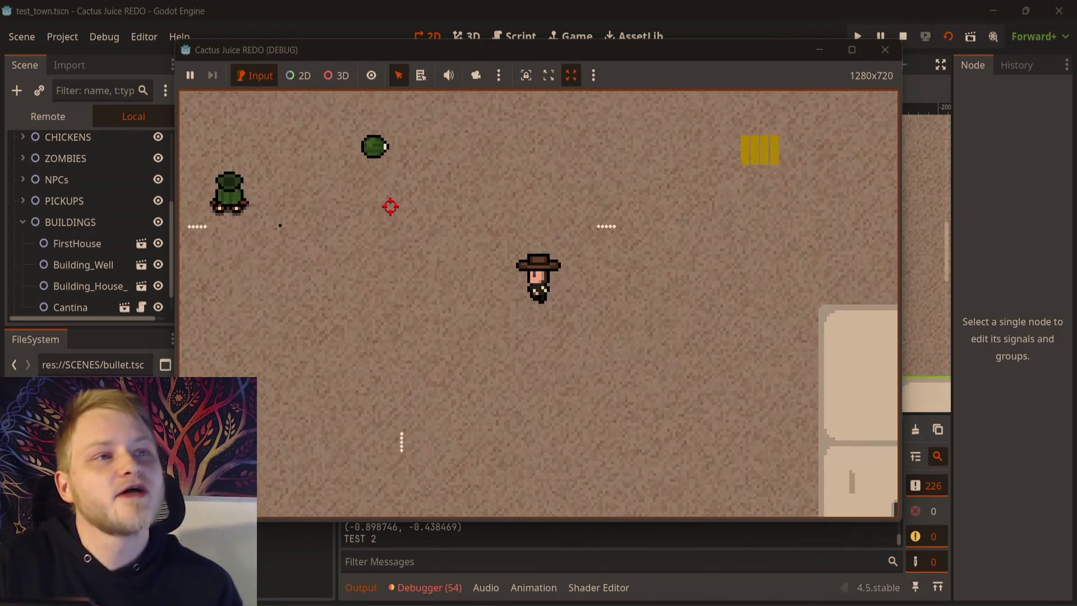
{"action": "key", "text": "w"}
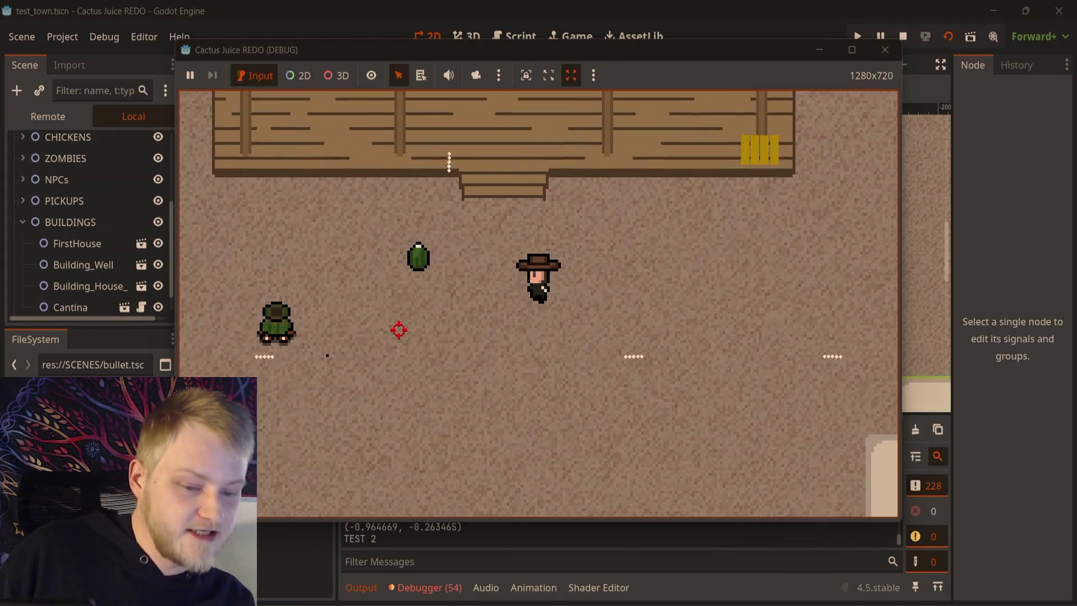
{"action": "left_click", "coordinate": [399, 330]}
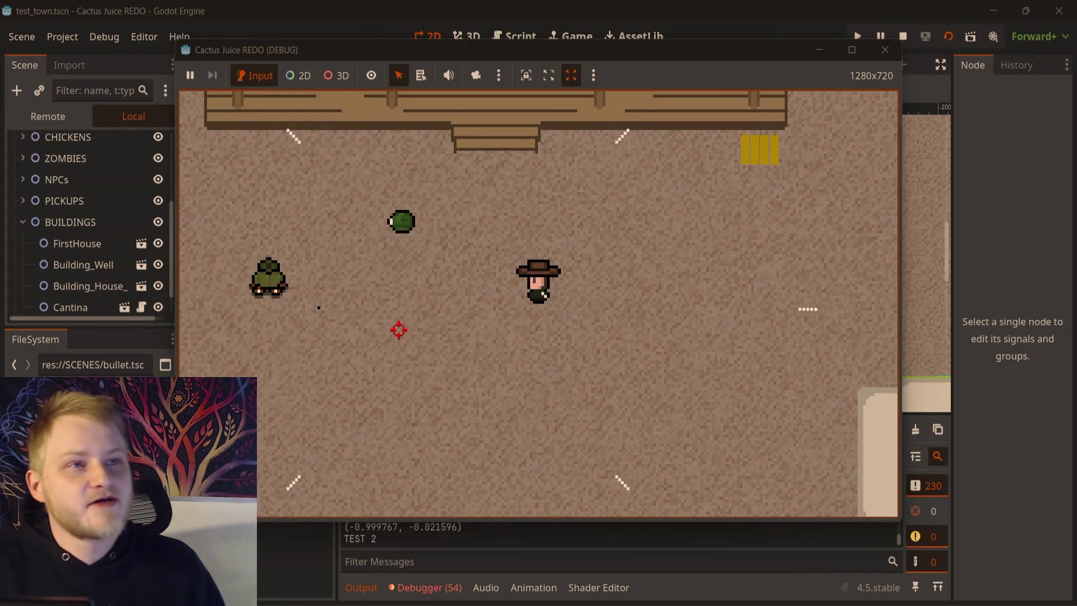
{"action": "left_click", "coordinate": [399, 329]}
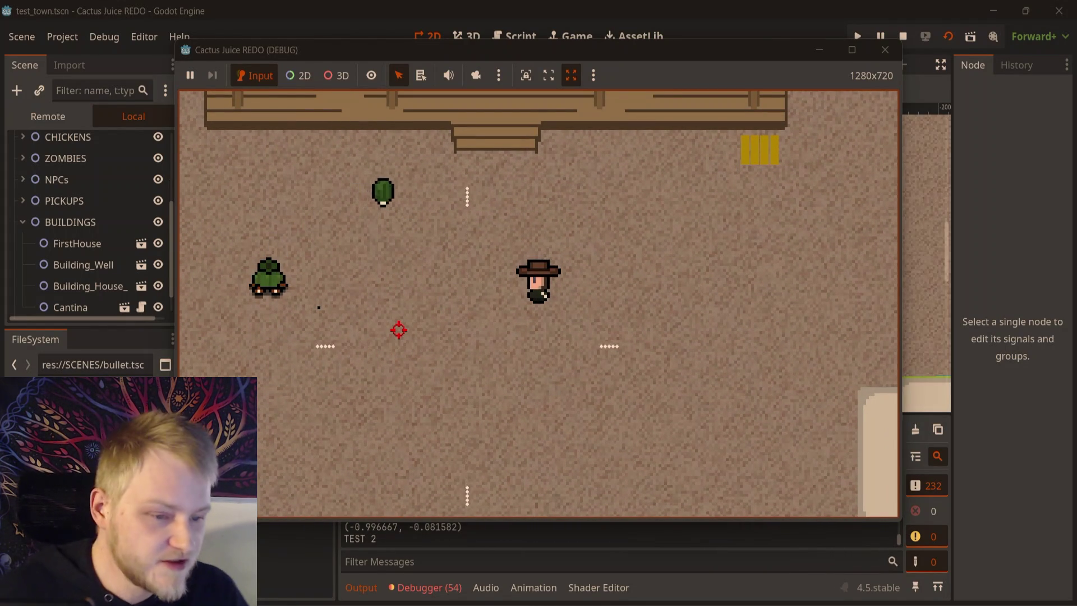
{"action": "key", "text": "w"}
{"action": "key", "text": "d"}
{"action": "left_click", "coordinate": [408, 347]}
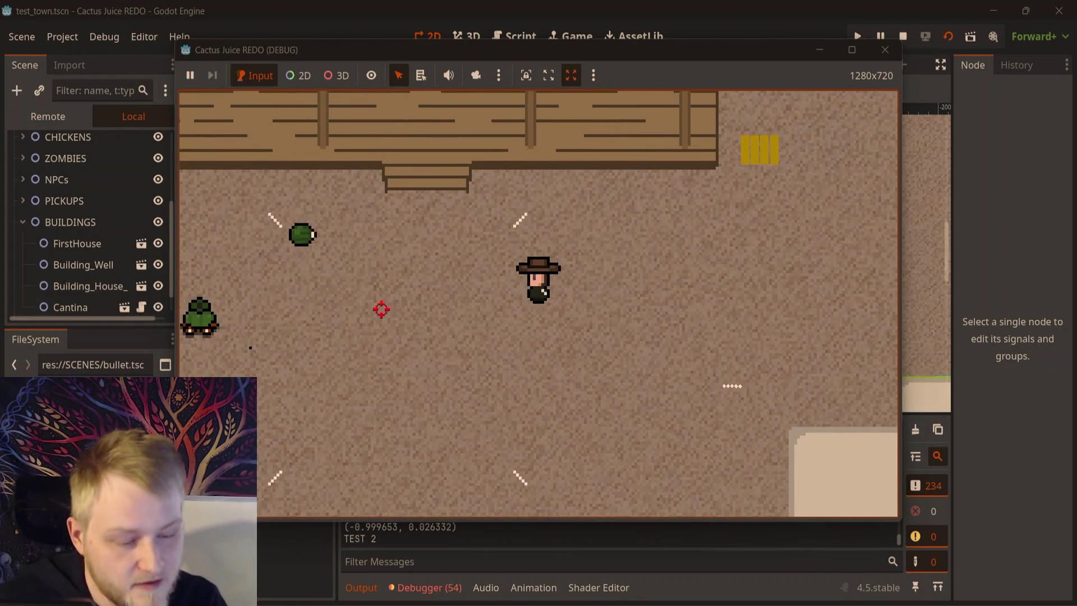
{"action": "key", "text": "s"}
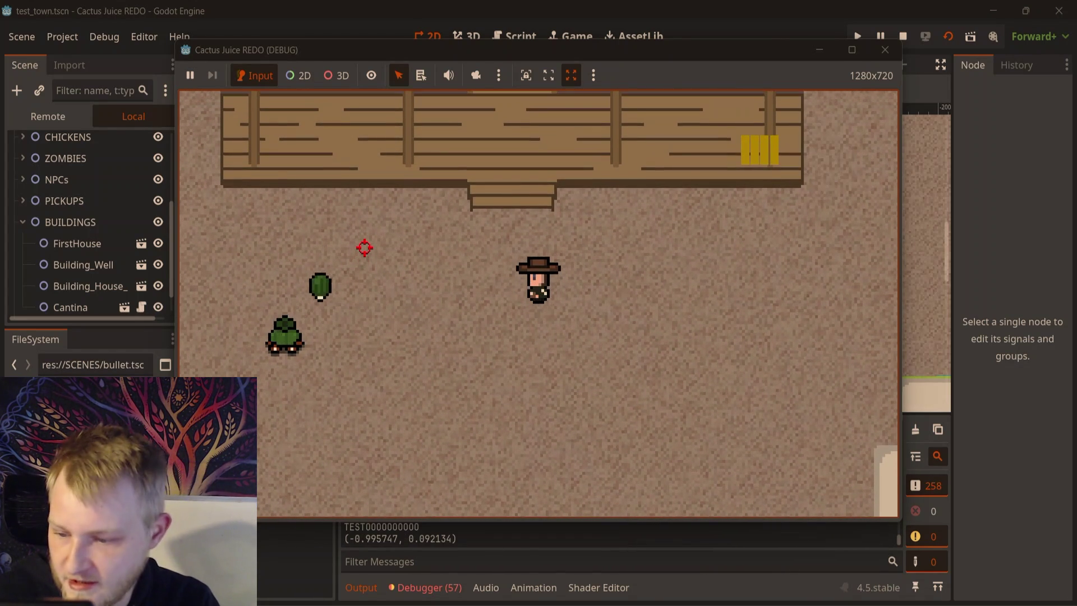
{"action": "key", "text": "w"}
{"action": "key", "text": "a"}
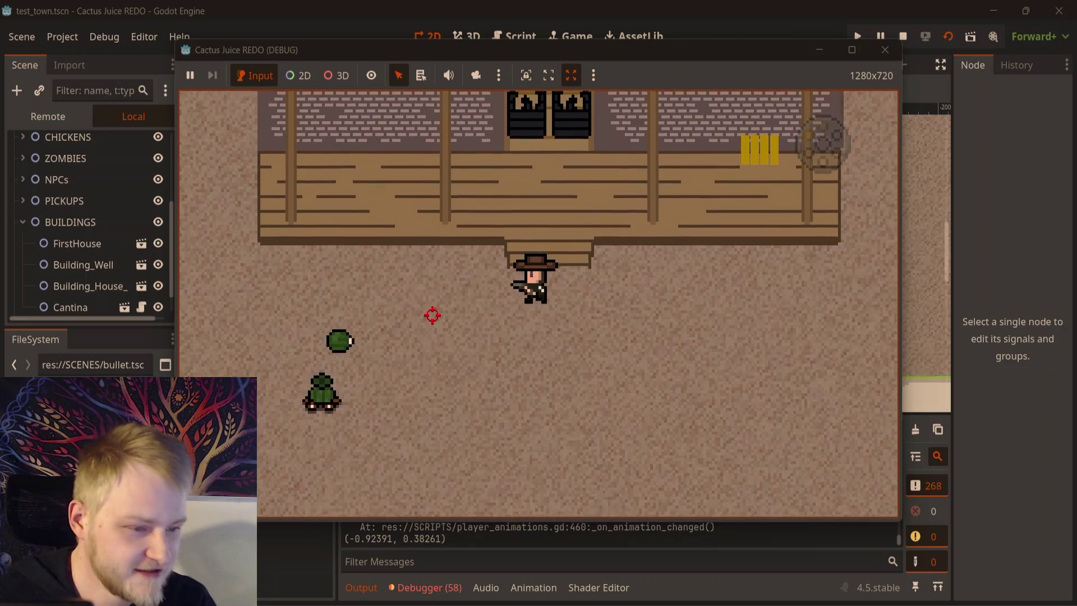
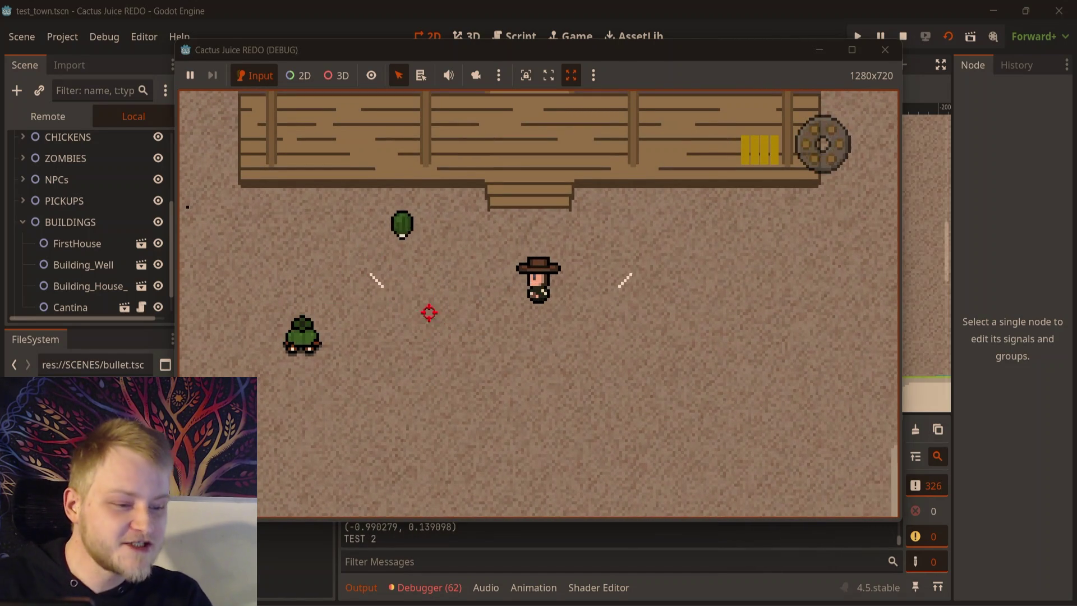
- Walk right and around the street, firing two shots at the cactus enemies
{"action": "key", "text": "d"}
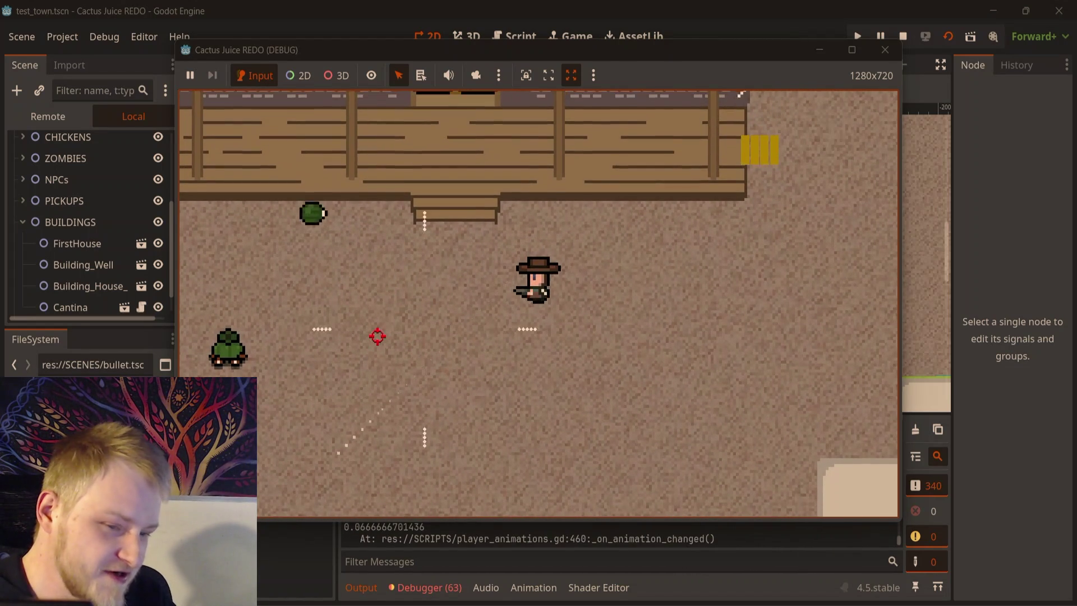
{"action": "left_click", "coordinate": [339, 186]}
{"action": "left_click", "coordinate": [306, 200]}
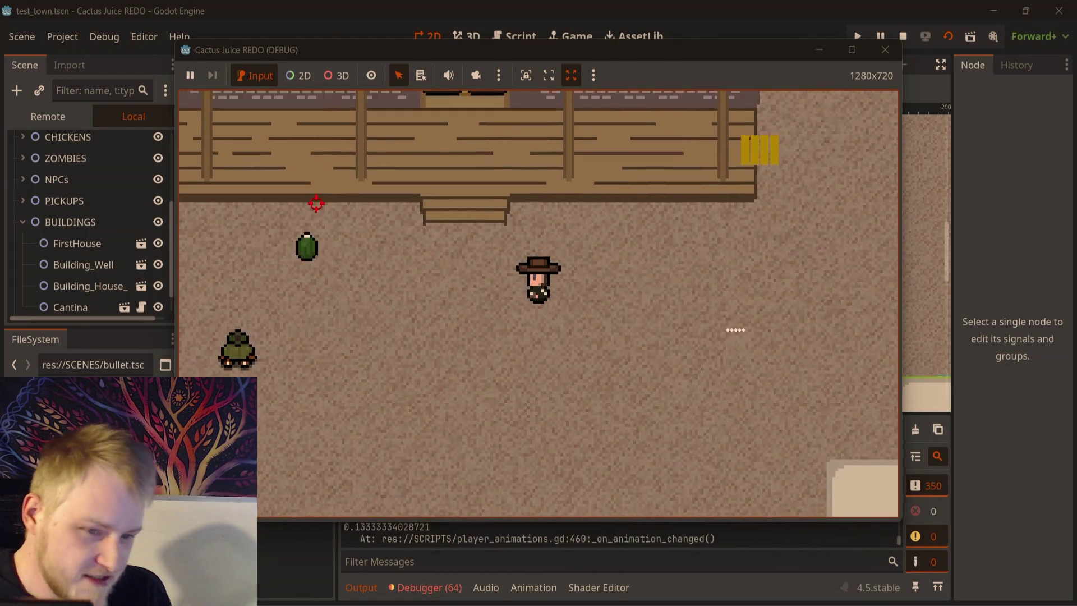
{"action": "key", "text": "s"}
{"action": "key", "text": "a"}
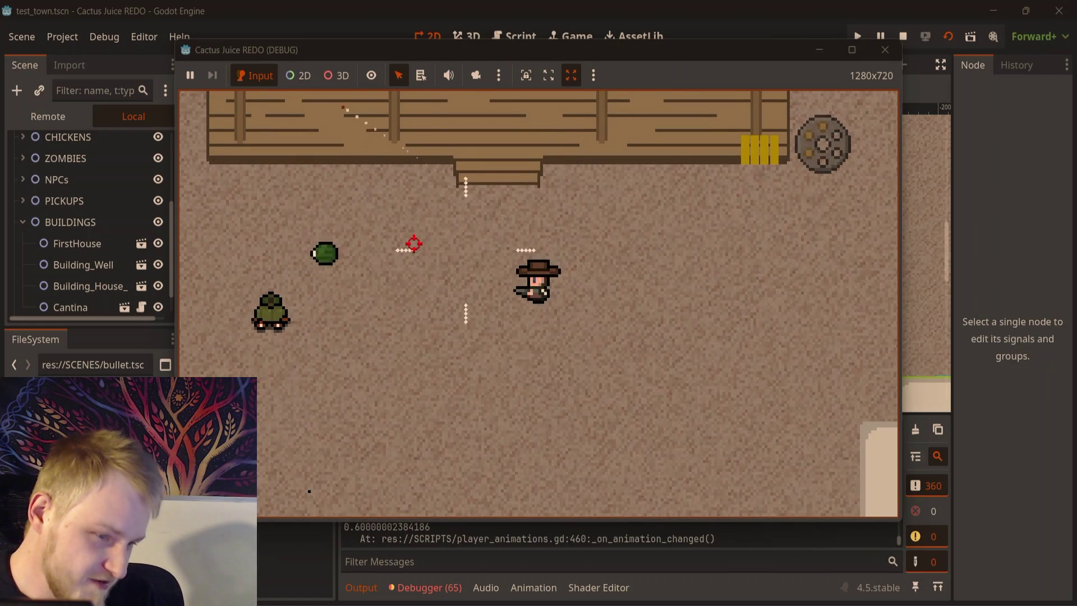
{"action": "key", "text": "w"}
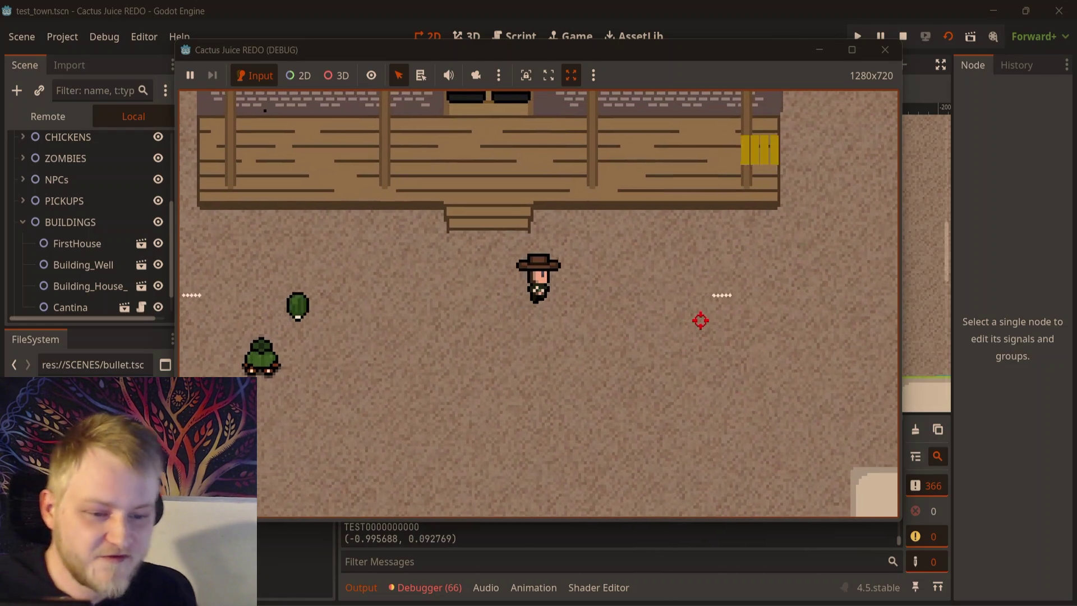
{"action": "key", "text": "s"}
{"action": "key", "text": "w"}
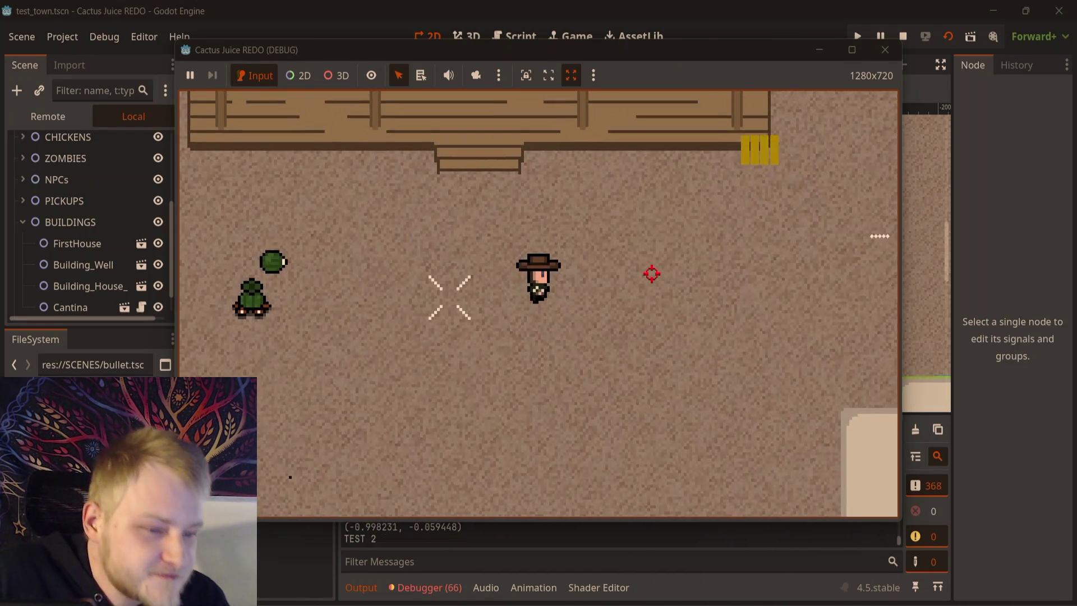
- Fire a volley of shots at the cactus enemy, then move down-left and shoot again
{"action": "left_click", "coordinate": [331, 212]}
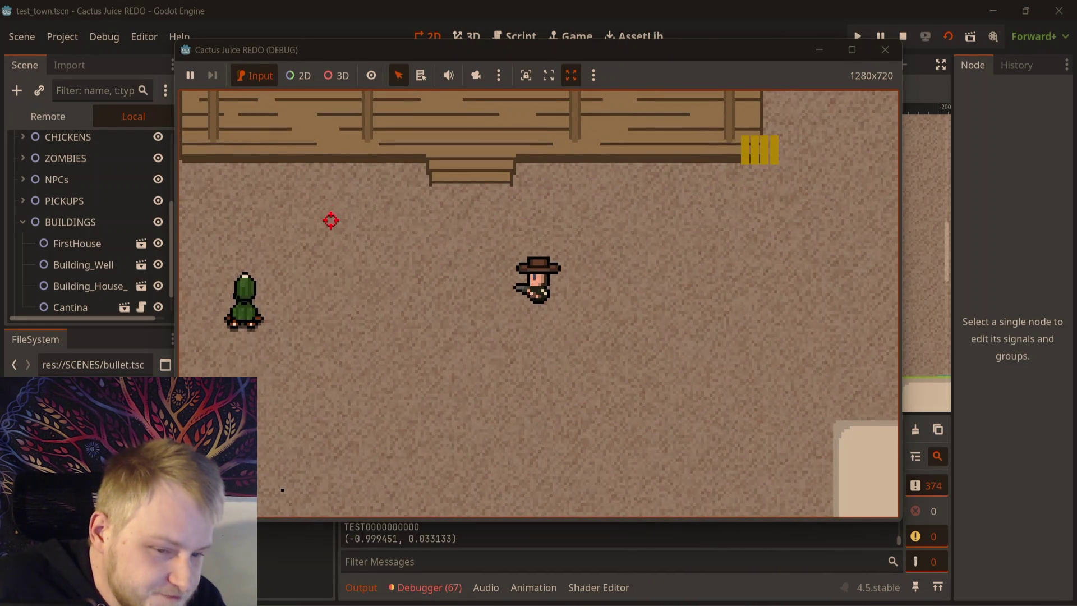
{"action": "left_click", "coordinate": [318, 222]}
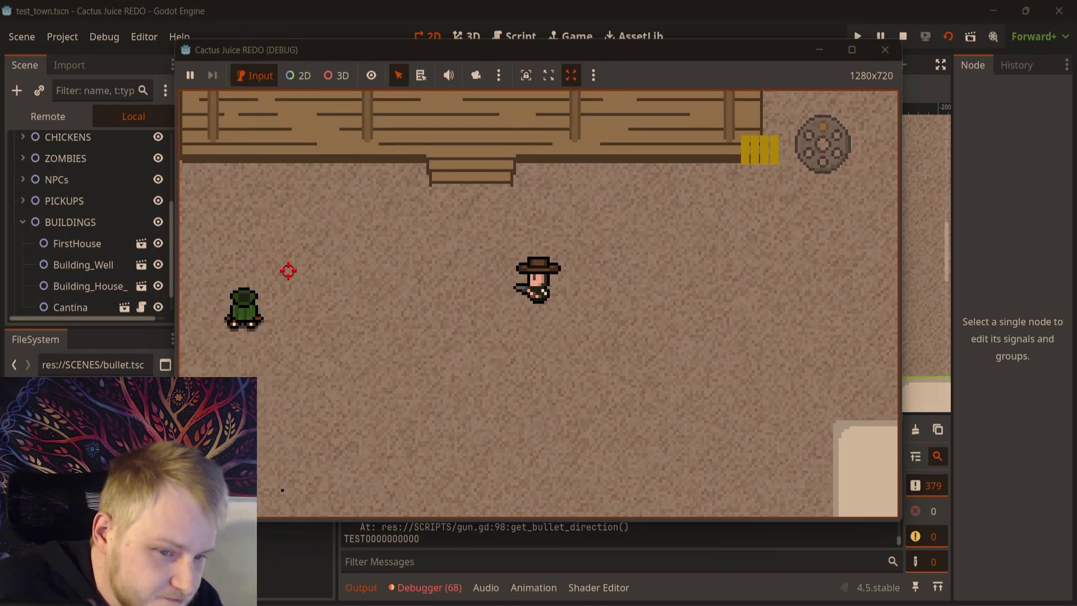
{"action": "left_click", "coordinate": [288, 235]}
{"action": "left_click", "coordinate": [331, 231]}
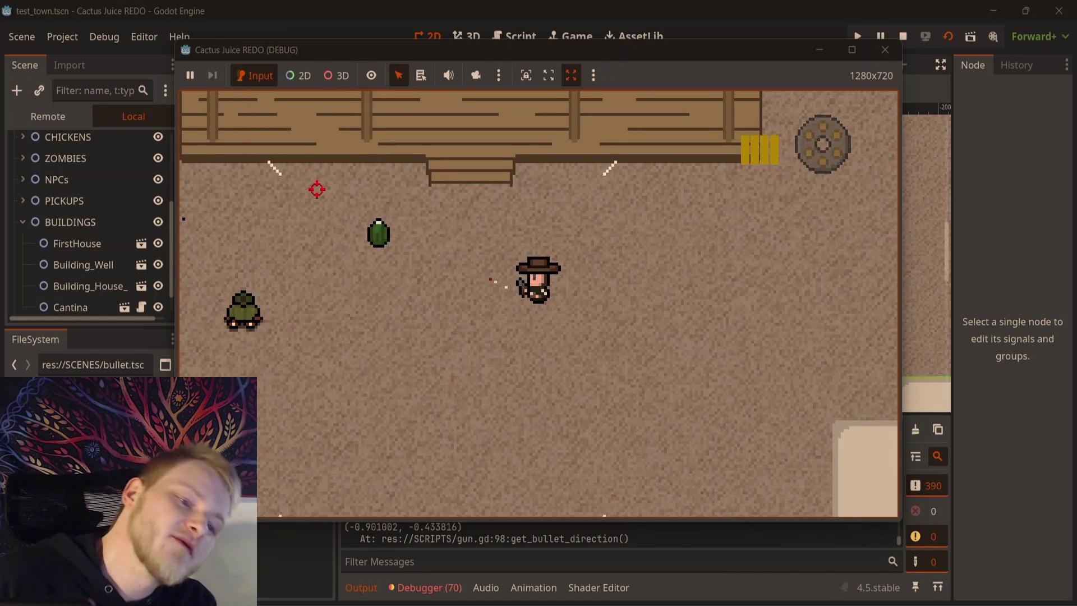
{"action": "left_click", "coordinate": [317, 221]}
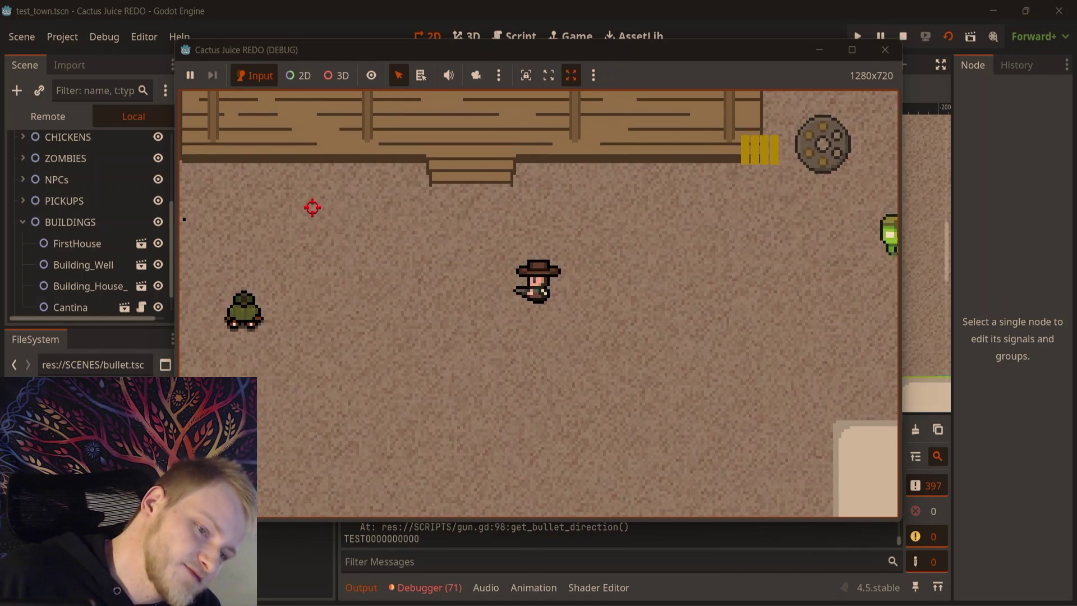
{"action": "key", "text": "a"}
{"action": "key", "text": "s"}
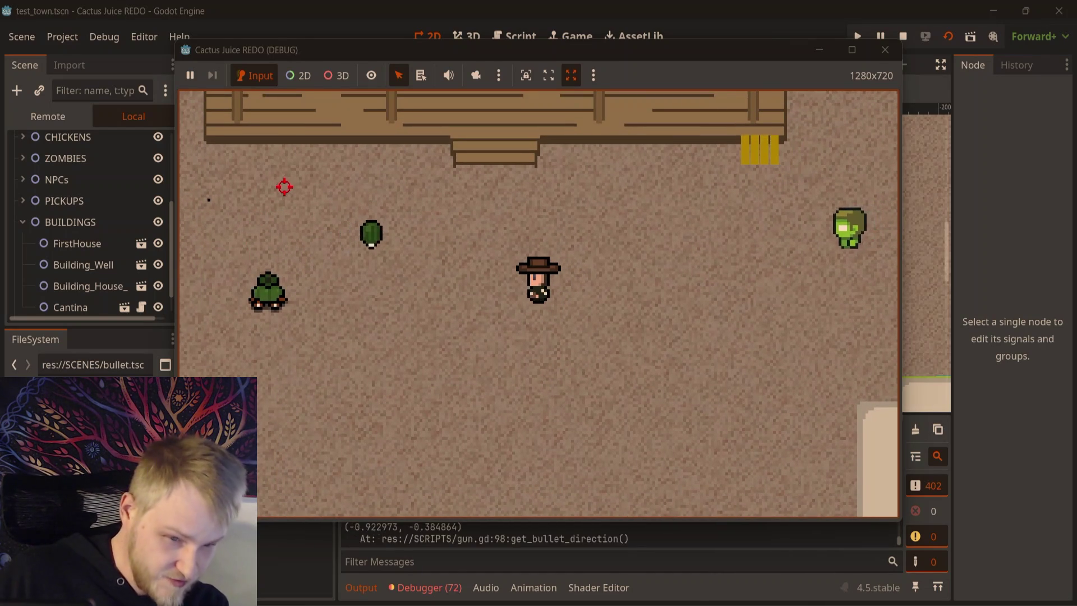
{"action": "left_click", "coordinate": [280, 186]}
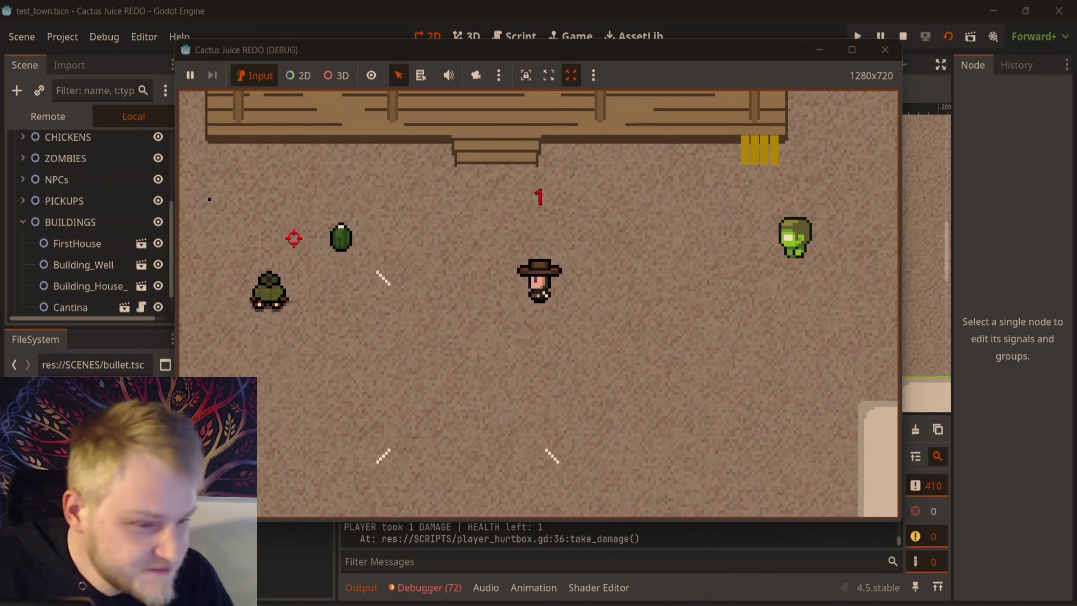
- Keep moving and shooting the cactus enemies until one is destroyed
{"action": "key", "text": "d"}
{"action": "left_click", "coordinate": [428, 291]}
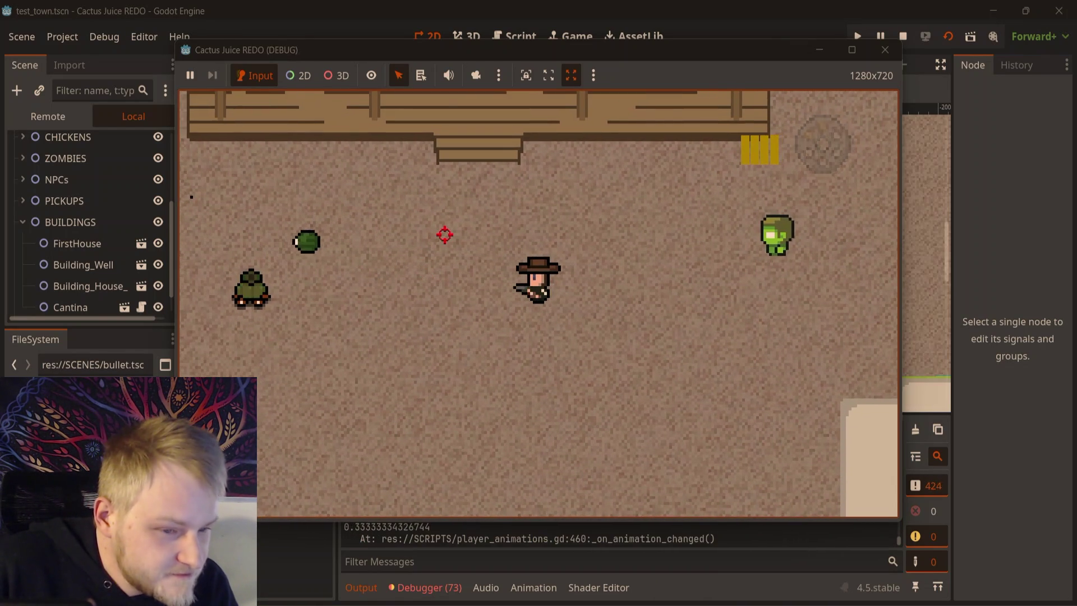
{"action": "left_click", "coordinate": [312, 232]}
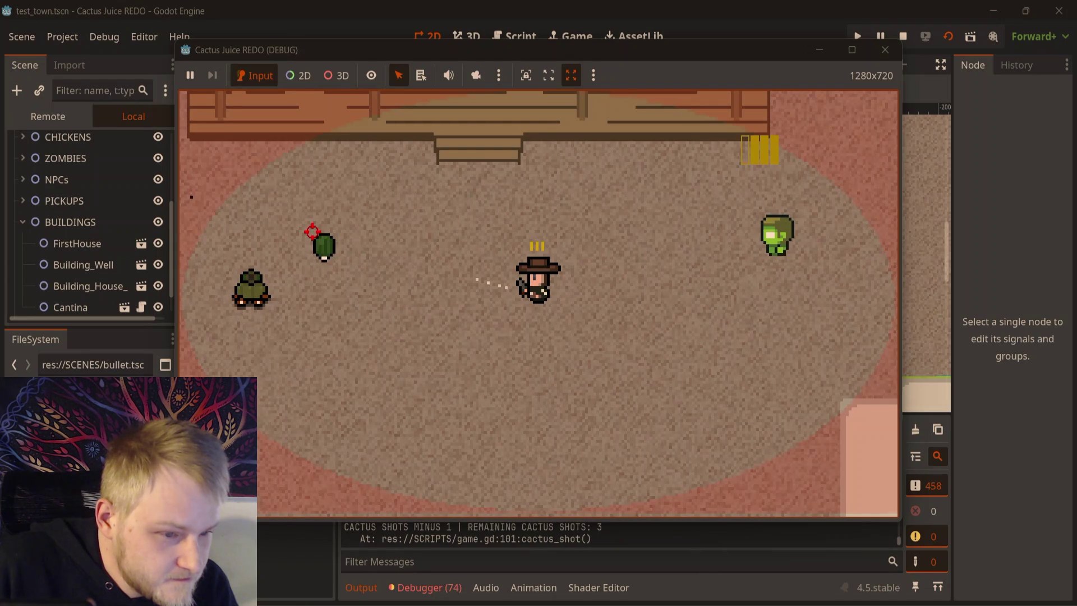
{"action": "left_click", "coordinate": [332, 264]}
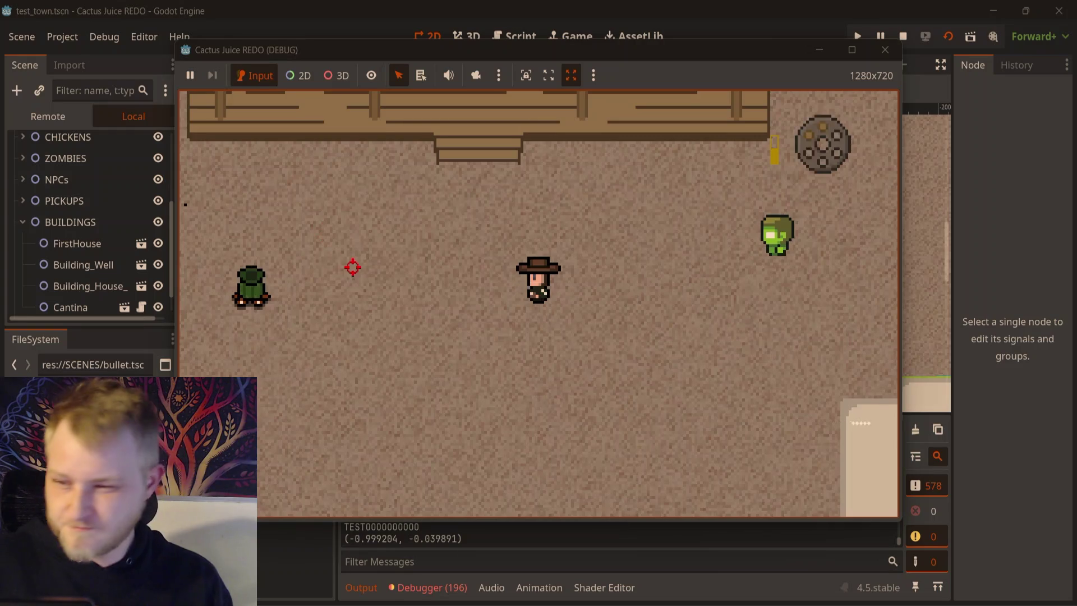
{"action": "left_click", "coordinate": [352, 269]}
{"action": "key", "text": "w"}
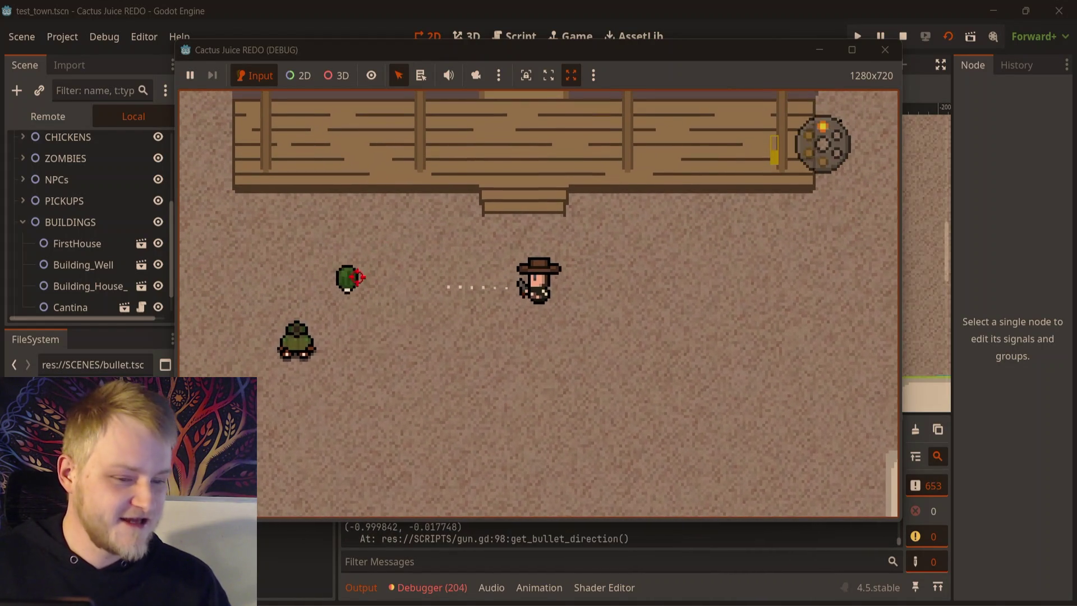
{"action": "left_click", "coordinate": [339, 204]}
{"action": "key", "text": "w"}
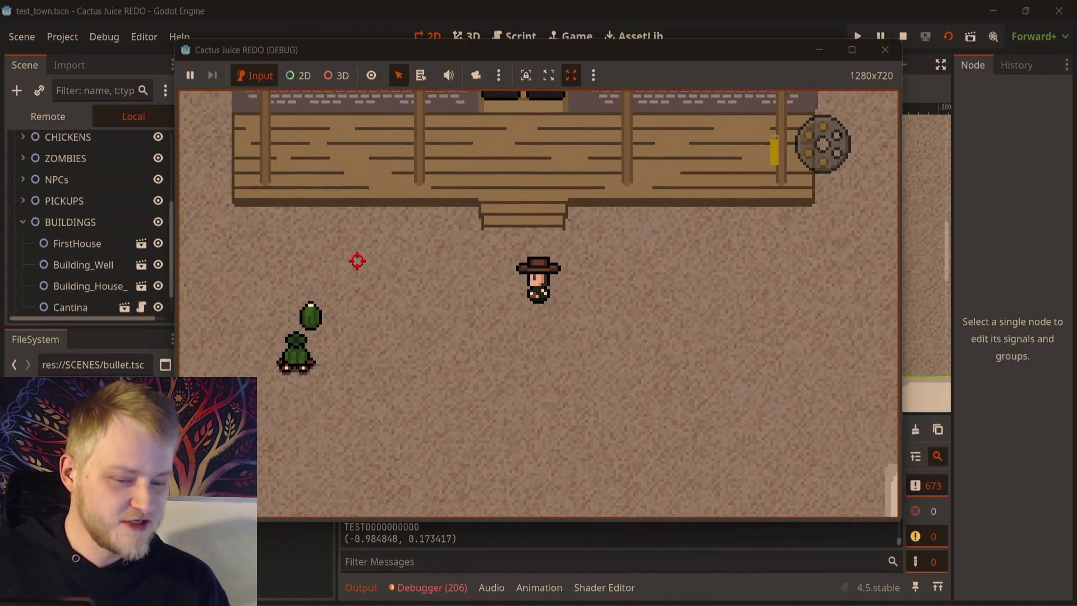
{"action": "left_click", "coordinate": [351, 242]}
{"action": "left_click", "coordinate": [373, 215]}
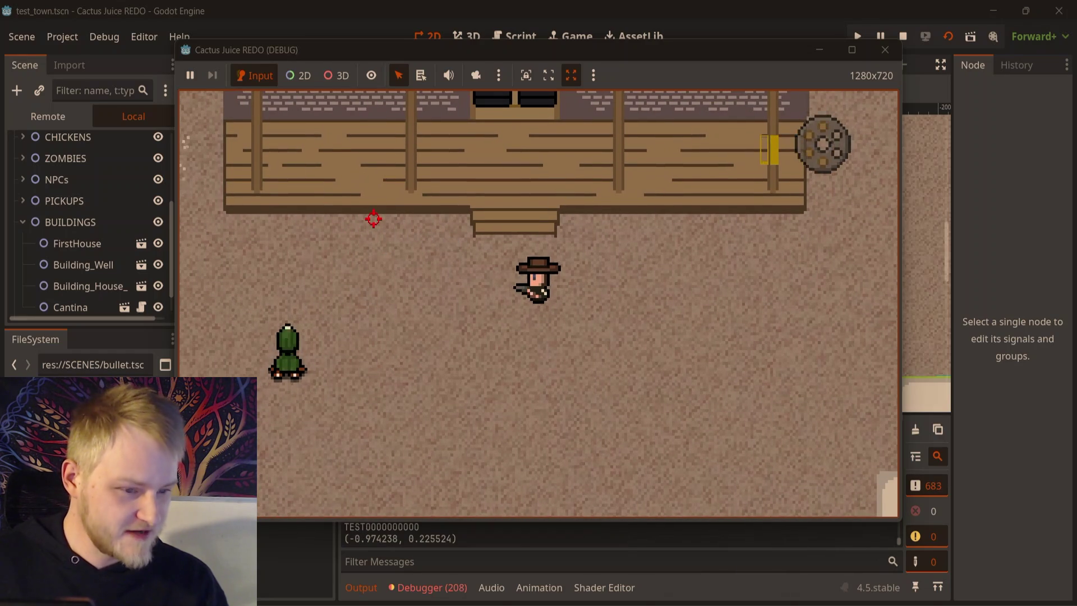
- Fire a shot, then two four-way bullet bursts around the player near the cantina
{"action": "left_click", "coordinate": [350, 208]}
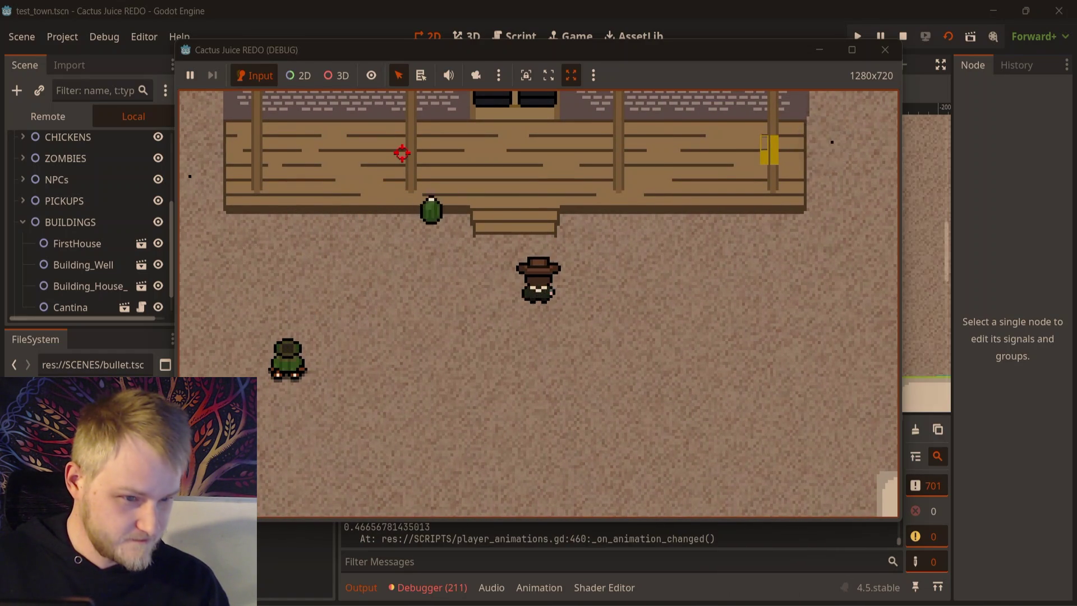
{"action": "right_click", "coordinate": [349, 279]}
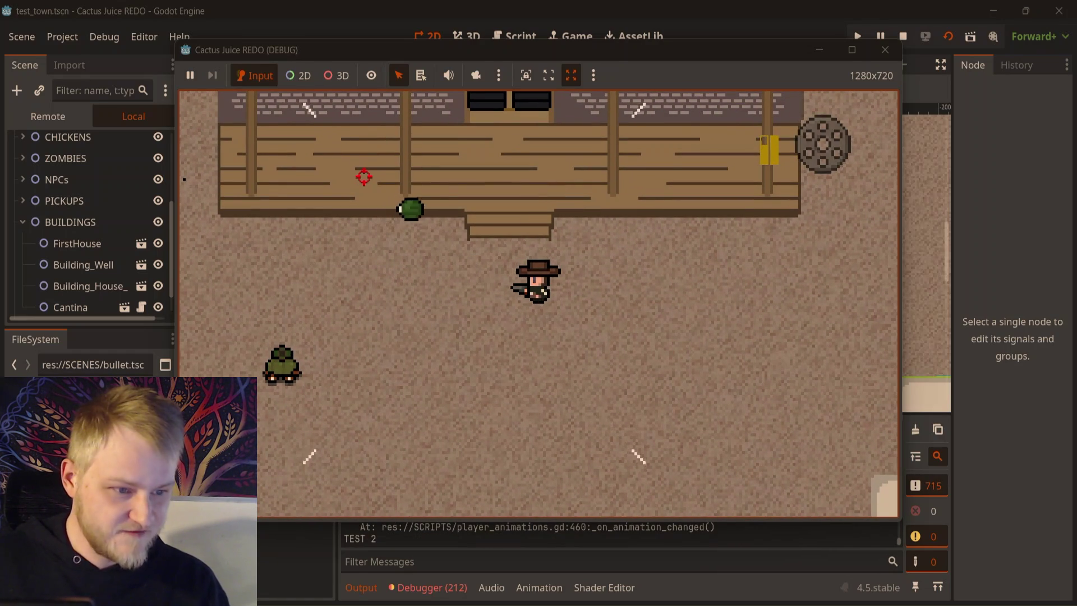
{"action": "right_click", "coordinate": [416, 278]}
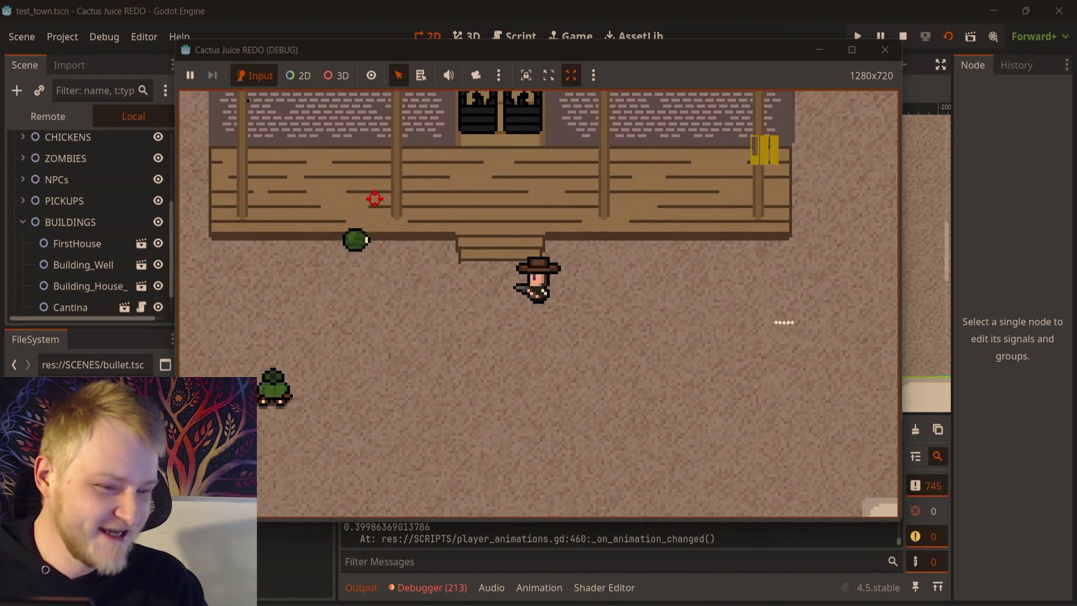
- Walk up onto the cantina porch to its swinging doors while shooting
{"action": "key", "text": "a"}
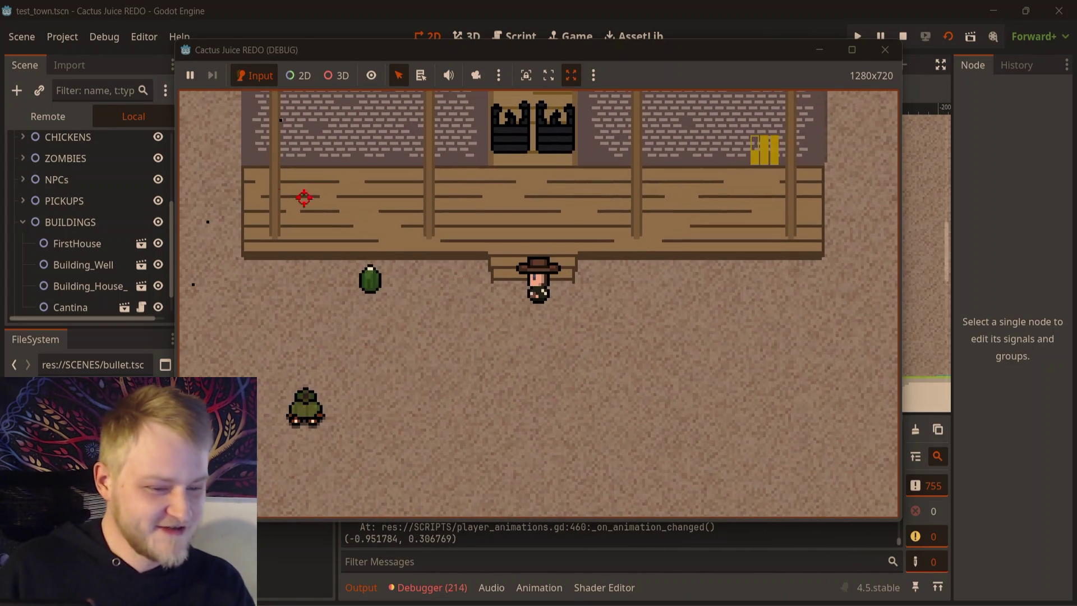
{"action": "key", "text": "s"}
{"action": "left_click", "coordinate": [314, 191]}
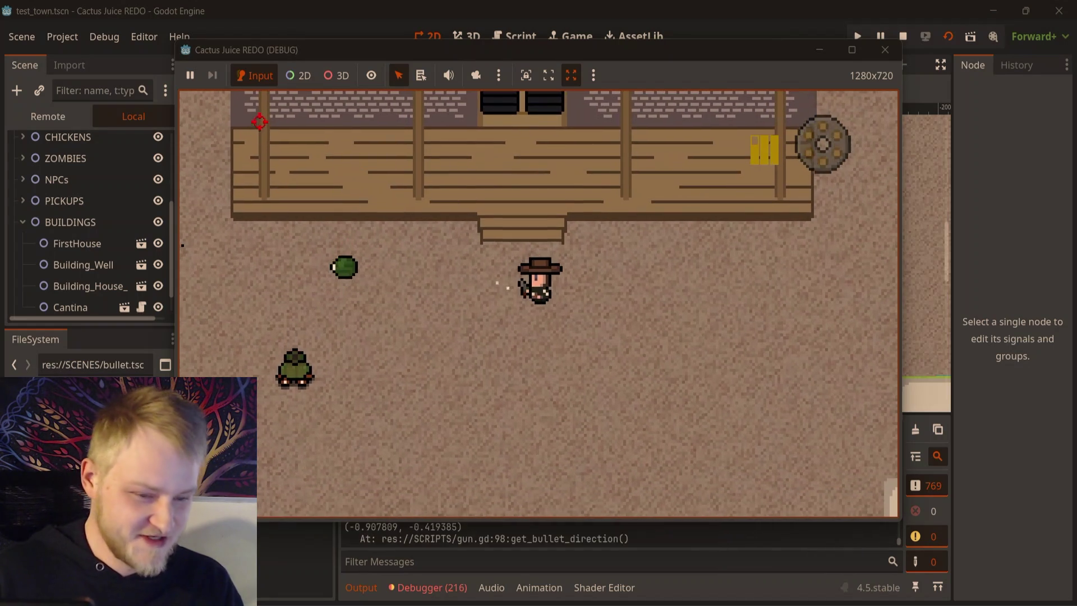
{"action": "key", "text": "w"}
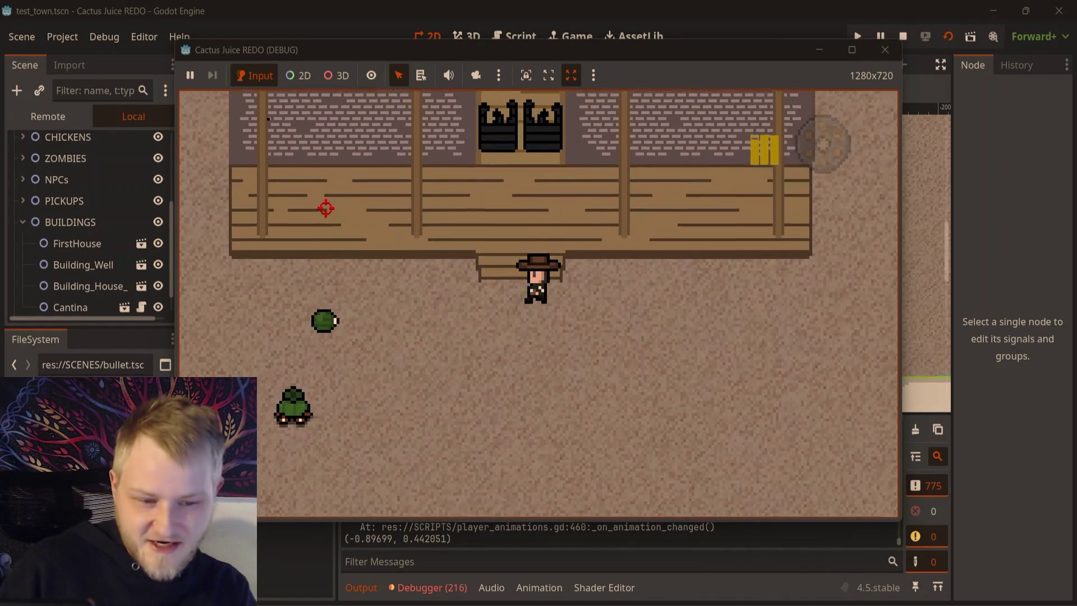
{"action": "left_click", "coordinate": [315, 112]}
{"action": "key", "text": "s"}
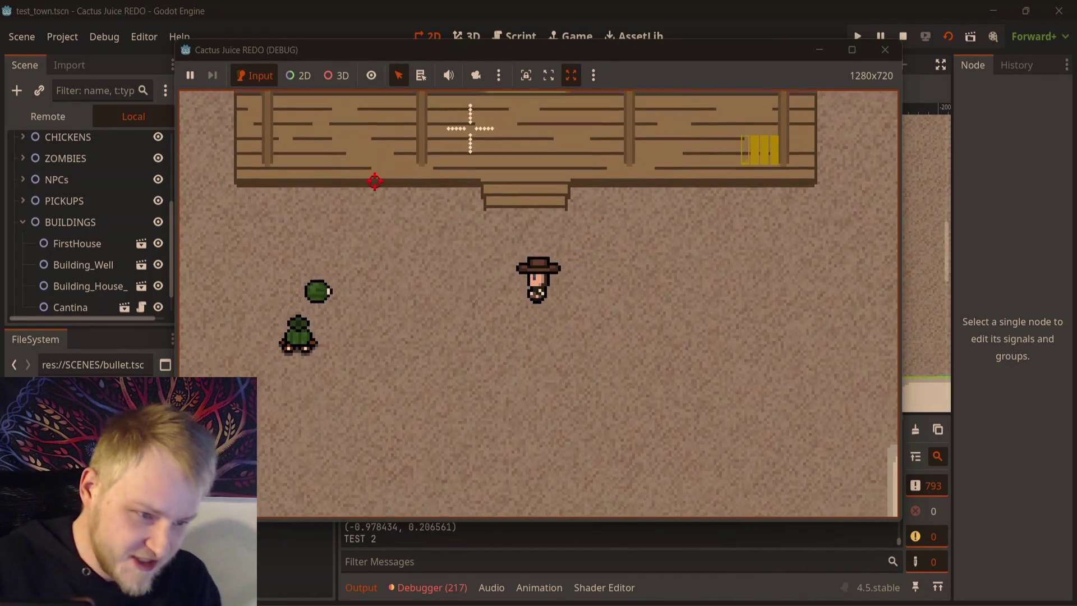
{"action": "left_click", "coordinate": [377, 175]}
{"action": "key", "text": "w"}
{"action": "left_click", "coordinate": [372, 159]}
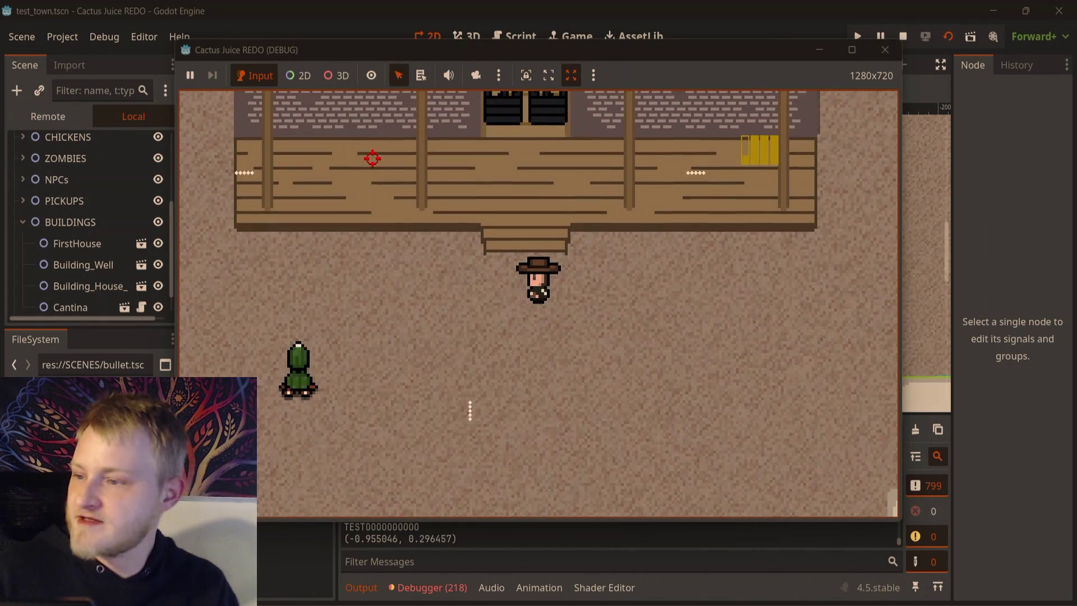
{"action": "key", "text": "w"}
{"action": "left_click", "coordinate": [433, 377]}
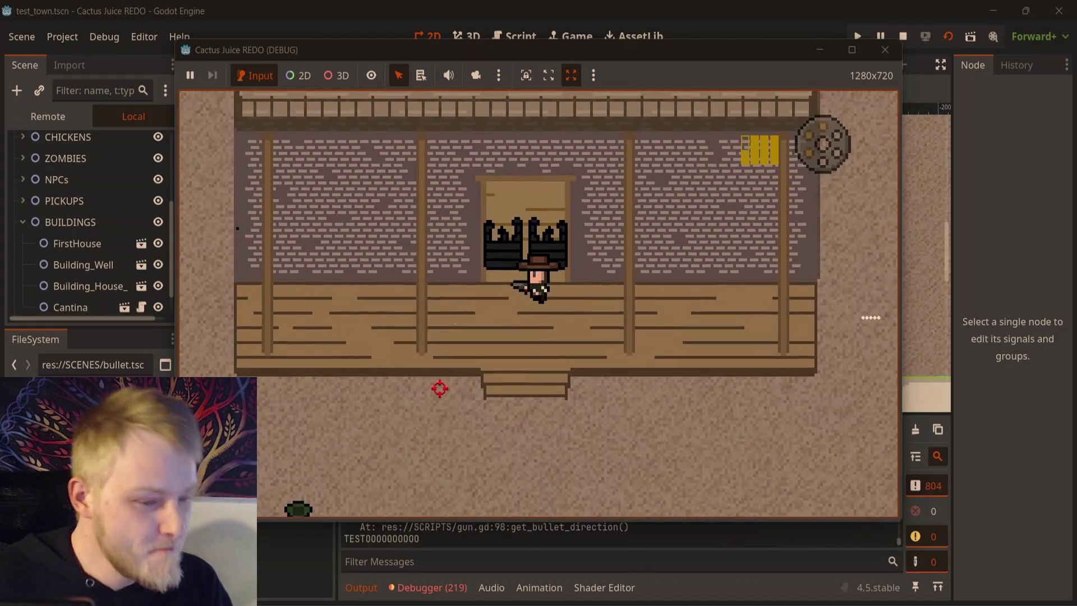
- Walk from the cantina doorway down off the porch, shooting toward the crosshair
{"action": "key", "text": "w"}
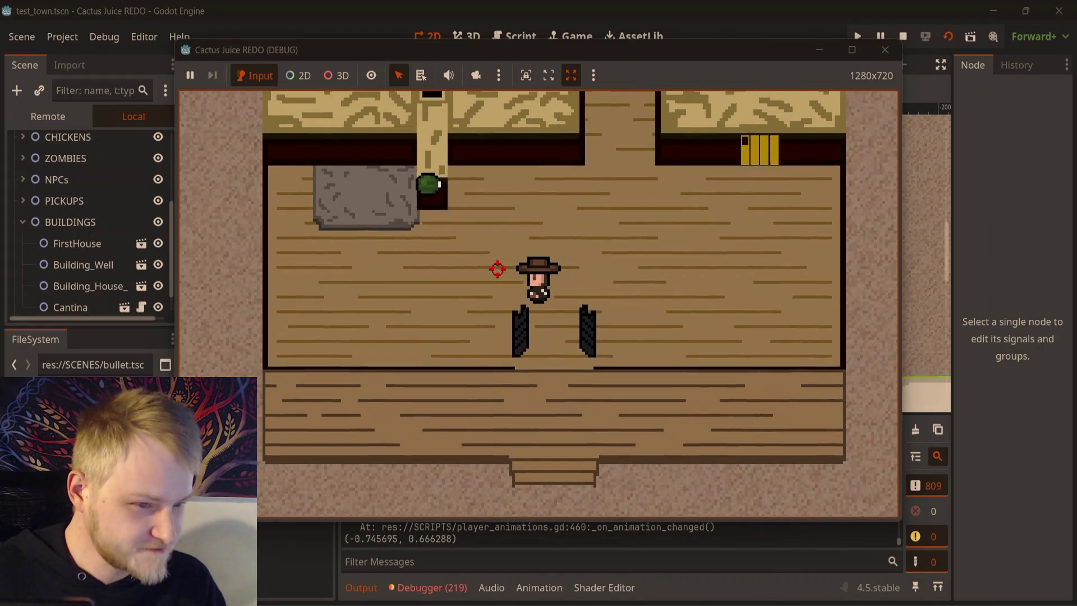
{"action": "left_click", "coordinate": [421, 75]}
{"action": "key", "text": "s"}
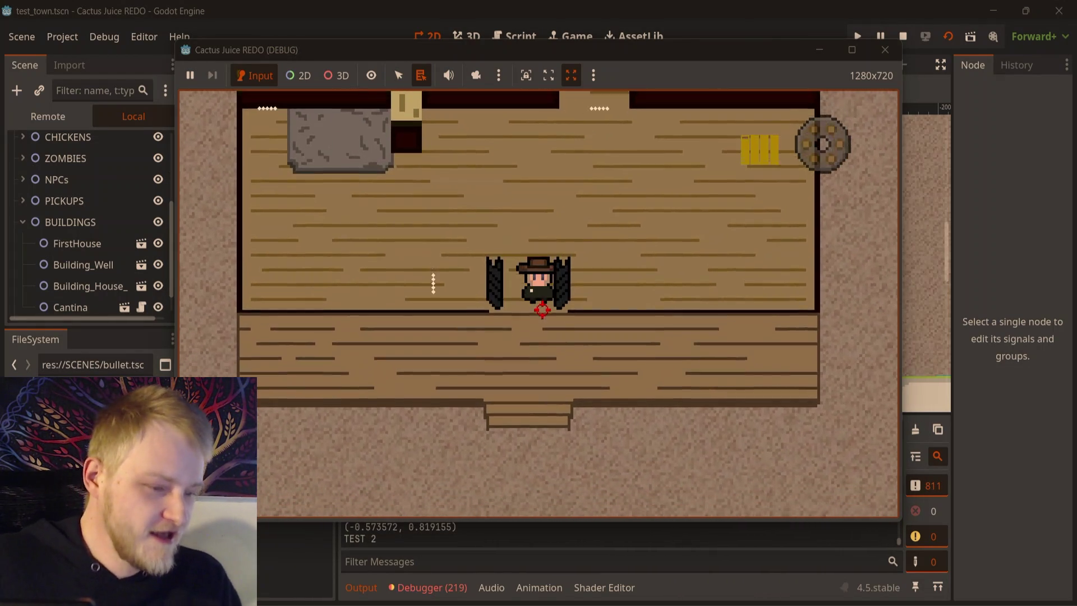
{"action": "left_click", "coordinate": [529, 297]}
{"action": "key", "text": "s"}
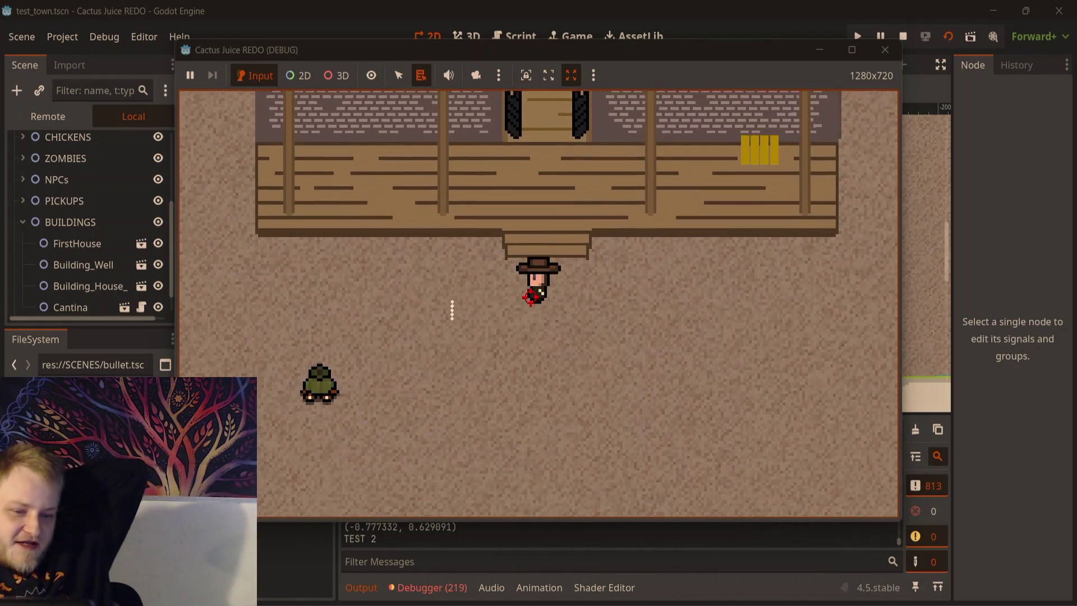
{"action": "key", "text": "w"}
{"action": "key", "text": "d"}
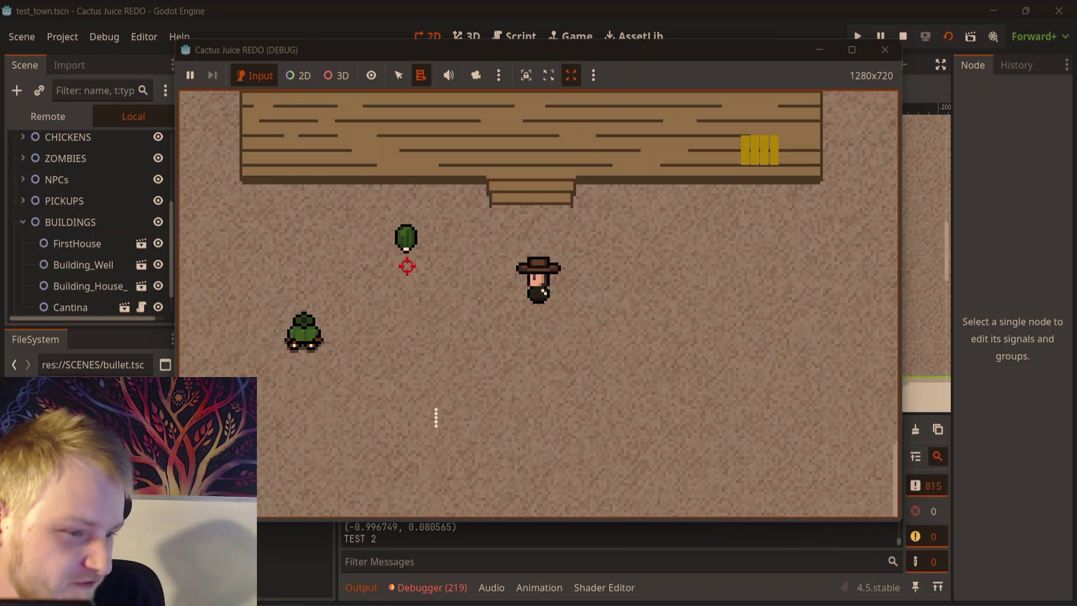
{"action": "key", "text": "s"}
{"action": "left_click", "coordinate": [356, 171]}
{"action": "key", "text": "s"}
{"action": "left_click", "coordinate": [356, 166]}
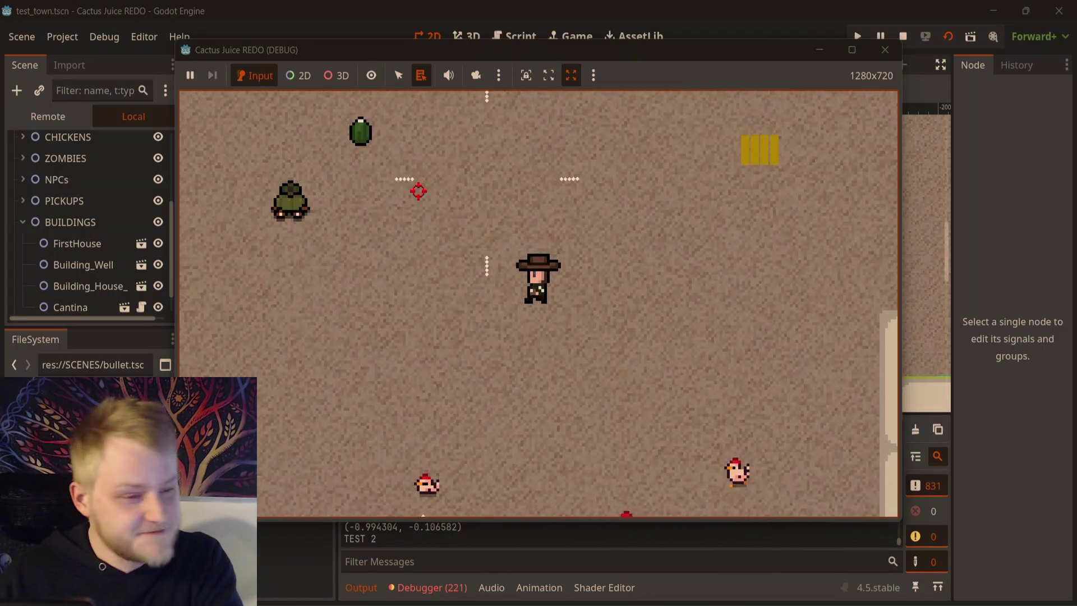
- Move the player up and right, then stop the running game
{"action": "key", "text": "w"}
{"action": "key", "text": "d"}
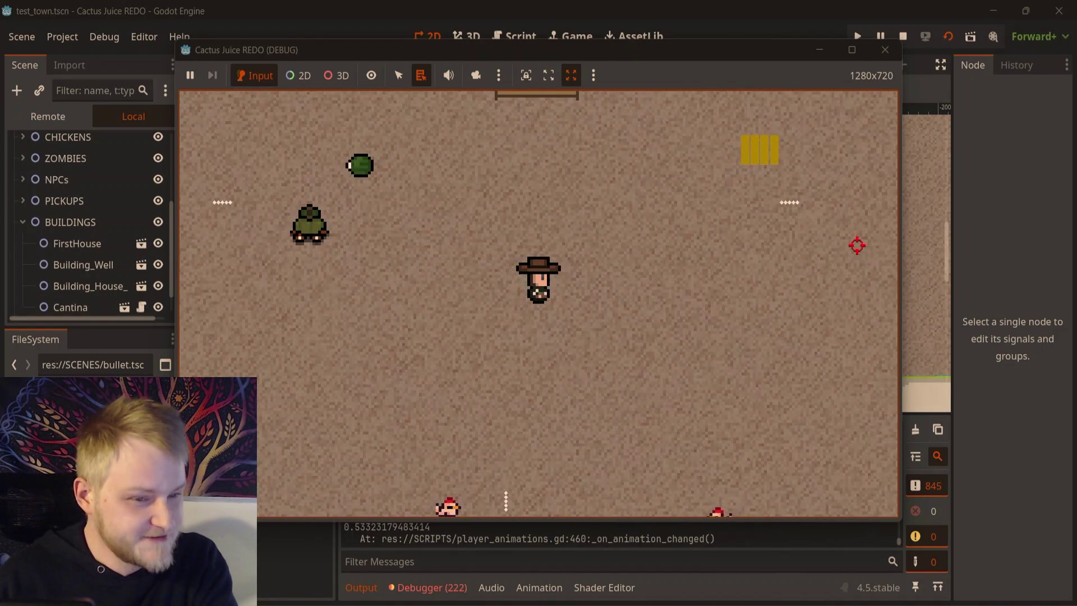
{"action": "key", "text": "w"}
{"action": "key", "text": "d"}
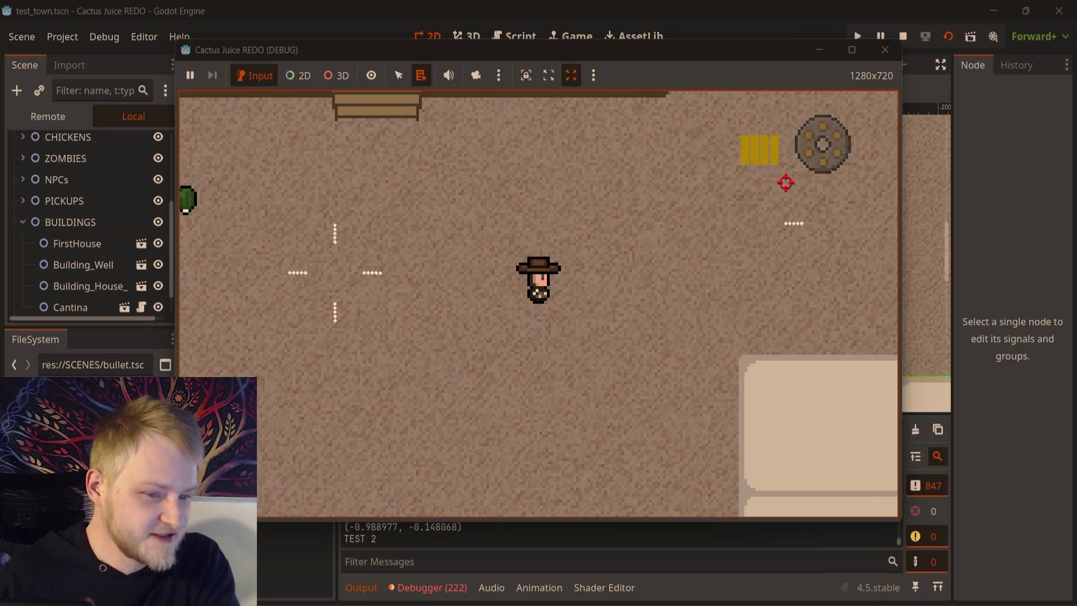
{"action": "left_click", "coordinate": [885, 50]}
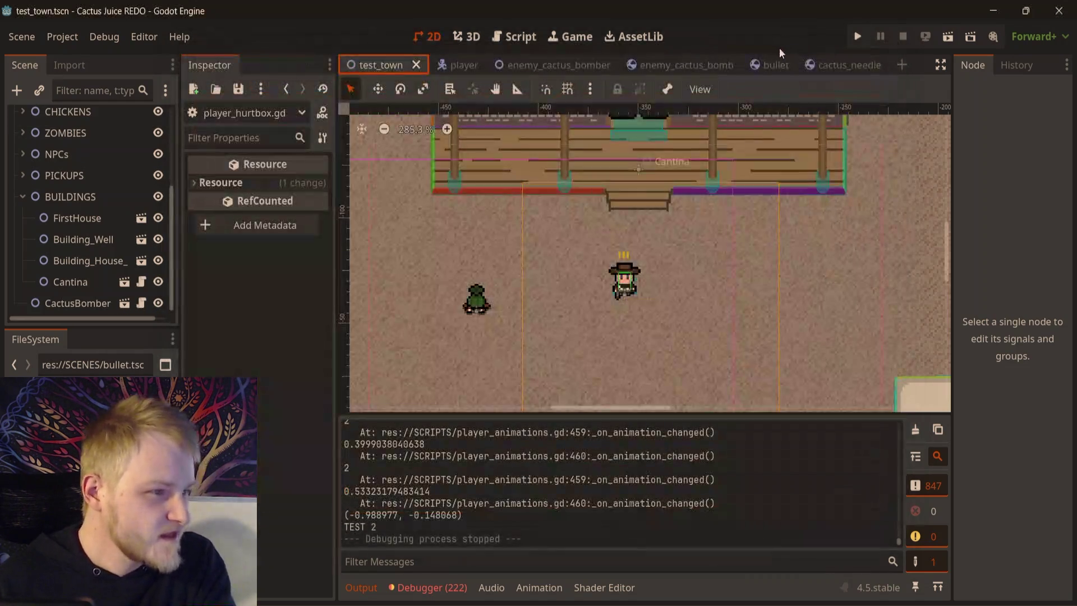
- Add a Timer child to CactusNeedle with One Shot, Autostart and a 3.0 s wait time
{"action": "left_click", "coordinate": [828, 65]}
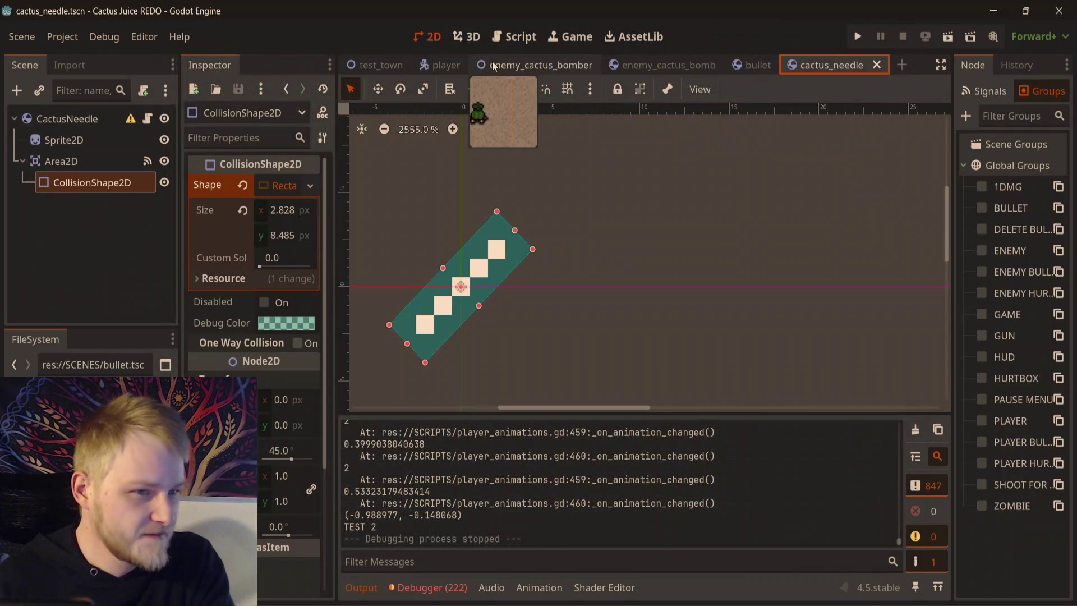
{"action": "left_click", "coordinate": [41, 125]}
{"action": "key", "text": "ctrl+a"}
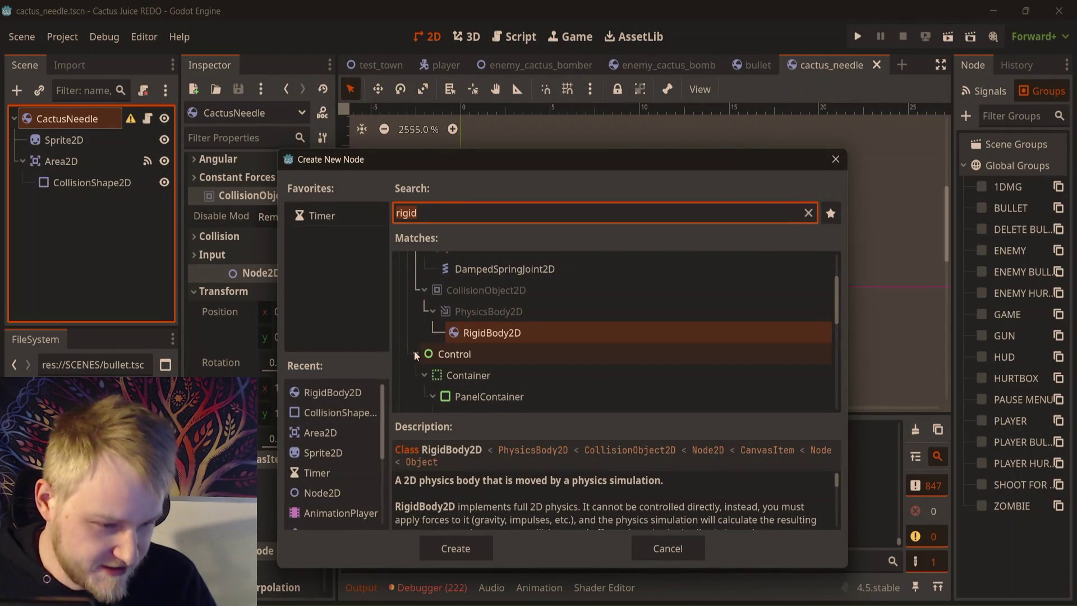
{"action": "type", "text": "timer"}
{"action": "key", "text": "Return"}
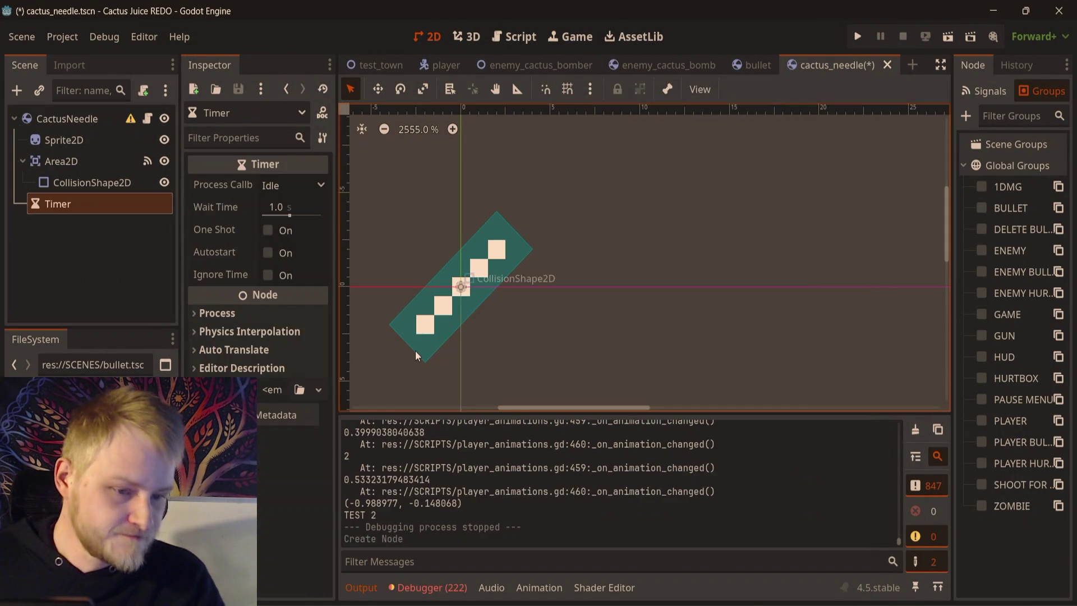
{"action": "left_click", "coordinate": [267, 230]}
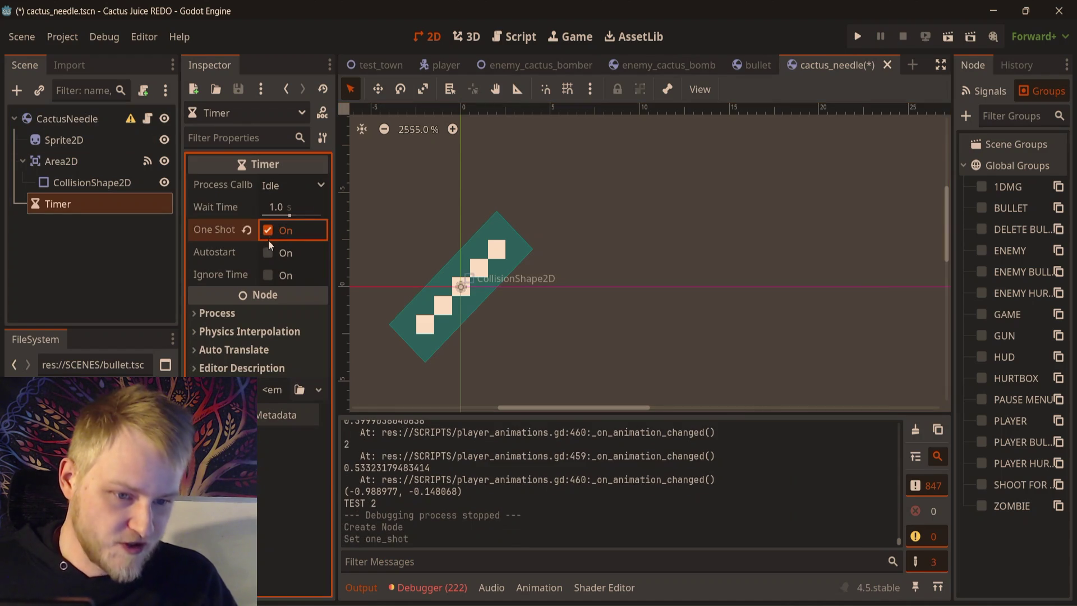
{"action": "left_click", "coordinate": [268, 253]}
{"action": "left_click", "coordinate": [281, 207]}
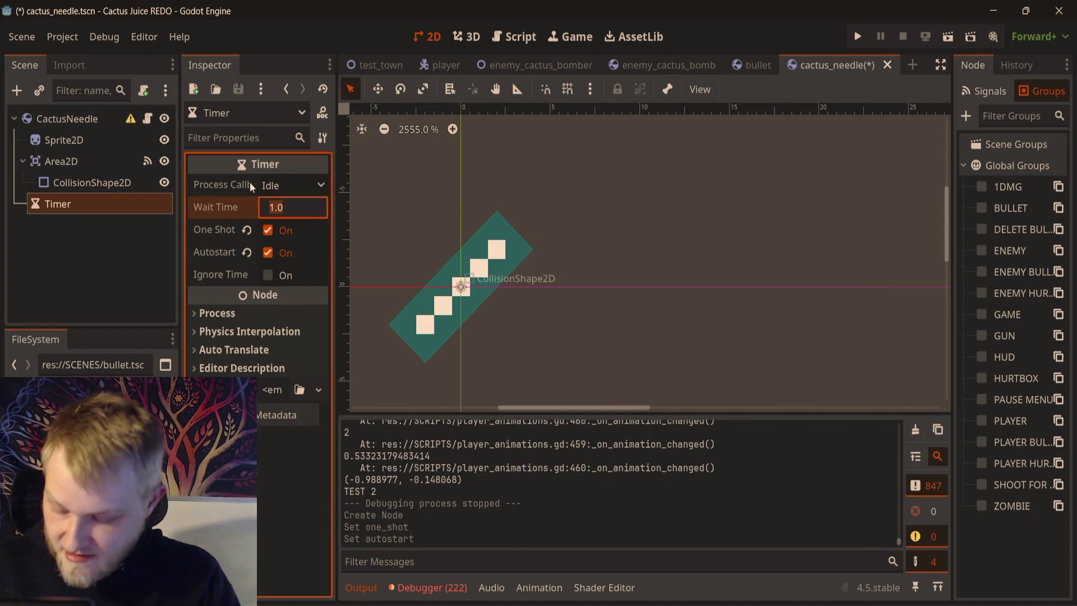
{"action": "type", "text": "3"}
{"action": "key", "text": "Return"}
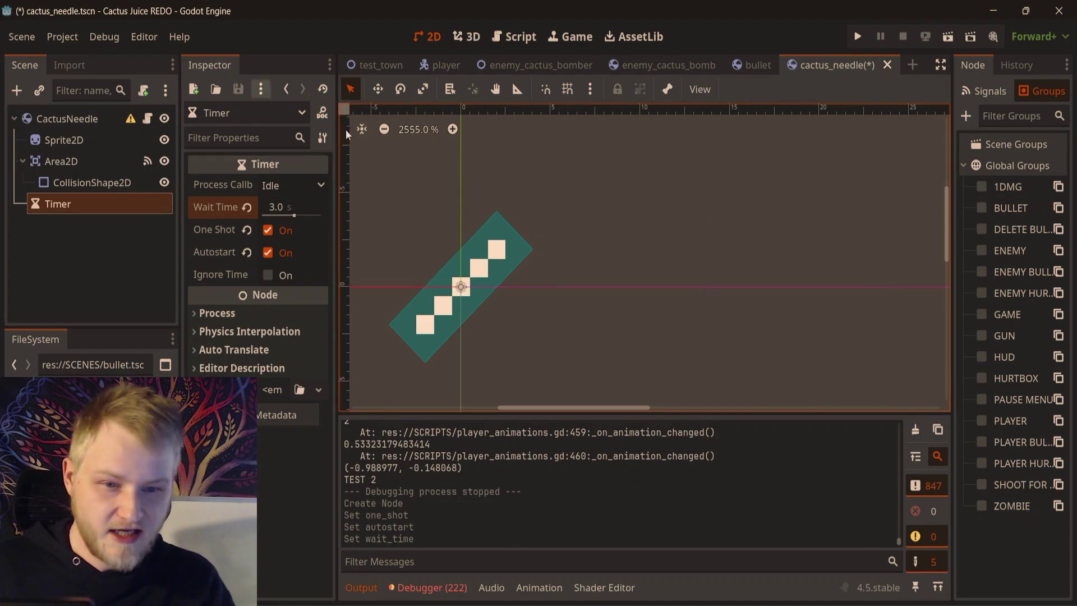
- Connect the Timer's timeout to a new _on_timer_timeout function that calls queue_free()
{"action": "left_click", "coordinate": [990, 91]}
{"action": "double_click", "coordinate": [1015, 164]}
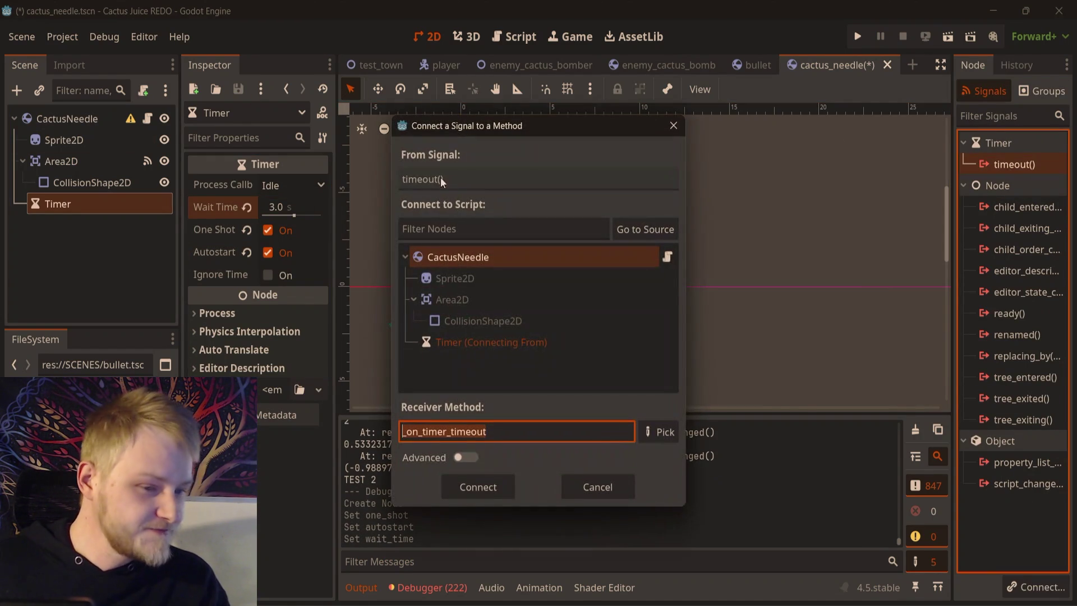
{"action": "left_click", "coordinate": [480, 486]}
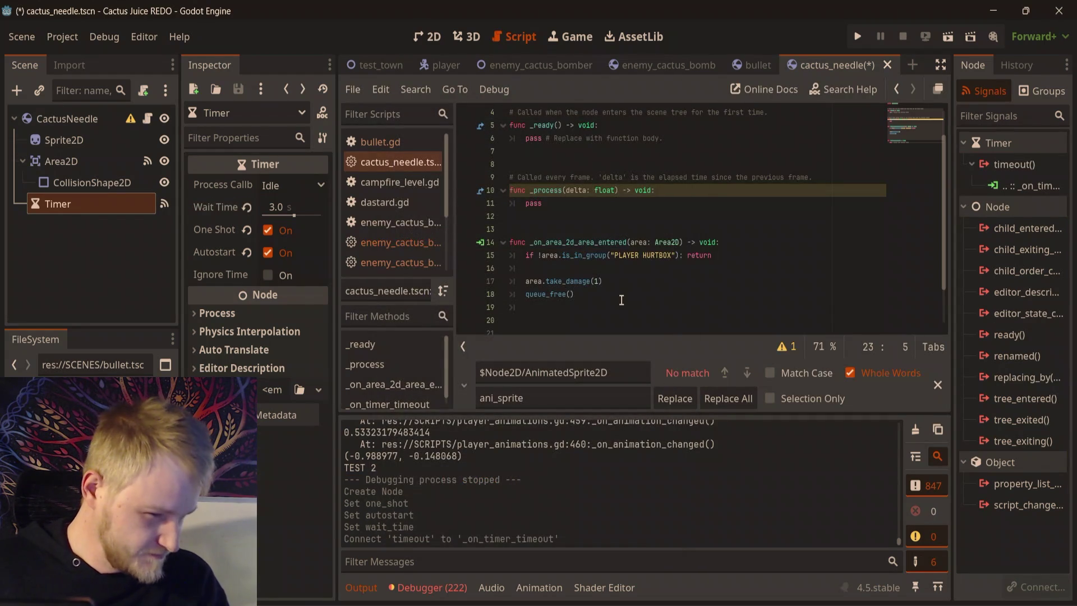
{"action": "left_click_drag", "start_coordinate": [693, 311], "coordinate": [431, 309]}
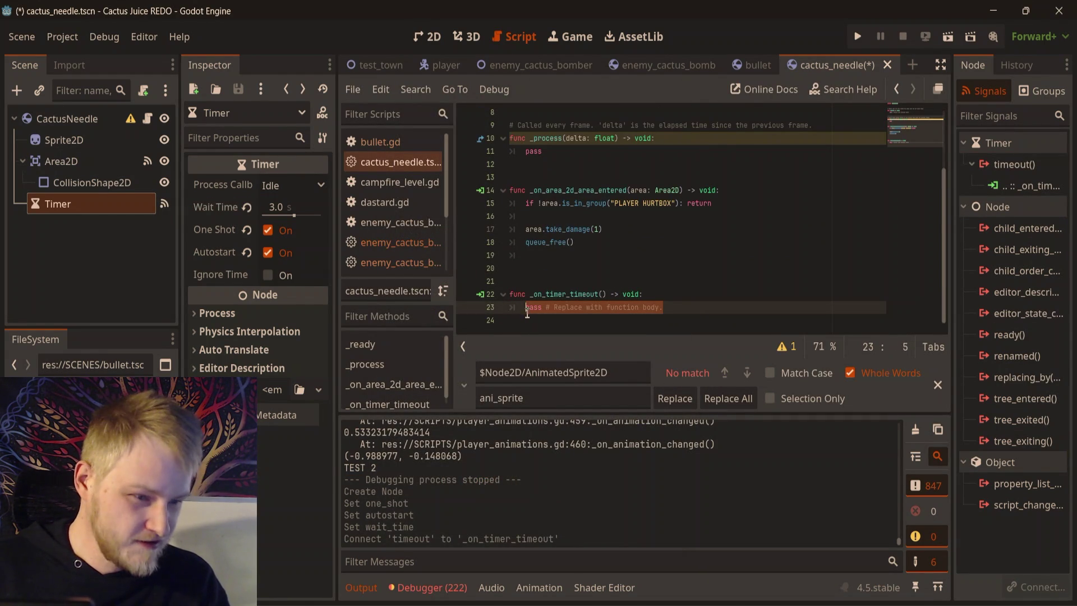
{"action": "type", "text": "que"}
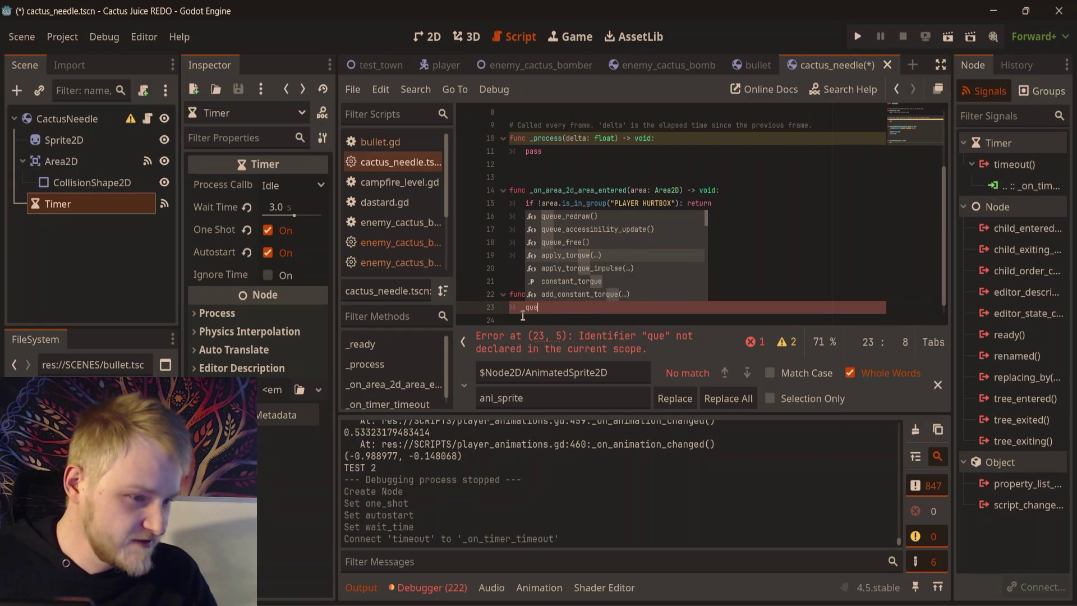
{"action": "key", "text": "Return"}
- Save the cactus_needle scene and switch back to test_town
{"action": "key", "text": "ctrl+s"}
{"action": "left_click", "coordinate": [785, 243]}
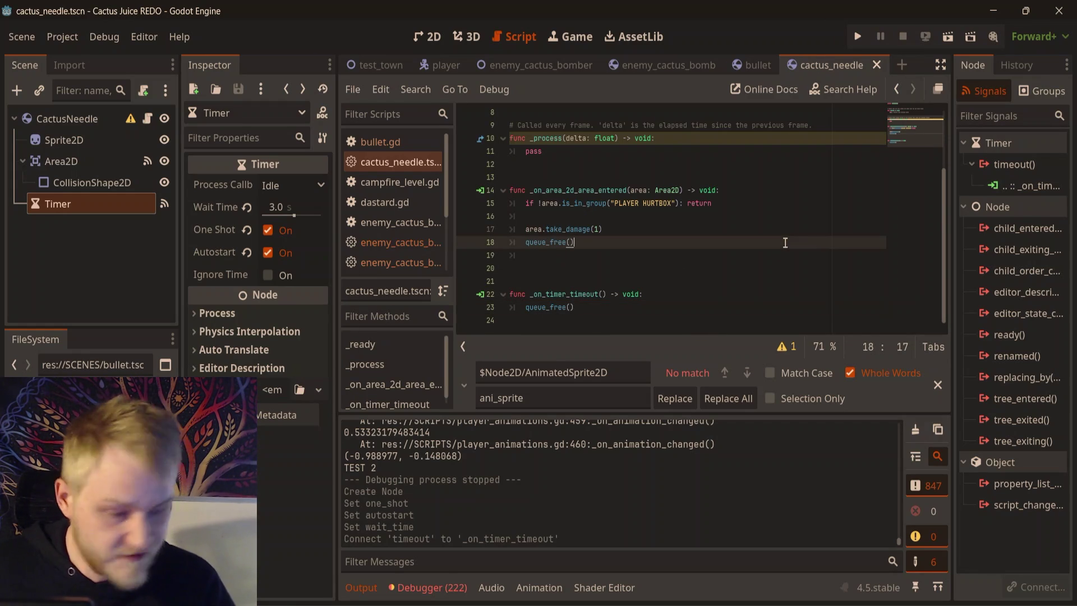
{"action": "left_click", "coordinate": [376, 65]}
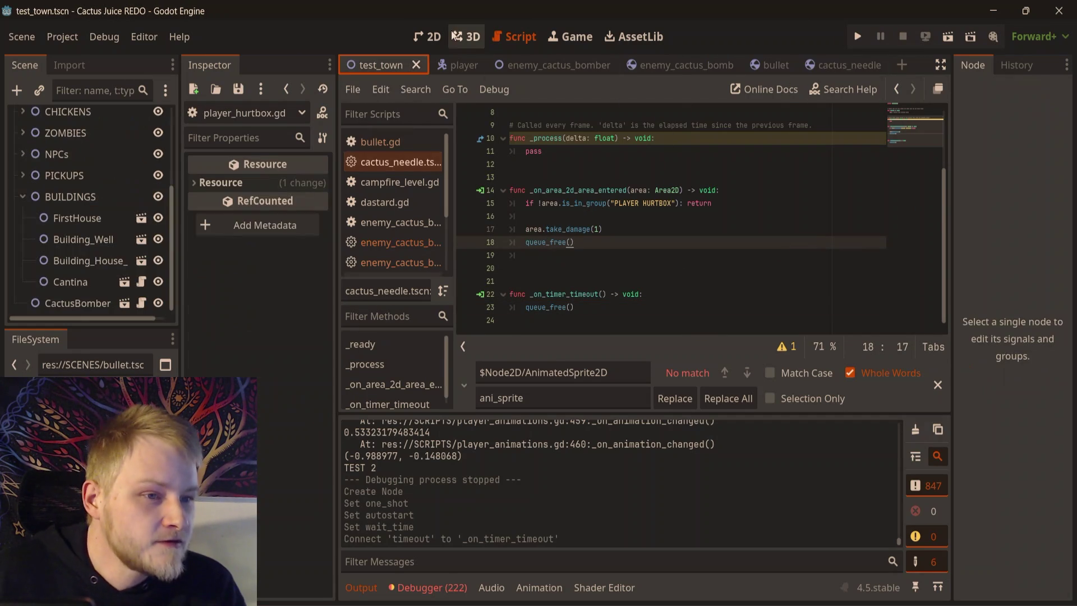
- Run test_town with F6, moving around and firing two shots toward the crosshair
{"action": "left_click", "coordinate": [436, 40]}
{"action": "key", "text": "F6"}
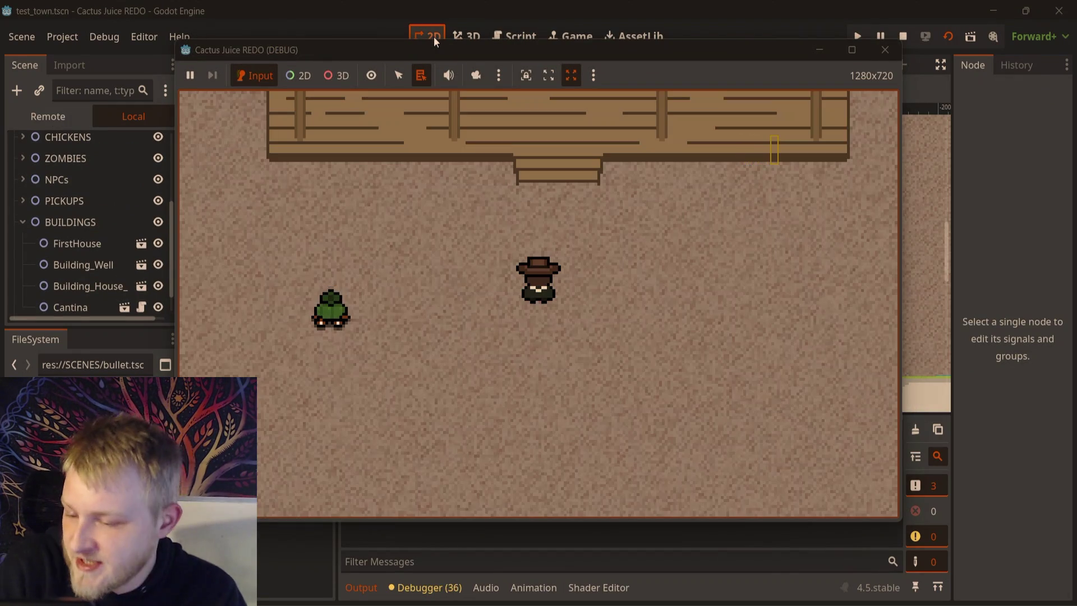
{"action": "key", "text": "w"}
{"action": "key", "text": "d"}
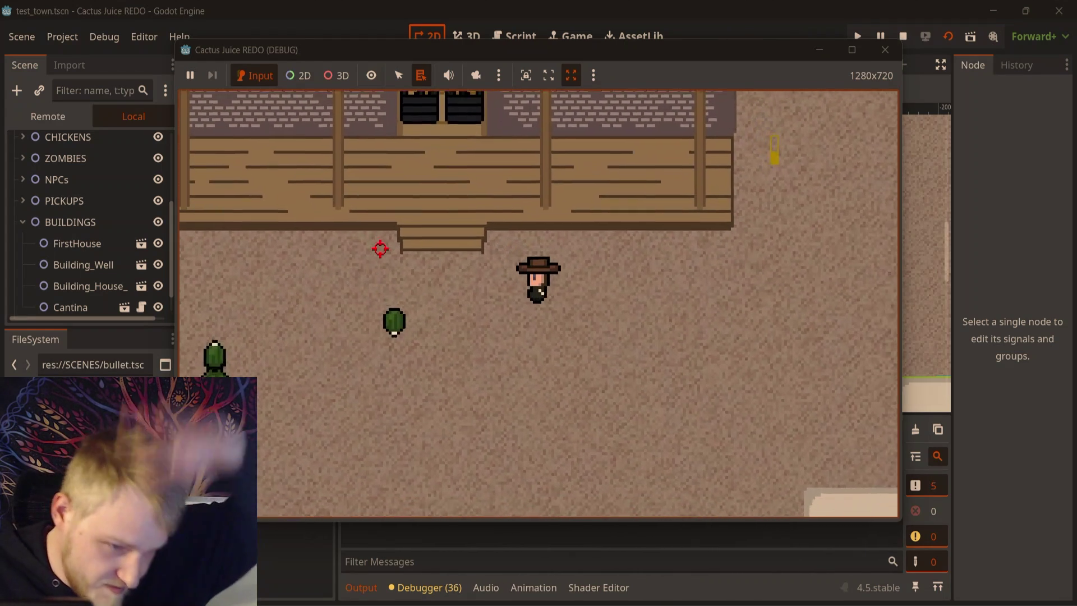
{"action": "key", "text": "s"}
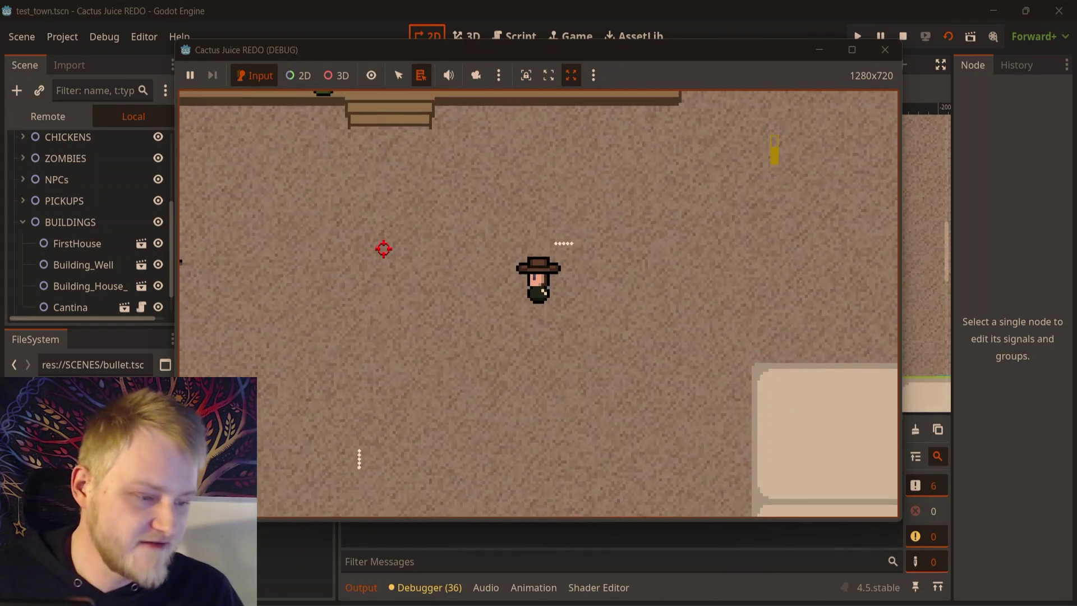
{"action": "key", "text": "w"}
{"action": "left_click", "coordinate": [350, 199]}
{"action": "key", "text": "d"}
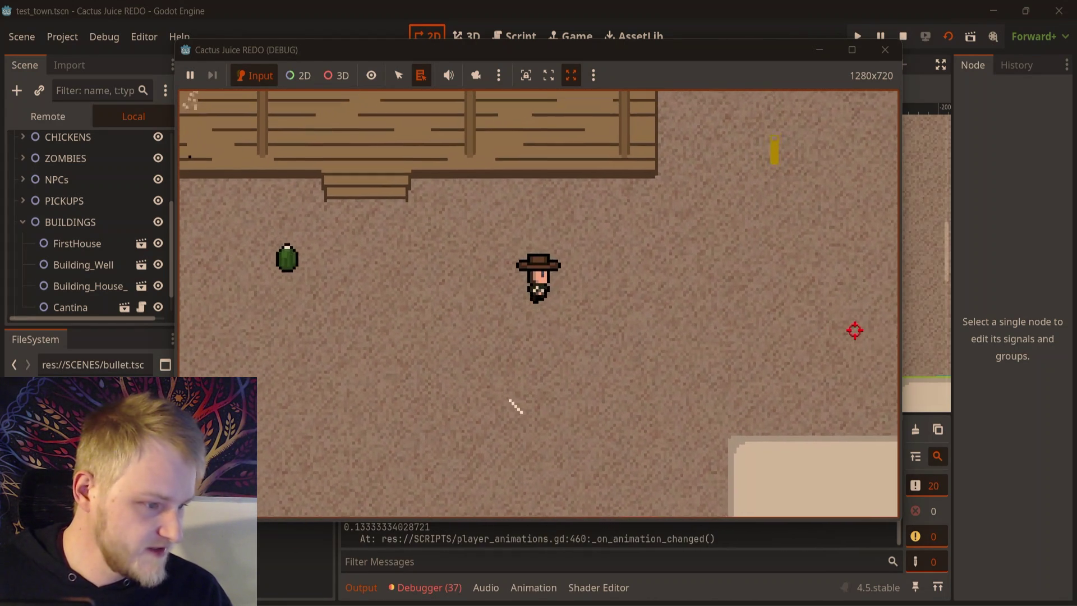
{"action": "key", "text": "s"}
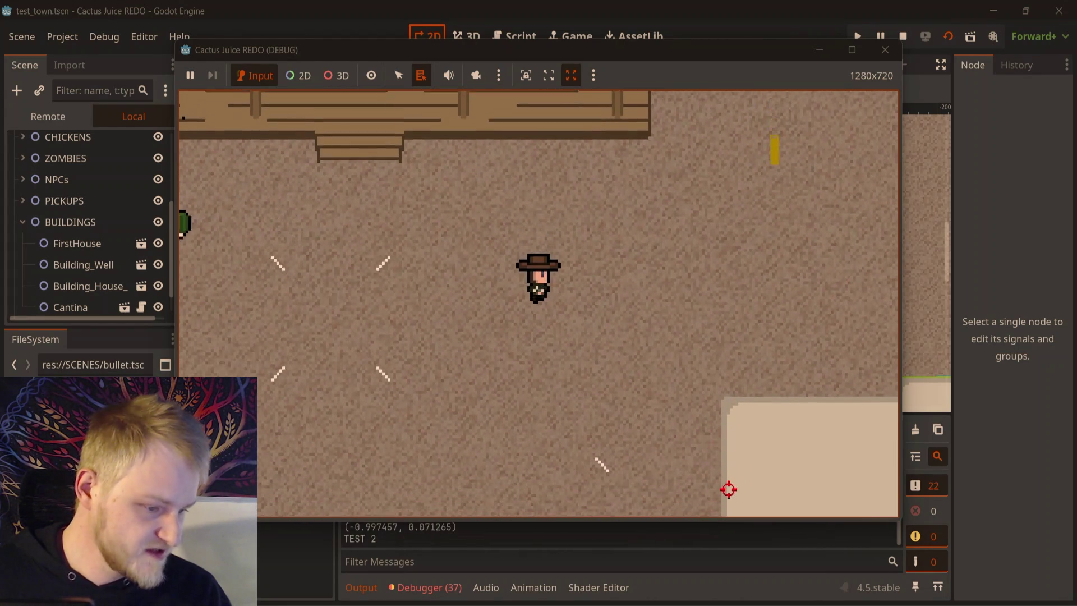
{"action": "key", "text": "s"}
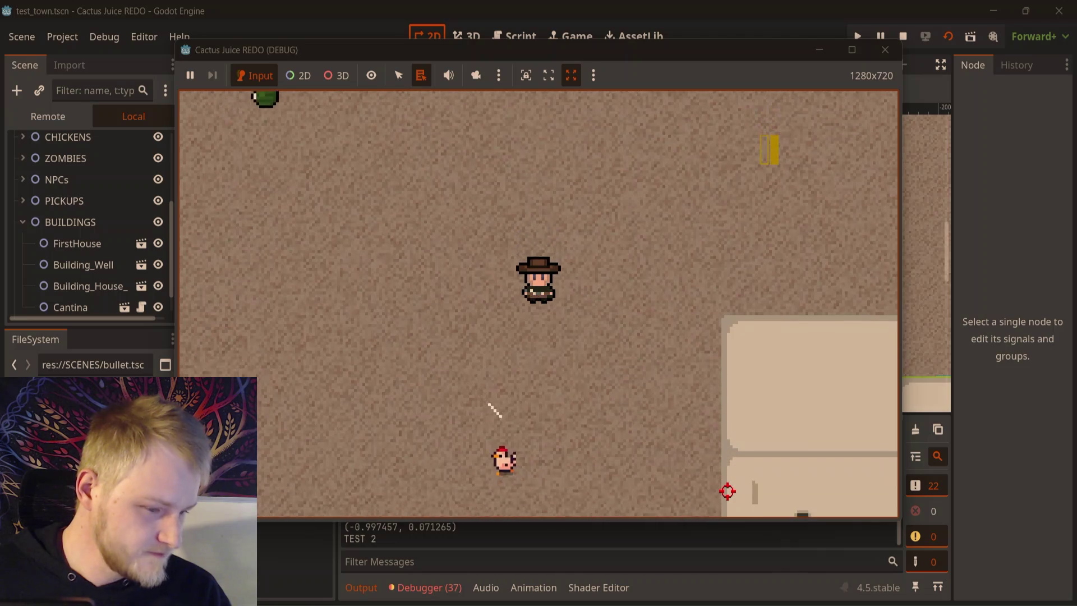
{"action": "left_click", "coordinate": [565, 316]}
- Walk up and left dodging the needles, shooting at the cactus bomber
{"action": "key", "text": "w"}
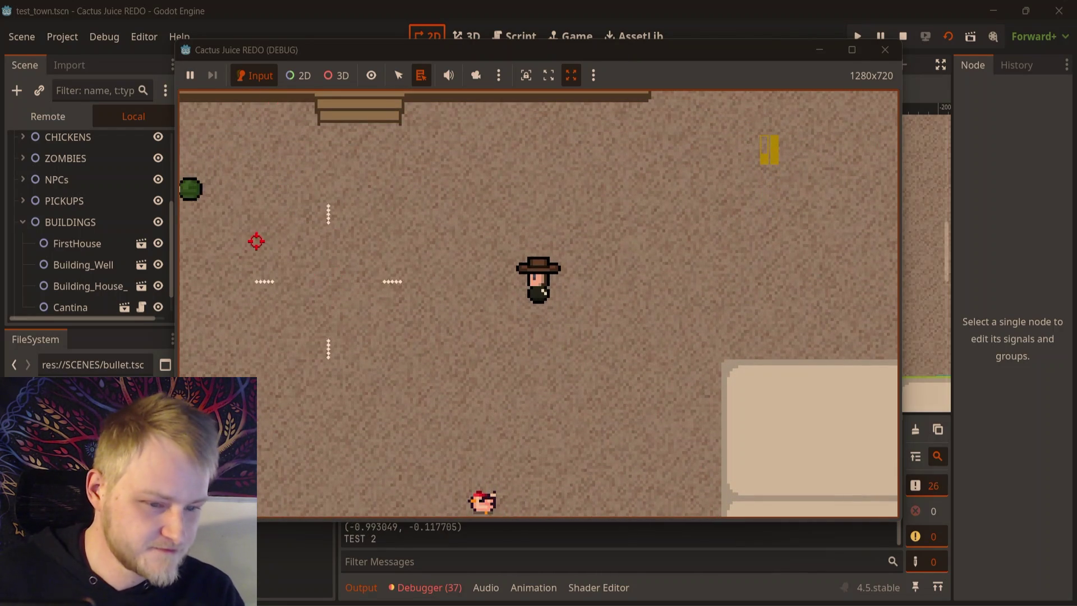
{"action": "key", "text": "w"}
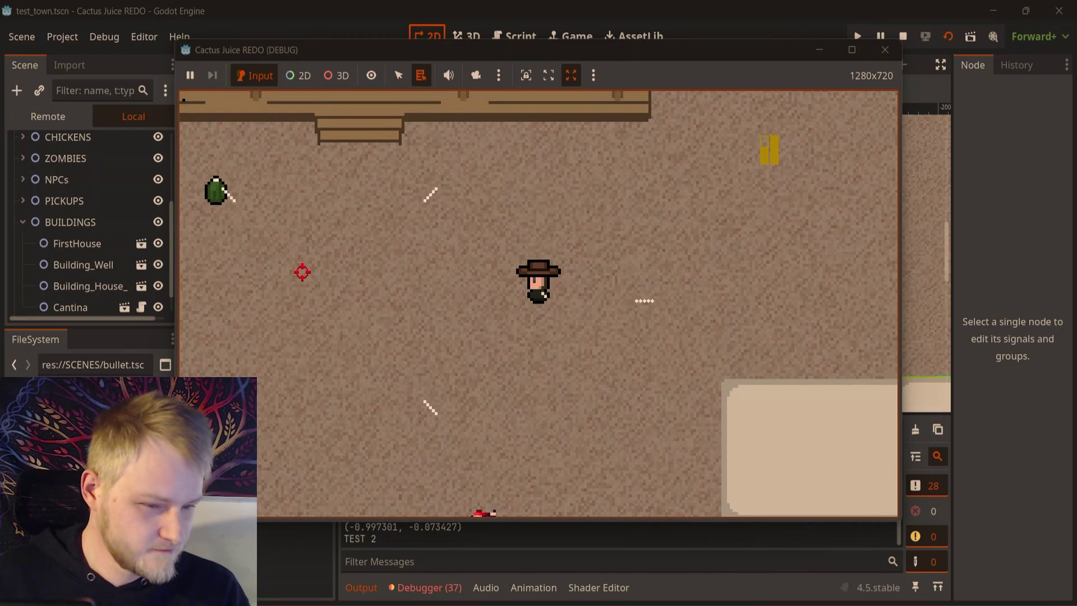
{"action": "key", "text": "s"}
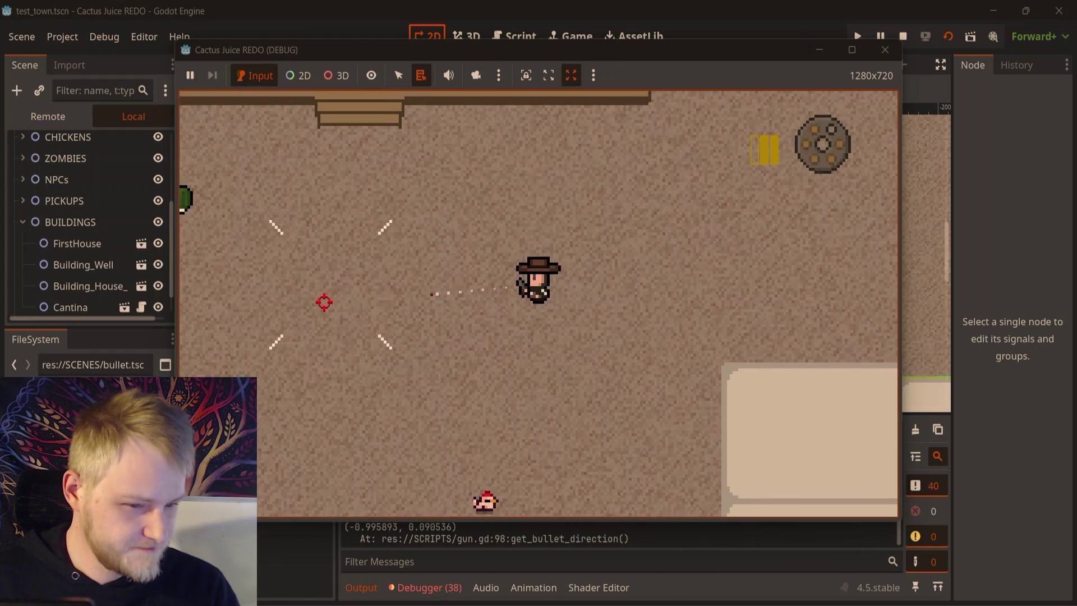
{"action": "key", "text": "w"}
{"action": "key", "text": "a"}
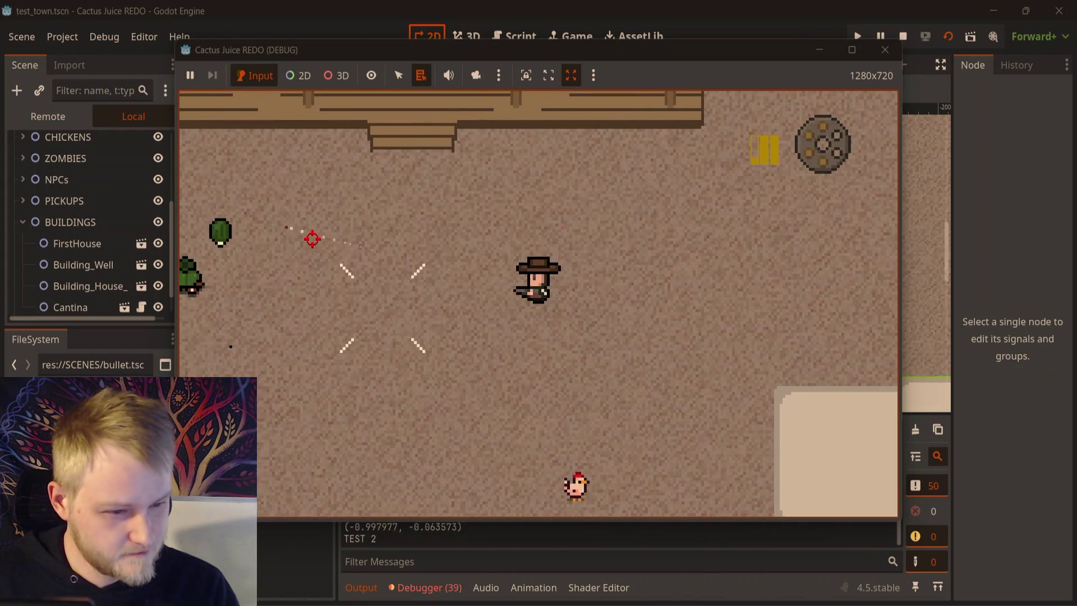
{"action": "key", "text": "a"}
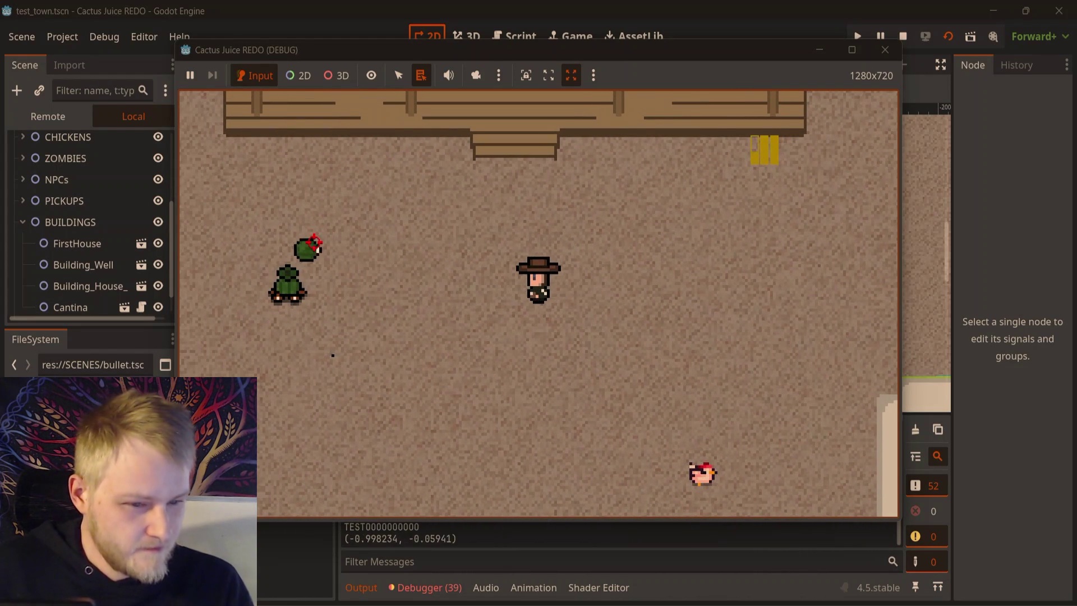
{"action": "key", "text": "w"}
{"action": "key", "text": "a"}
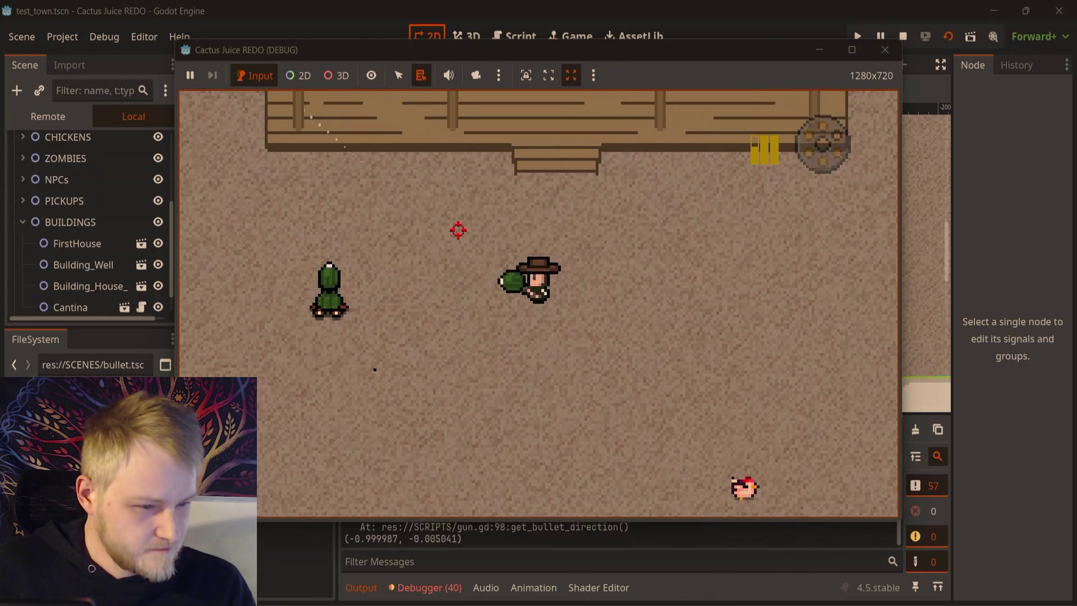
{"action": "key", "text": "a"}
{"action": "left_click", "coordinate": [442, 203]}
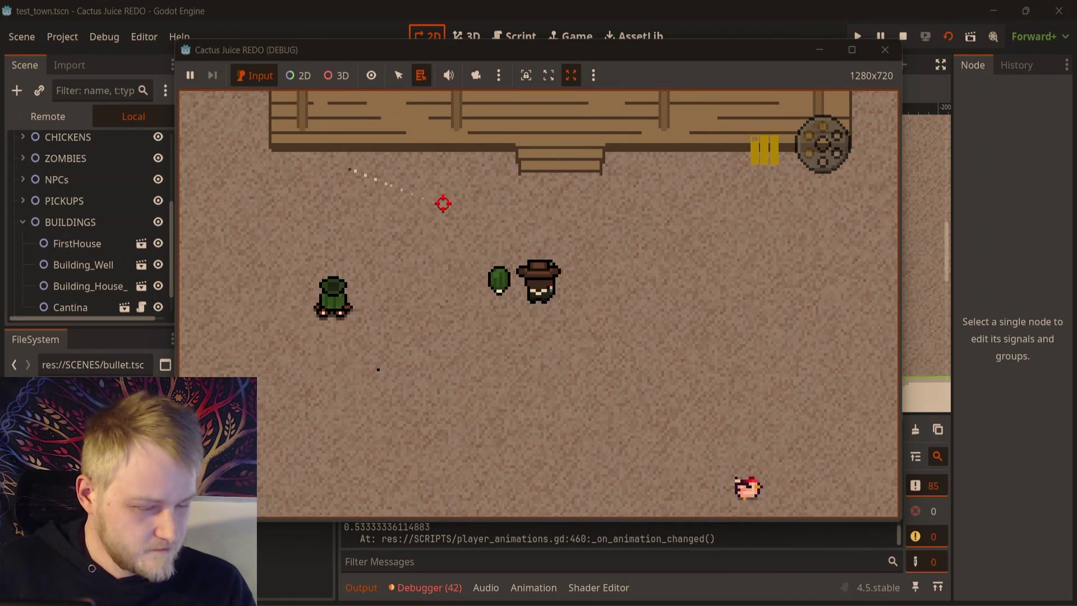
{"action": "key", "text": "w"}
{"action": "key", "text": "a"}
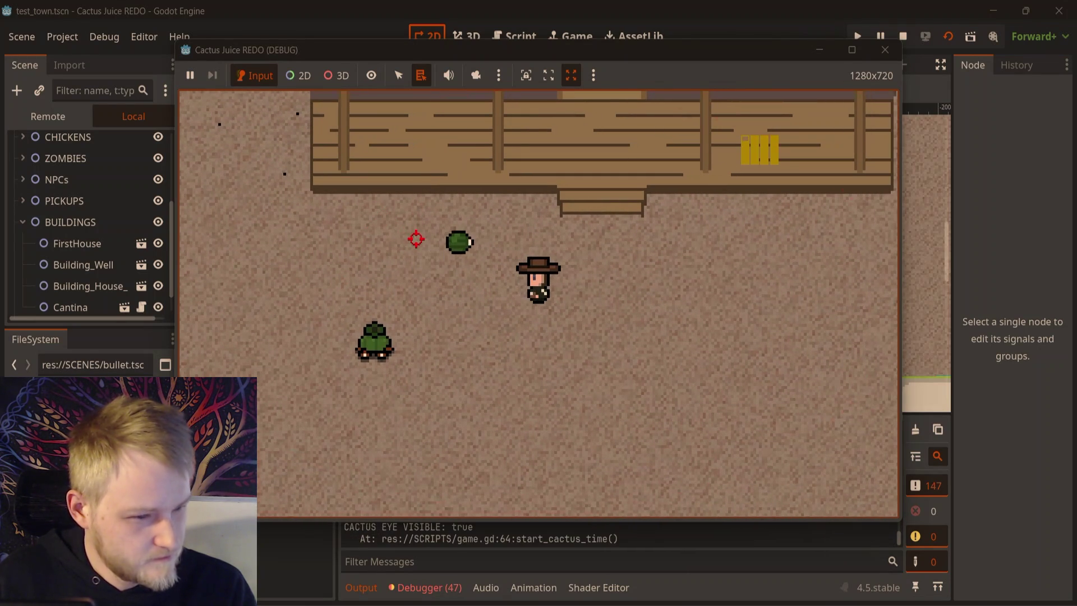
{"action": "left_click", "coordinate": [416, 209]}
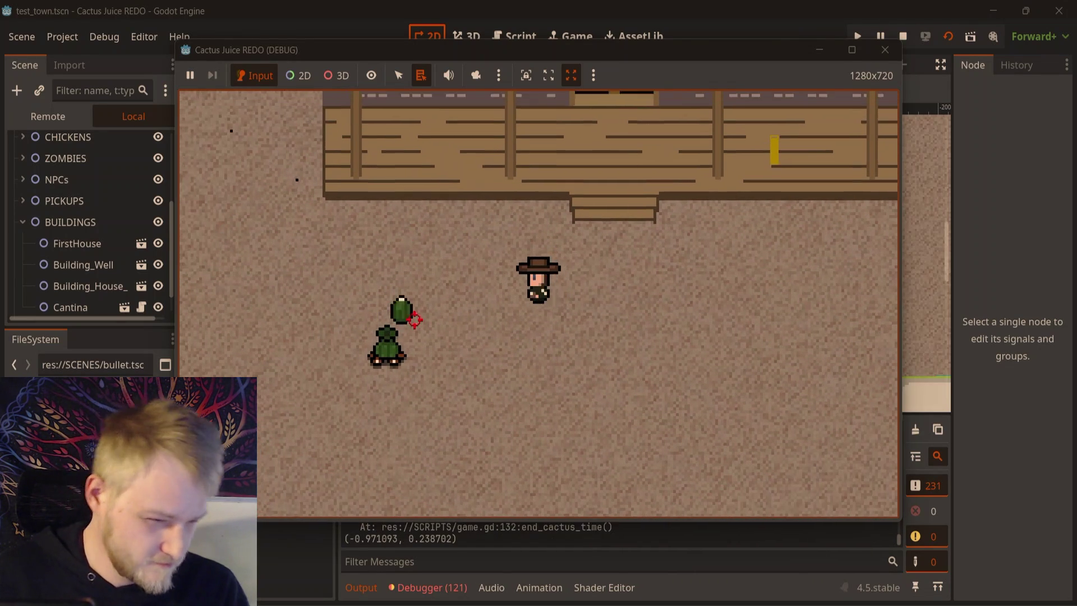
- Approach the cactus bomber from down-left, fire at it twice, then stop the game with F8
{"action": "key", "text": "w"}
{"action": "key", "text": "a"}
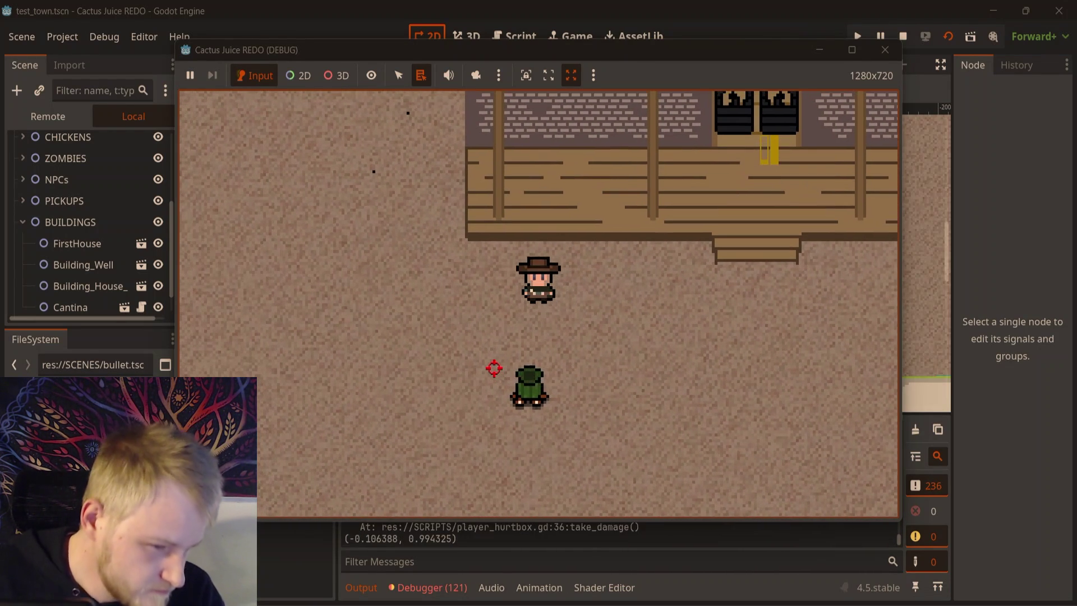
{"action": "key", "text": "a"}
{"action": "key", "text": "s"}
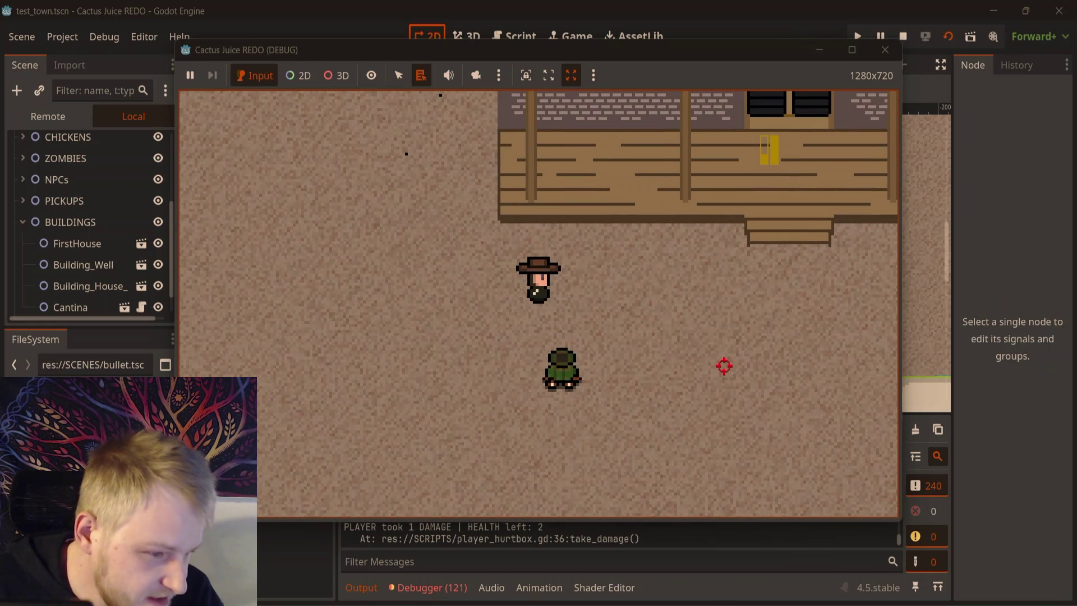
{"action": "key", "text": "a"}
{"action": "key", "text": "s"}
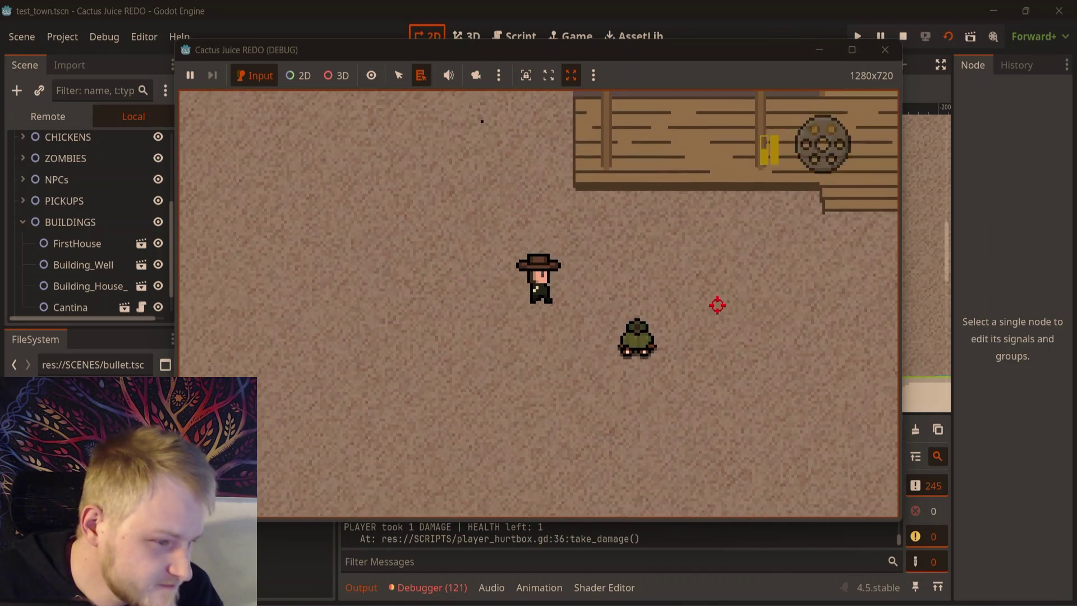
{"action": "key", "text": "a"}
{"action": "key", "text": "s"}
{"action": "left_click", "coordinate": [668, 269]}
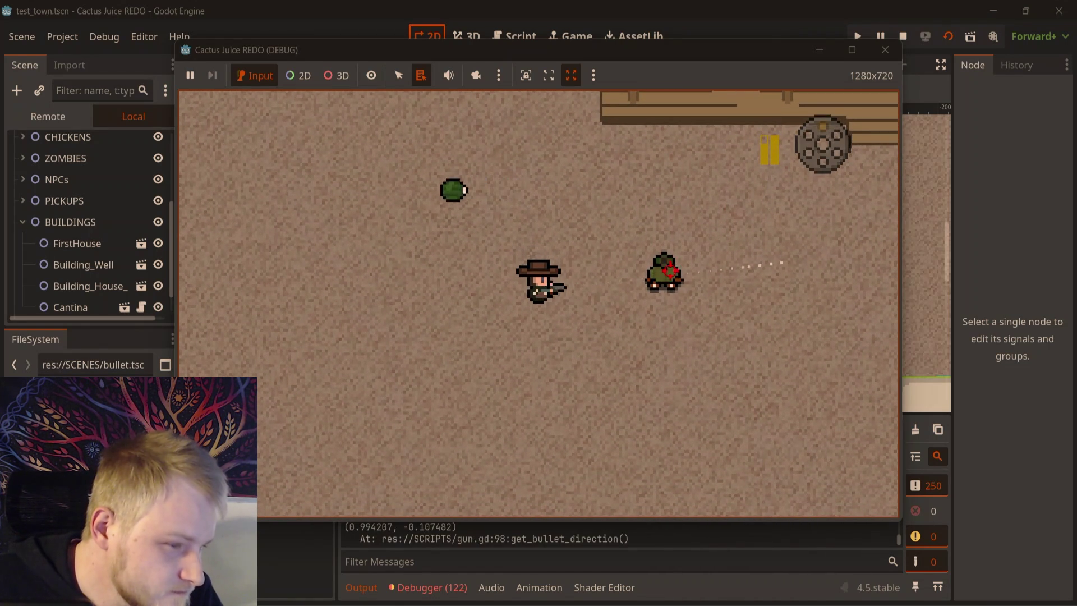
{"action": "key", "text": "s"}
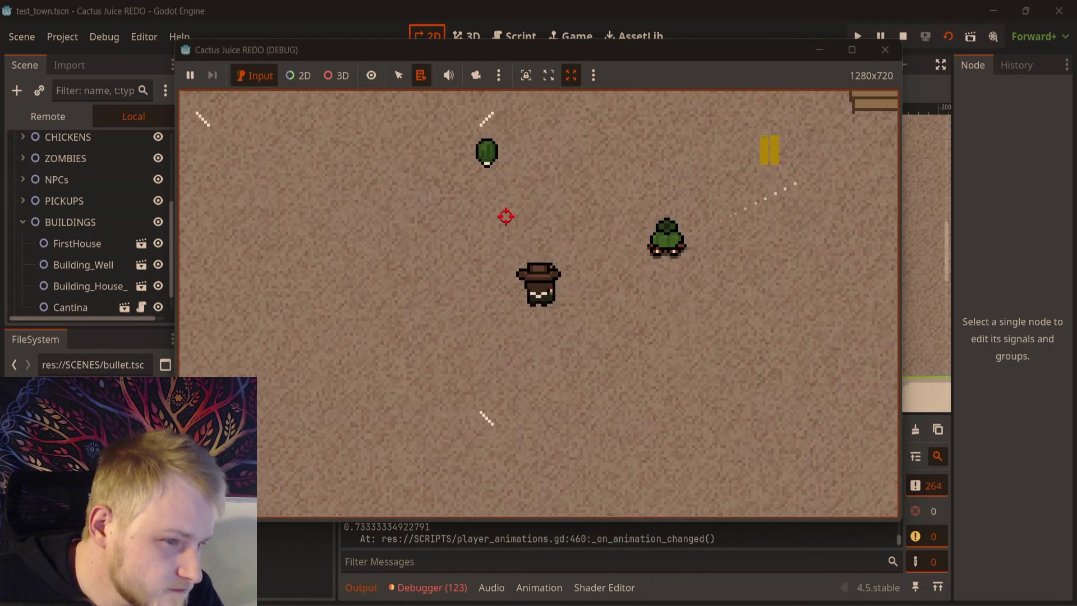
{"action": "key", "text": "s"}
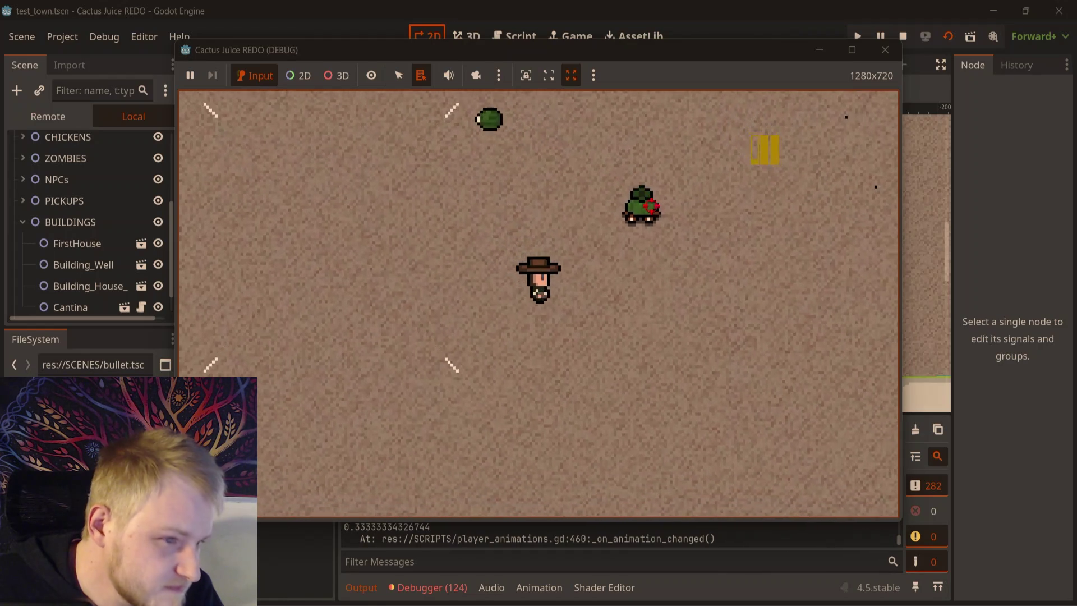
{"action": "key", "text": "s"}
{"action": "left_click", "coordinate": [568, 258]}
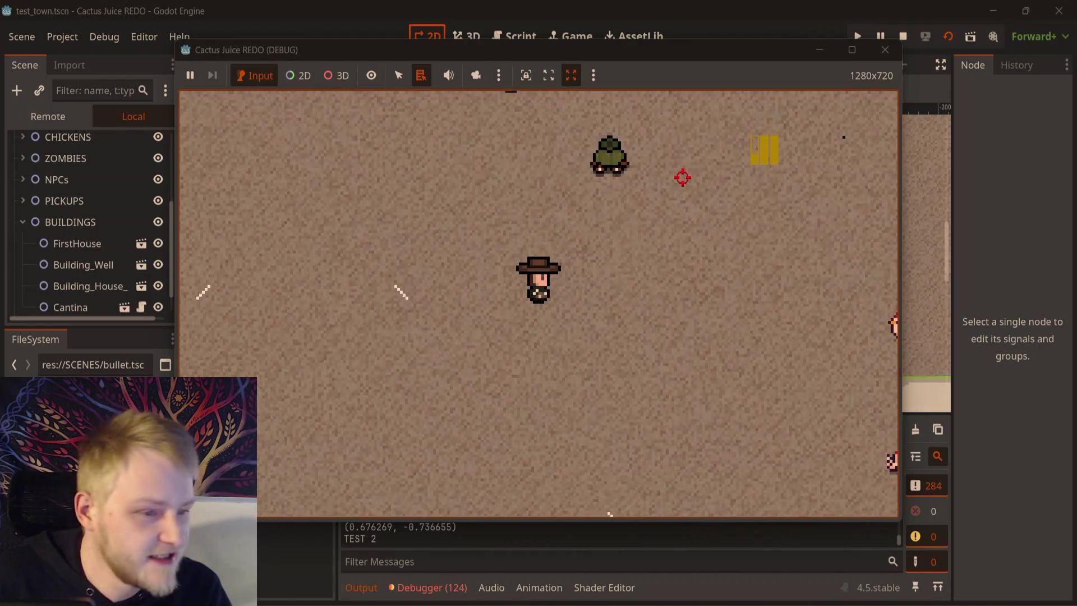
{"action": "key", "text": "F8"}
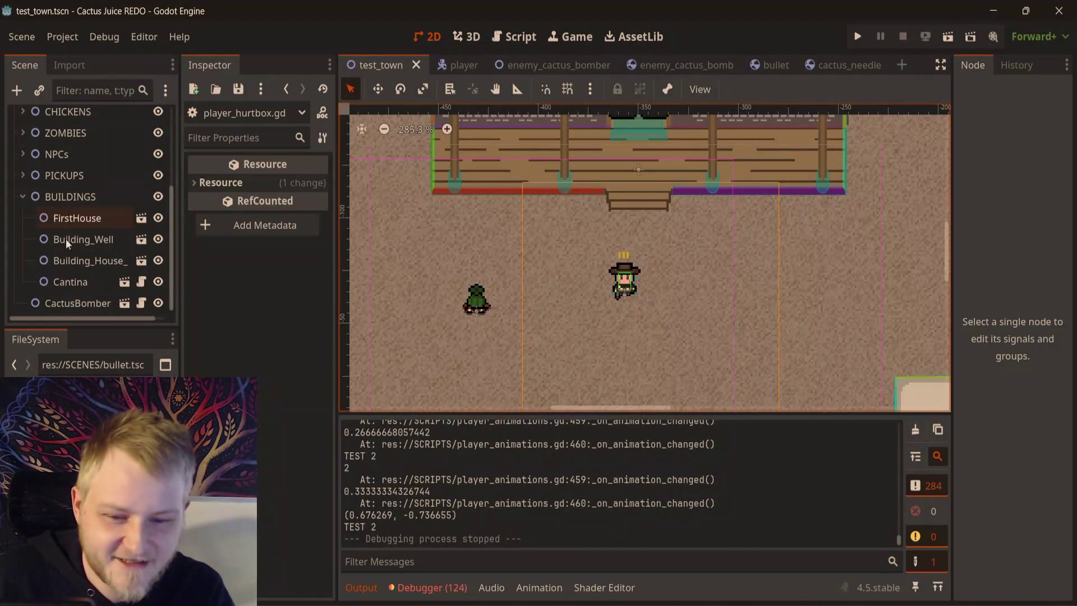
- Duplicate the CactusBomber, drag the copy lower in the town, and run the scene with F6
{"action": "scroll", "coordinate": [92, 255], "scroll_direction": "down", "scroll_amount": 1}
{"action": "left_click", "coordinate": [79, 302]}
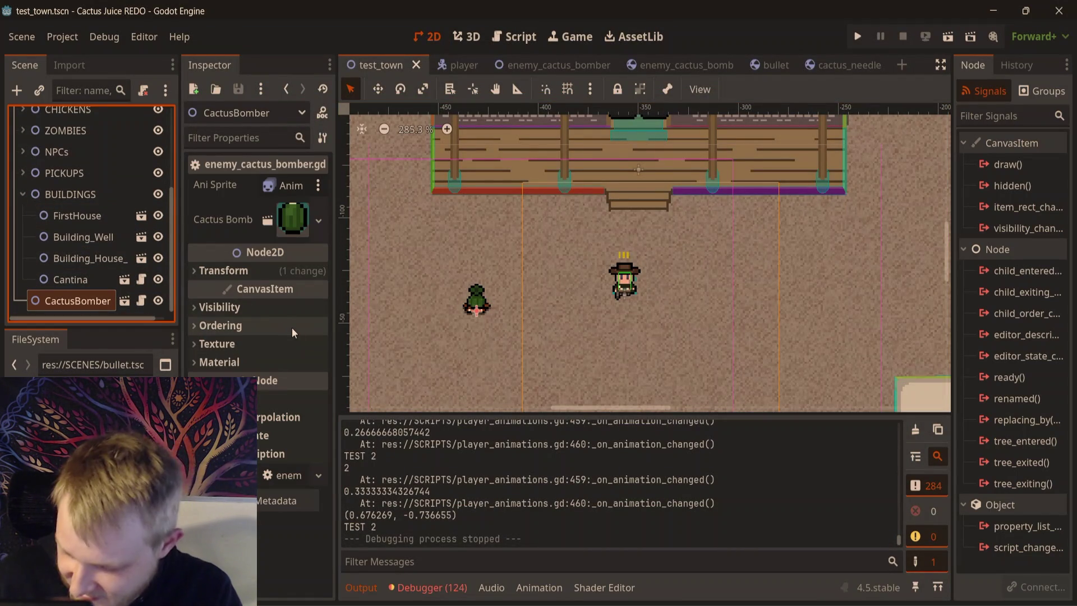
{"action": "key", "text": "ctrl+d"}
{"action": "scroll", "coordinate": [594, 280], "scroll_direction": "down", "scroll_amount": 3}
{"action": "key", "text": "w"}
{"action": "mouse_move", "coordinate": [567, 312]}
{"action": "left_mouse_down"}
{"action": "mouse_move", "coordinate": [594, 388]}
{"action": "mouse_move", "coordinate": [647, 387]}
{"action": "left_mouse_up"}
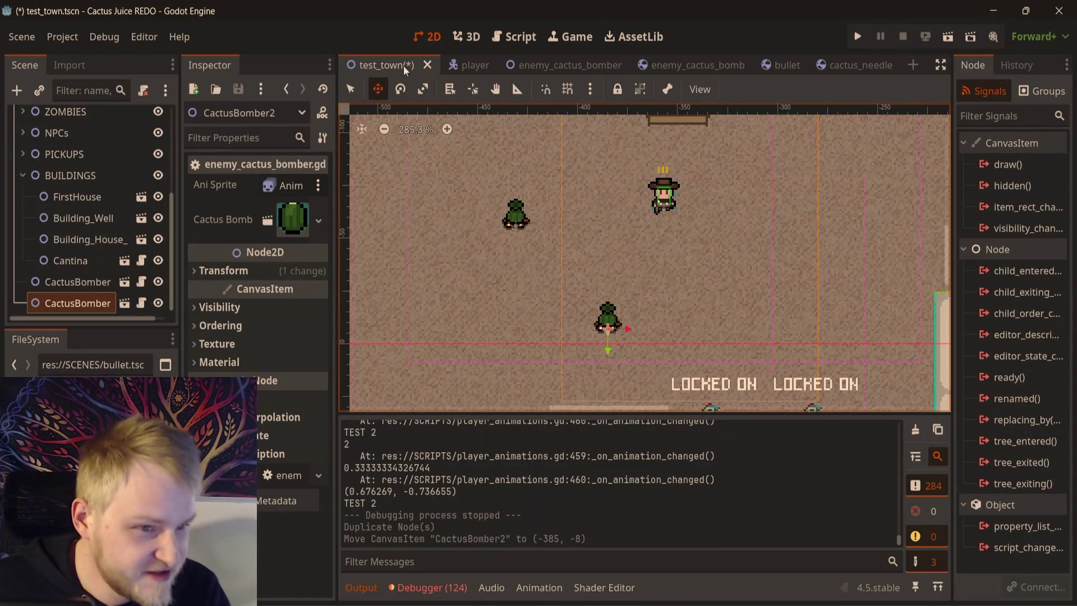
{"action": "key", "text": "F6"}
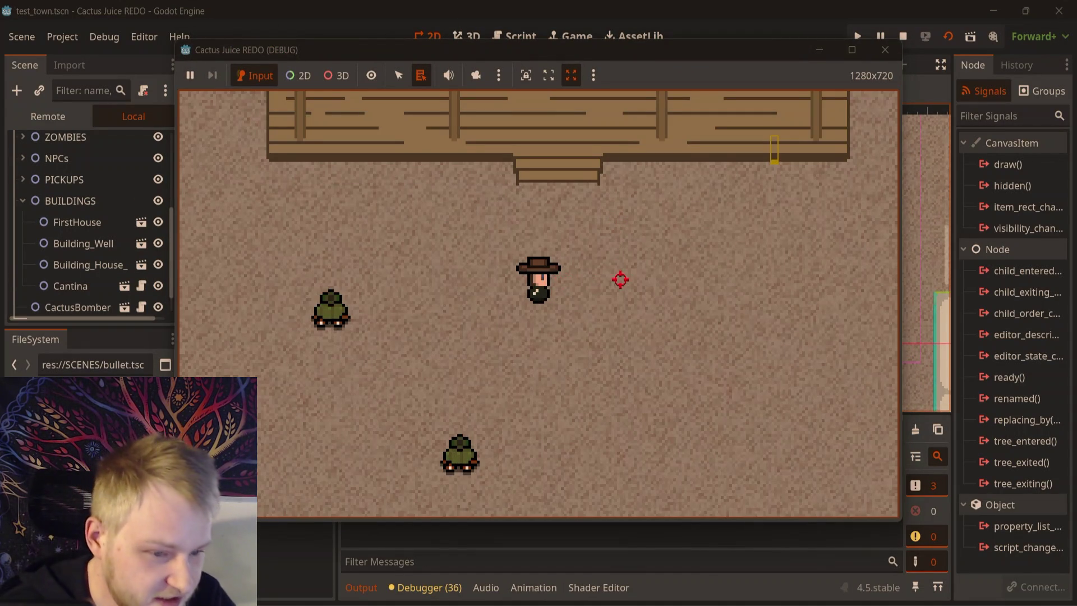
- Walk around and shoot with both bombers active, then close the game window
{"action": "key", "text": "d"}
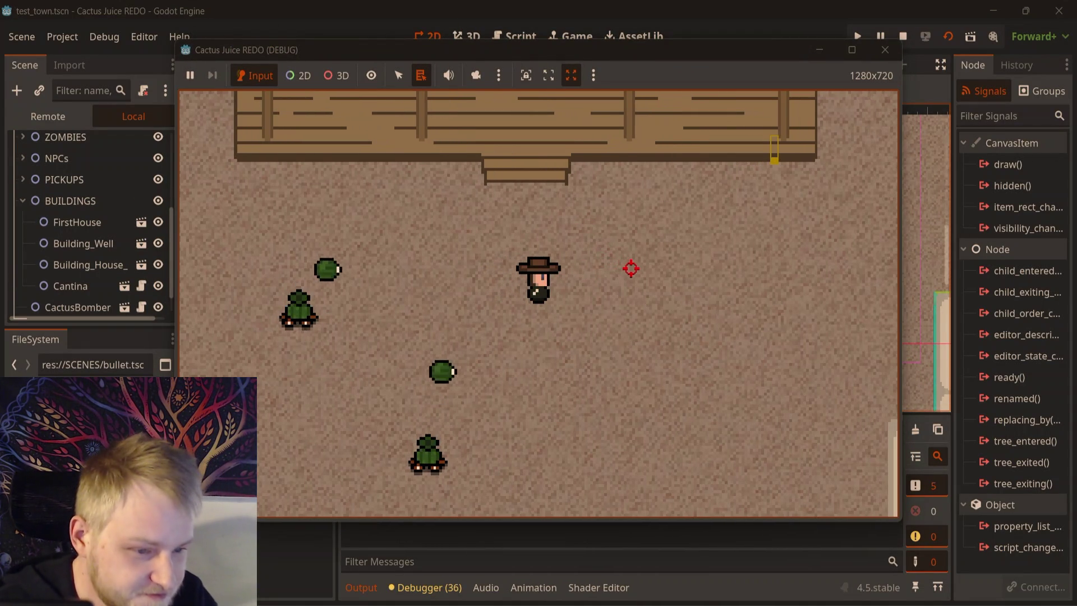
{"action": "key", "text": "s"}
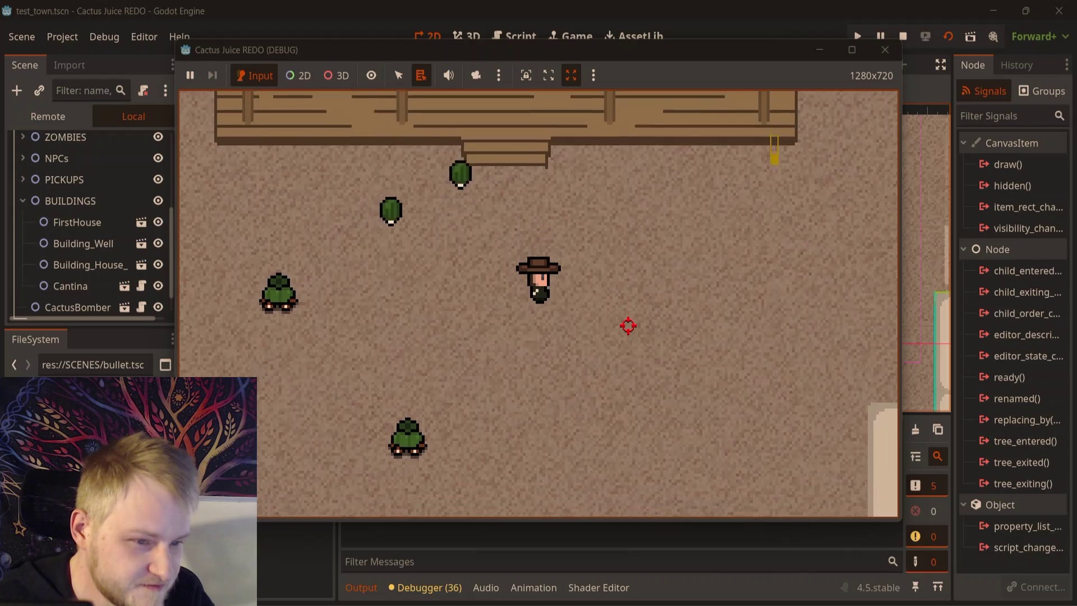
{"action": "key", "text": "w"}
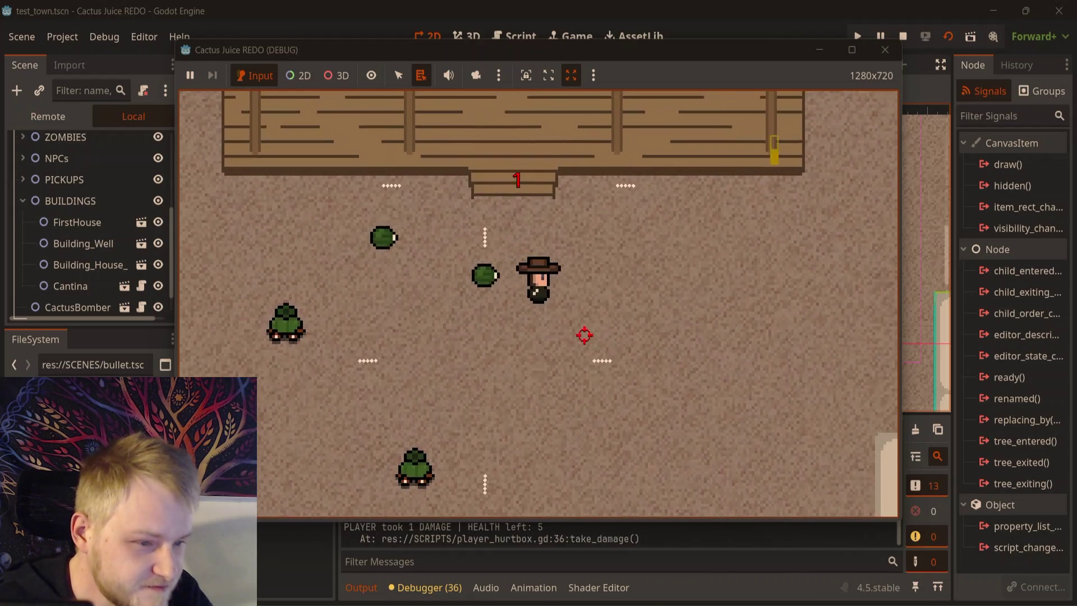
{"action": "left_click", "coordinate": [382, 201]}
{"action": "key", "text": "w"}
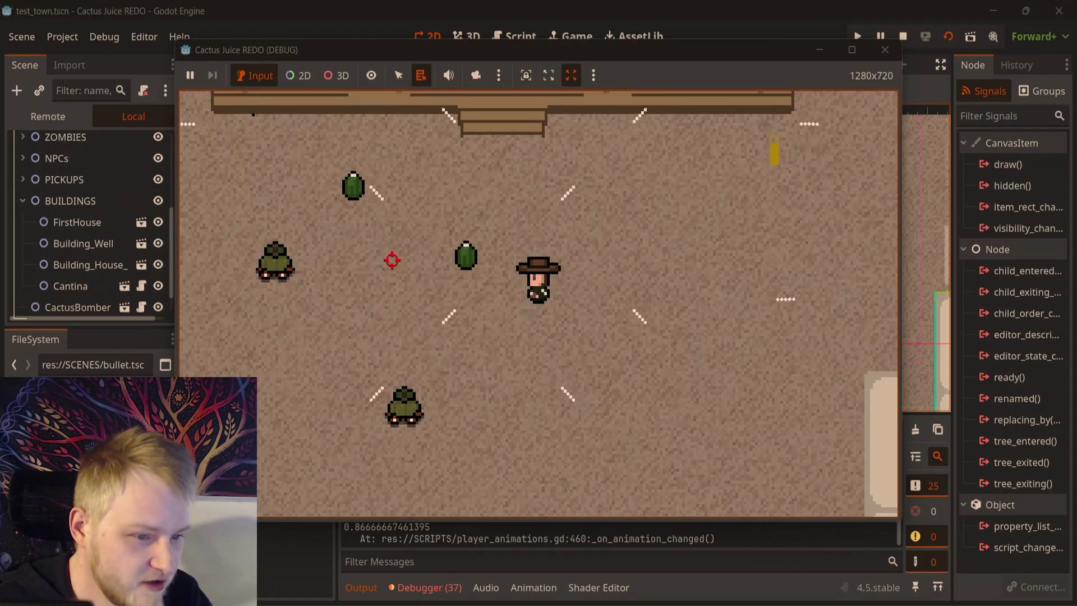
{"action": "key", "text": "w"}
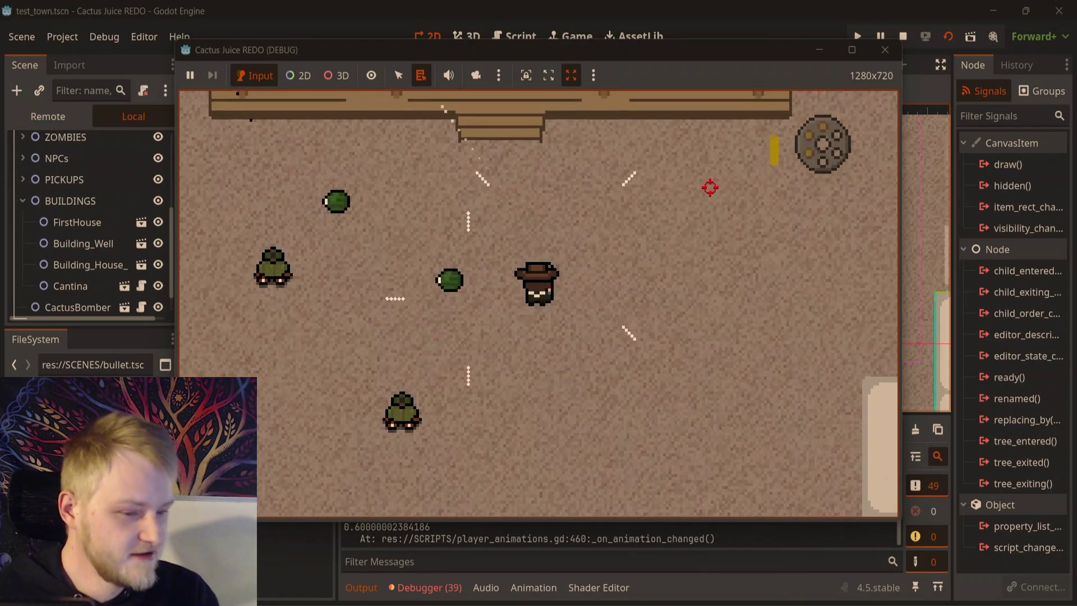
{"action": "left_click", "coordinate": [888, 53]}
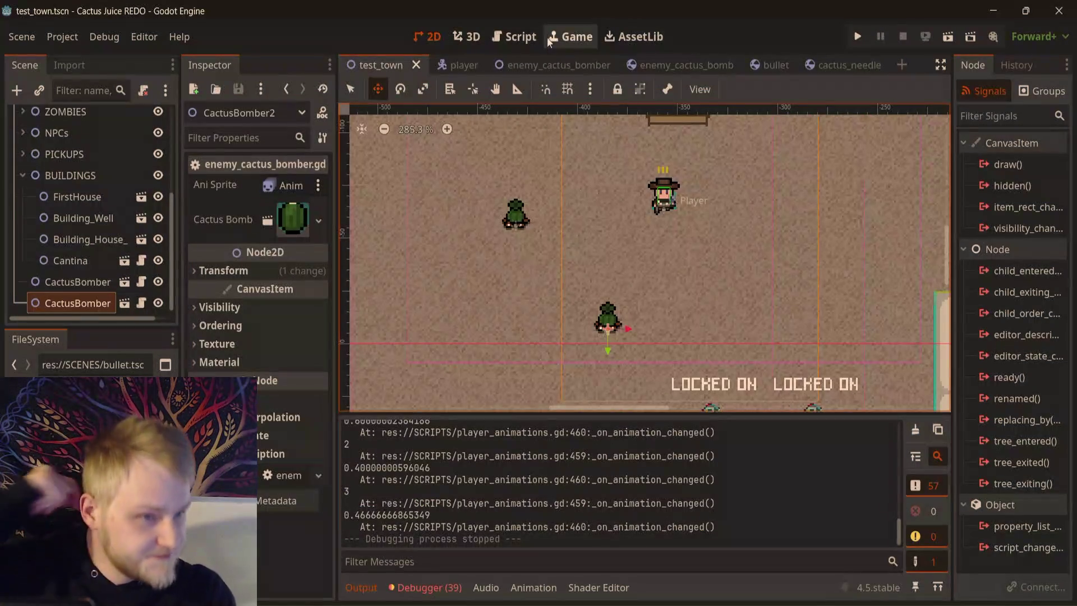
- Switch to the enemy_cactus_bomber scene and view its animated sprite in the 2D workspace
{"action": "left_click", "coordinate": [511, 35]}
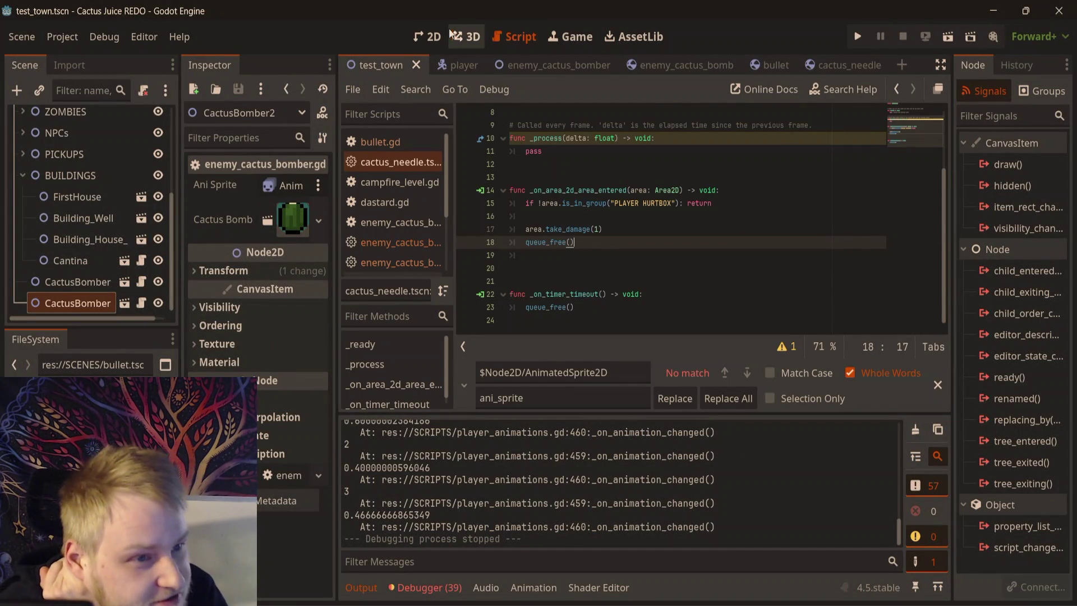
{"action": "left_click", "coordinate": [568, 67]}
{"action": "left_click", "coordinate": [440, 38]}
{"action": "scroll", "coordinate": [510, 245], "scroll_direction": "down", "scroll_amount": 4}
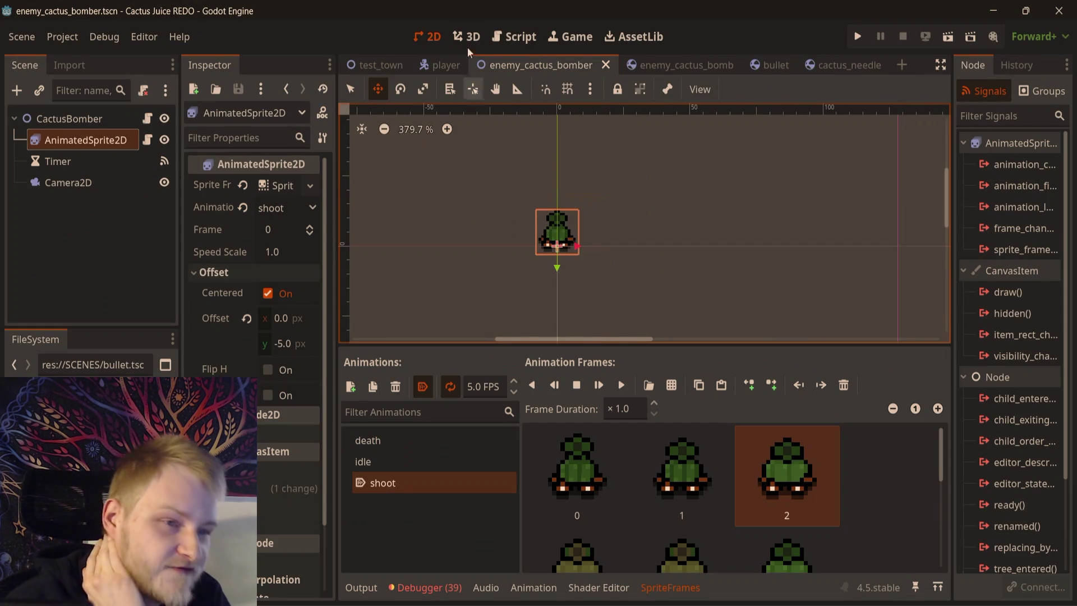